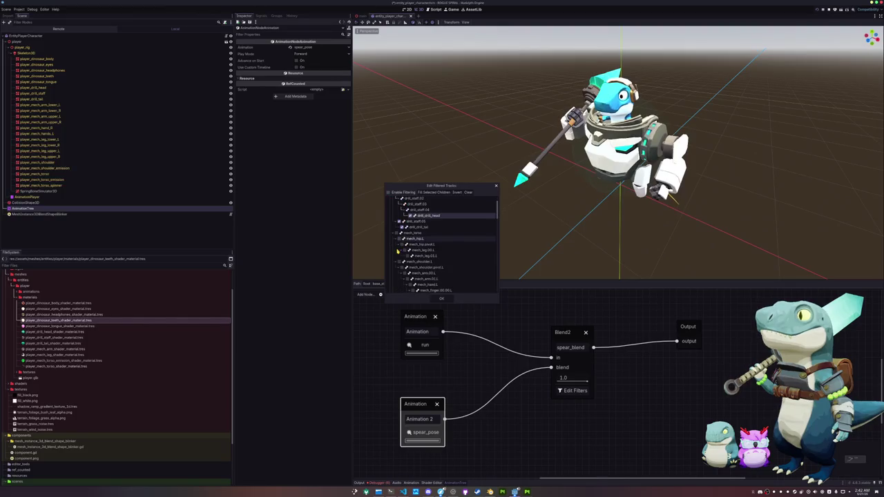
- Scroll the spear blend's filtered tracks, pick mech_shoulder.R, and close the list
{"action": "scroll", "coordinate": [398, 245], "scroll_direction": "down", "scroll_amount": 1}
{"action": "scroll", "coordinate": [398, 241], "scroll_direction": "down", "scroll_amount": 1}
{"action": "scroll", "coordinate": [398, 241], "scroll_direction": "down", "scroll_amount": 3}
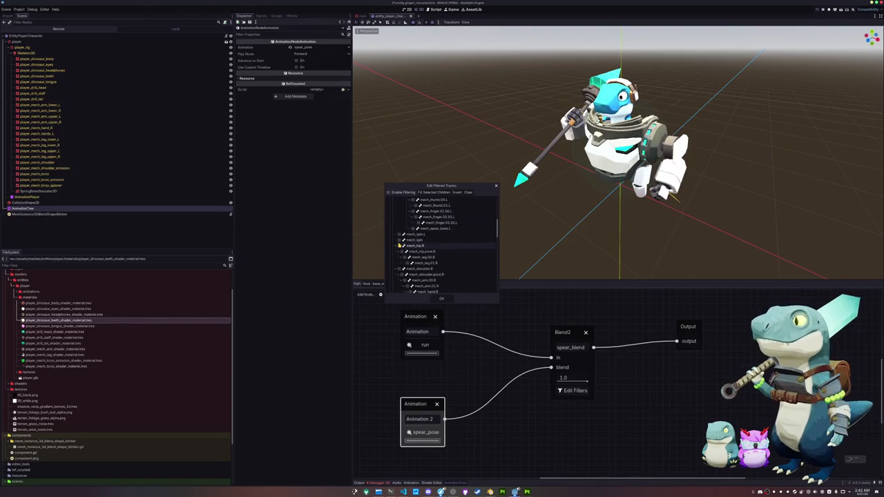
{"action": "left_click", "coordinate": [407, 269]}
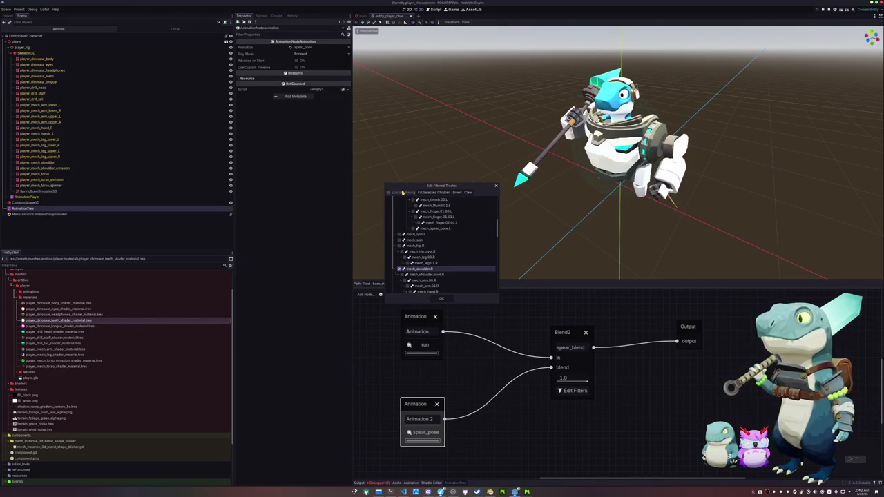
{"action": "left_click", "coordinate": [441, 298]}
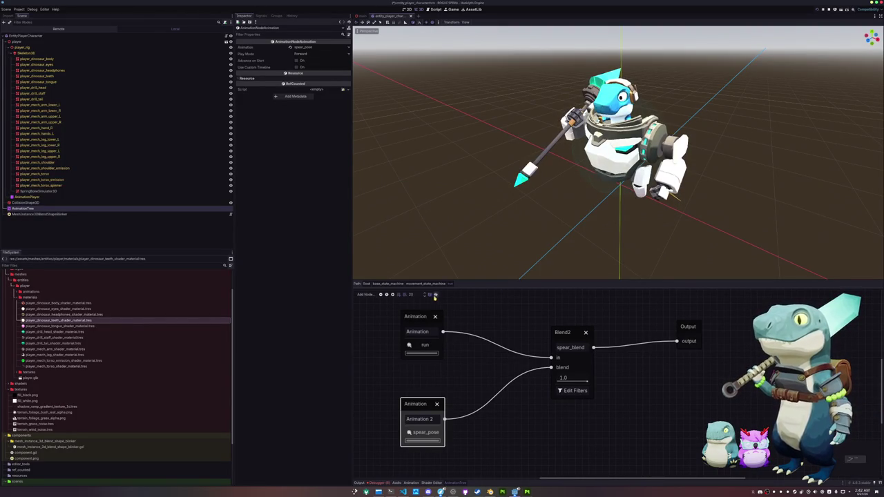
- Check the idle state's blend bone filter list, then return to the movement state machine
{"action": "left_click", "coordinate": [423, 284]}
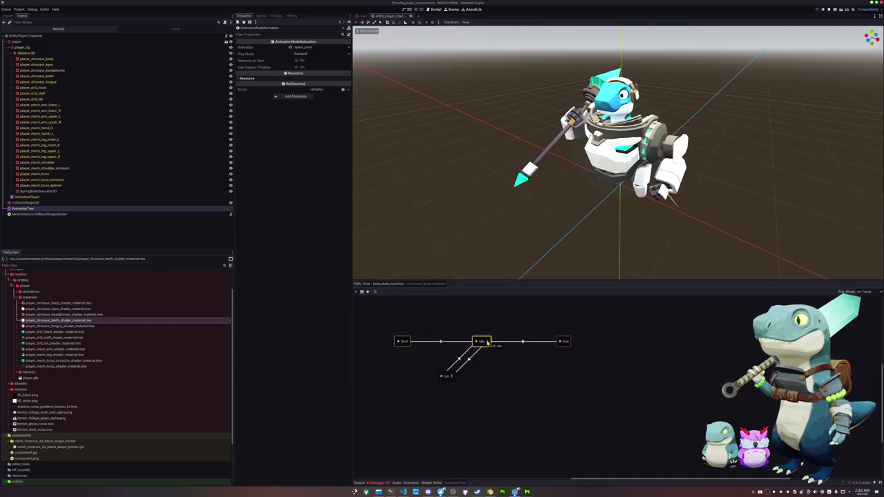
{"action": "left_click", "coordinate": [486, 341]}
{"action": "left_click", "coordinate": [593, 383]}
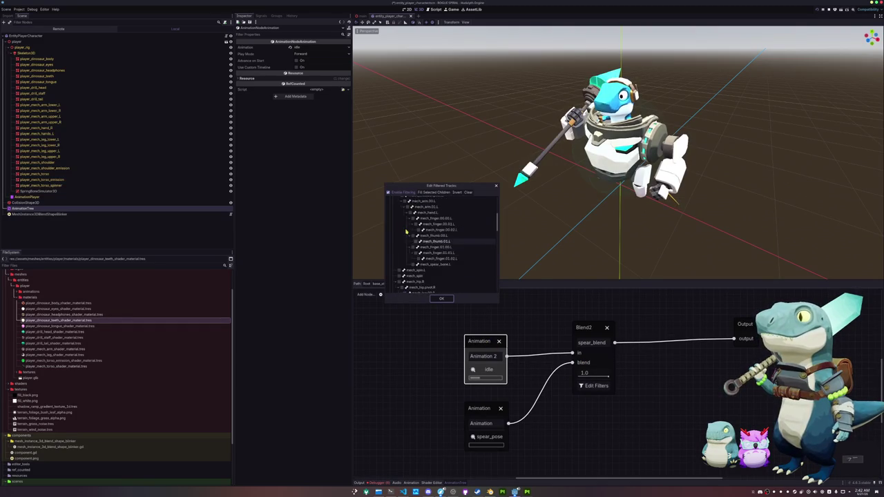
{"action": "left_click", "coordinate": [441, 298]}
{"action": "left_click", "coordinate": [419, 284]}
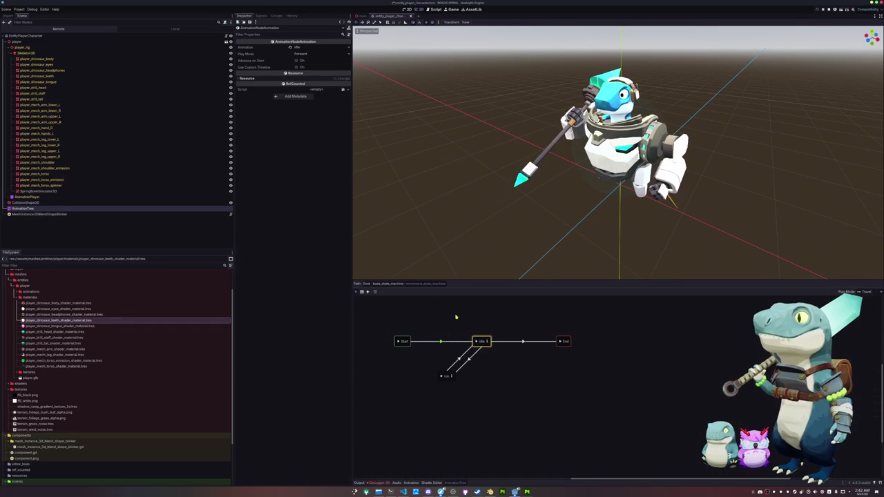
- Open the run state's blend tree and its run blend bone filter list
{"action": "left_click", "coordinate": [443, 377]}
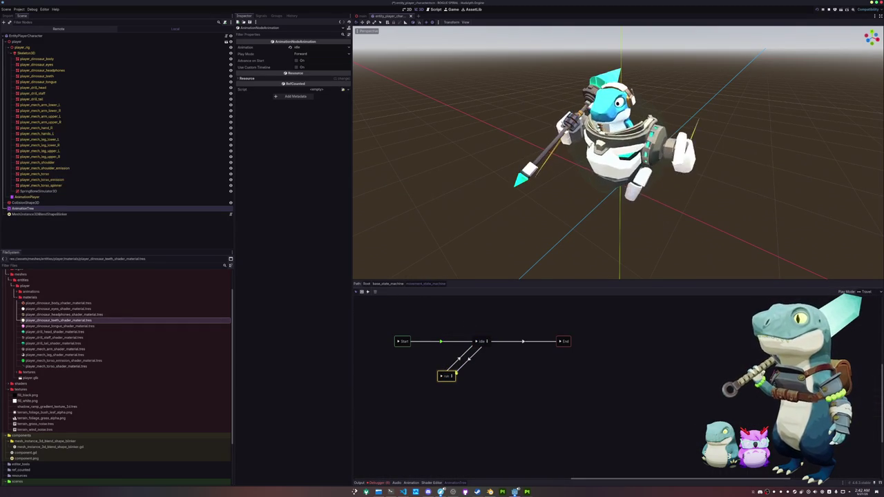
{"action": "left_click", "coordinate": [452, 376]}
{"action": "left_click", "coordinate": [571, 390]}
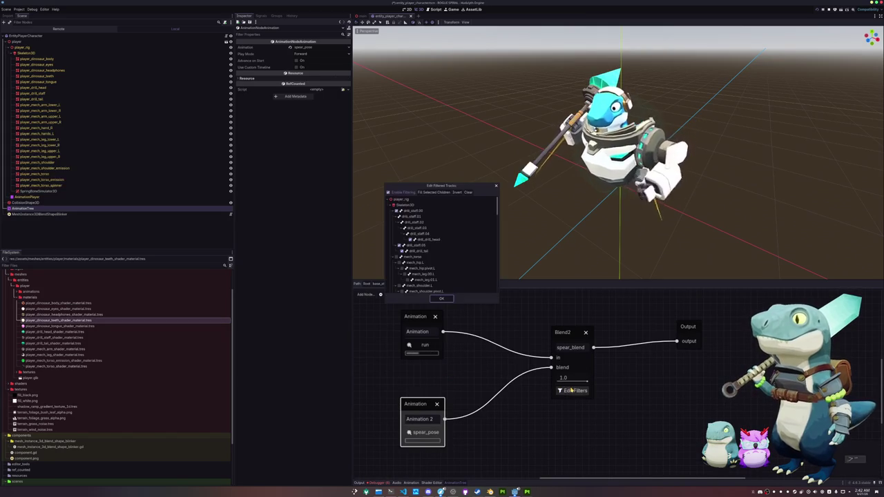
- Scroll through the run blend's filtered tracks and confirm the list with OK
{"action": "scroll", "coordinate": [442, 264], "scroll_direction": "down", "scroll_amount": 5}
{"action": "scroll", "coordinate": [428, 263], "scroll_direction": "down", "scroll_amount": 5}
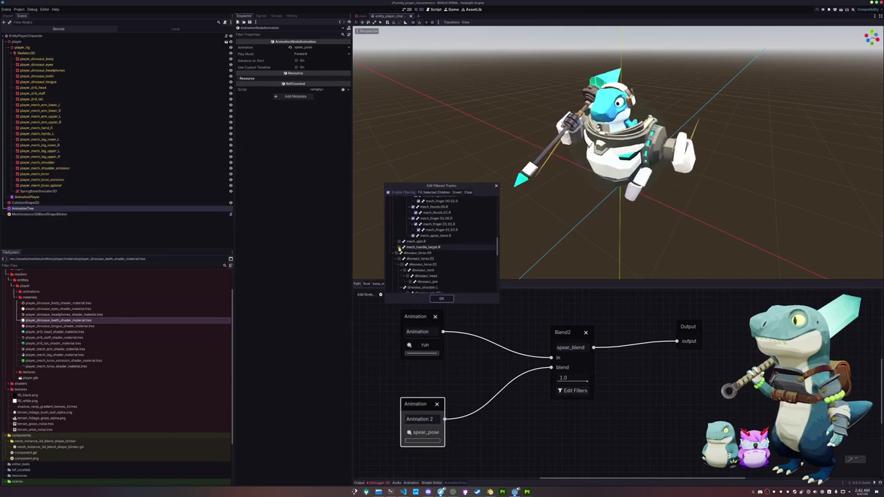
{"action": "scroll", "coordinate": [400, 251], "scroll_direction": "down", "scroll_amount": 2}
{"action": "scroll", "coordinate": [404, 254], "scroll_direction": "down", "scroll_amount": 3}
{"action": "scroll", "coordinate": [407, 258], "scroll_direction": "down", "scroll_amount": 3}
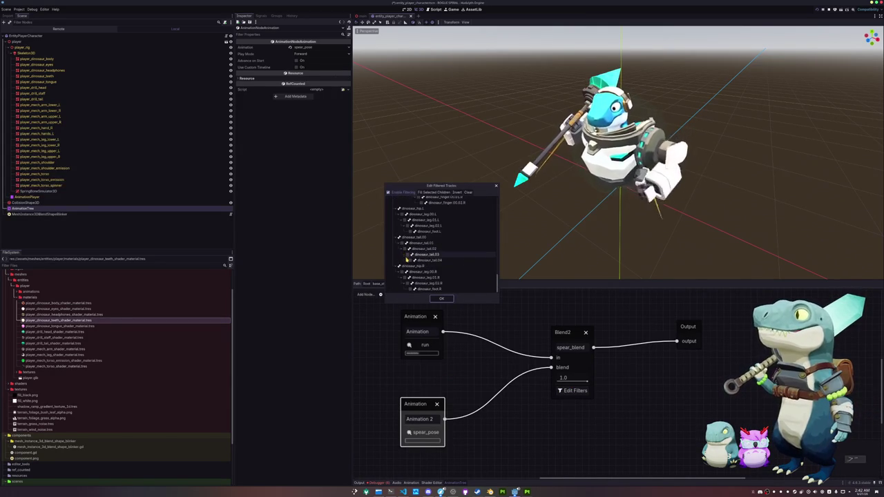
{"action": "scroll", "coordinate": [407, 259], "scroll_direction": "up", "scroll_amount": 2}
{"action": "scroll", "coordinate": [408, 260], "scroll_direction": "up", "scroll_amount": 3}
{"action": "scroll", "coordinate": [408, 262], "scroll_direction": "up", "scroll_amount": 3}
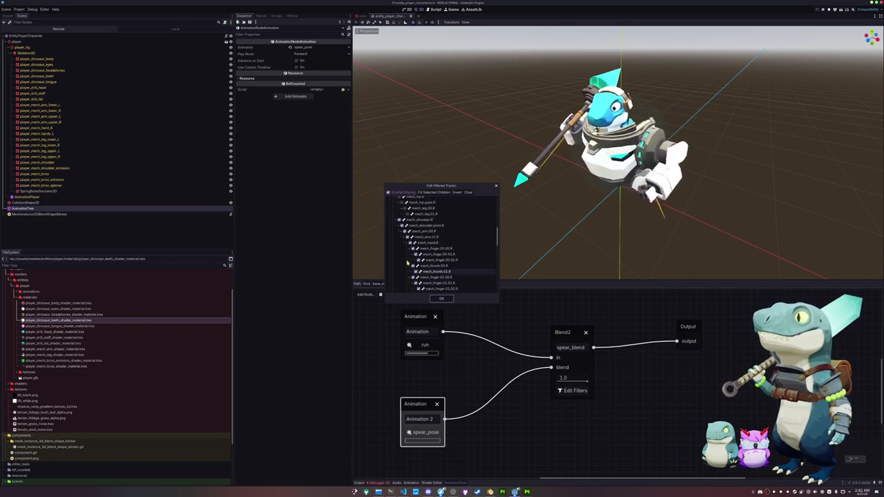
{"action": "scroll", "coordinate": [410, 257], "scroll_direction": "down", "scroll_amount": 3}
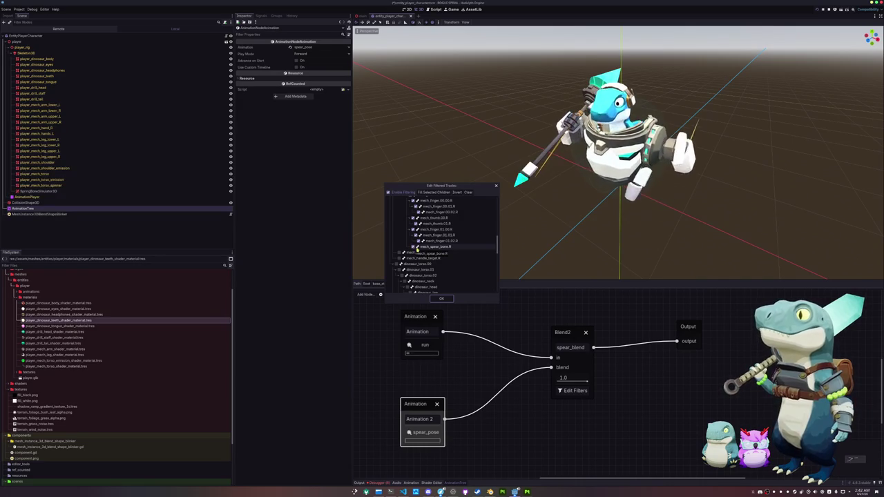
{"action": "scroll", "coordinate": [414, 250], "scroll_direction": "up", "scroll_amount": 2}
{"action": "scroll", "coordinate": [417, 250], "scroll_direction": "up", "scroll_amount": 3}
{"action": "scroll", "coordinate": [418, 249], "scroll_direction": "up", "scroll_amount": 2}
{"action": "scroll", "coordinate": [420, 249], "scroll_direction": "up", "scroll_amount": 2}
{"action": "scroll", "coordinate": [421, 248], "scroll_direction": "up", "scroll_amount": 3}
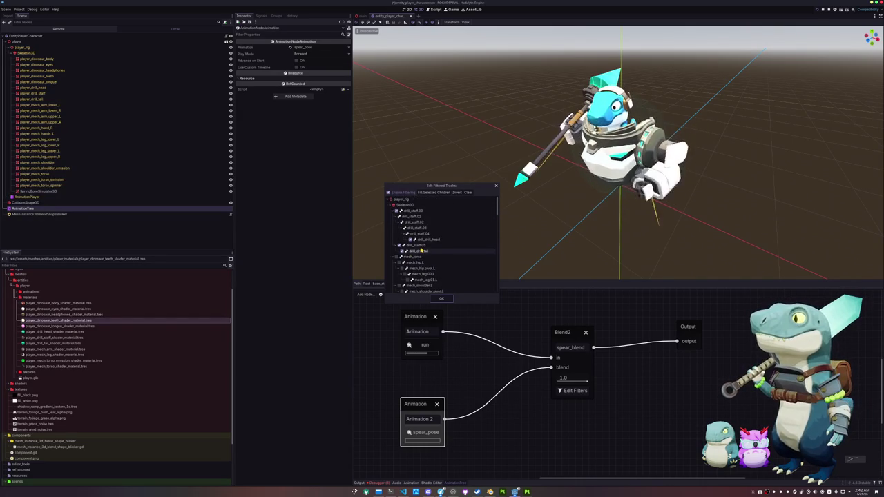
{"action": "left_click", "coordinate": [442, 299]}
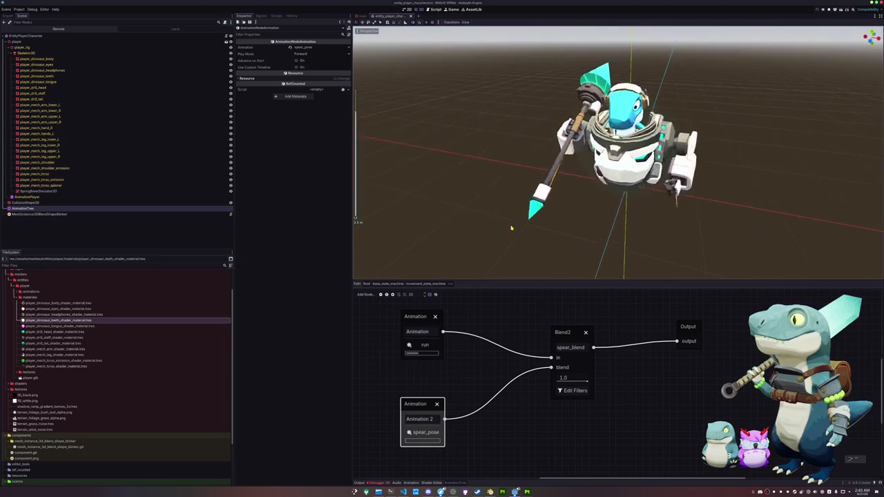
{"action": "scroll", "coordinate": [510, 227], "scroll_direction": "up", "scroll_amount": 5}
{"action": "scroll", "coordinate": [523, 166], "scroll_direction": "down", "scroll_amount": 5}
{"action": "middle_click_drag", "start_coordinate": [524, 172], "coordinate": [414, 215]}
{"action": "scroll", "coordinate": [508, 206], "scroll_direction": "up", "scroll_amount": 3}
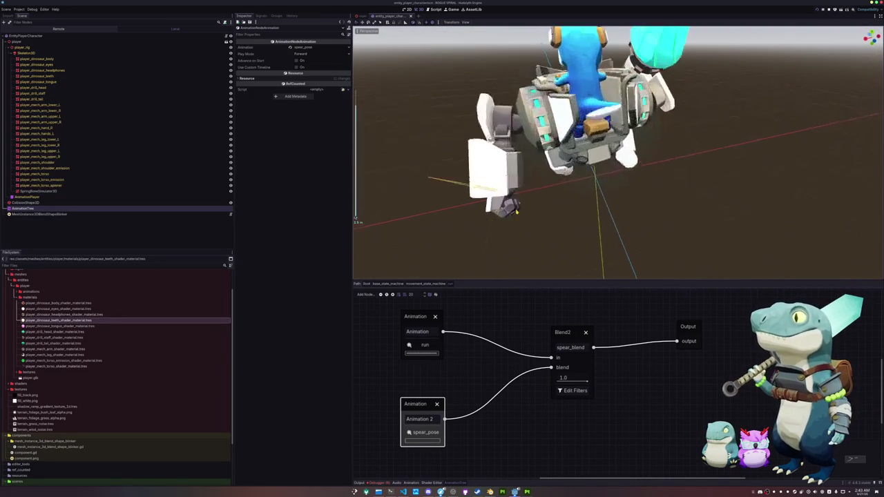
{"action": "scroll", "coordinate": [504, 199], "scroll_direction": "up", "scroll_amount": 2}
{"action": "scroll", "coordinate": [504, 199], "scroll_direction": "up", "scroll_amount": 2}
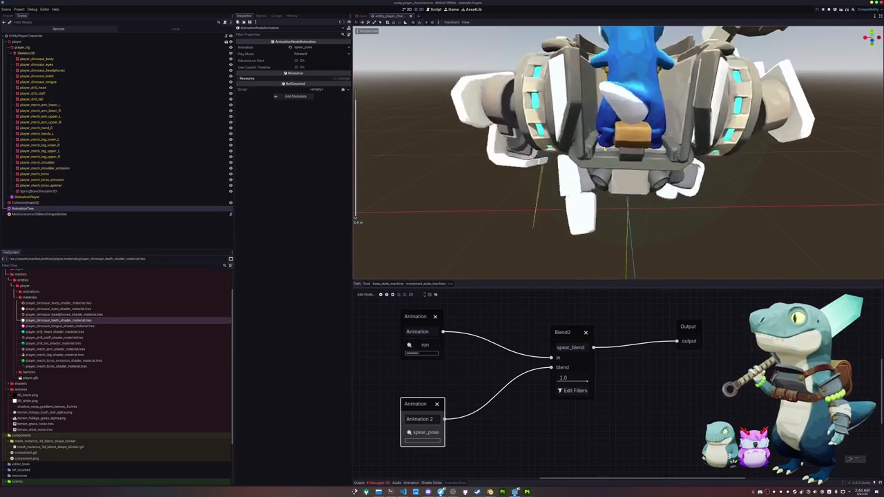
{"action": "mouse_move", "coordinate": [621, 173]}
{"action": "middle_mouse_down"}
{"action": "mouse_move", "coordinate": [622, 207]}
{"action": "mouse_move", "coordinate": [666, 179]}
{"action": "mouse_move", "coordinate": [638, 208]}
{"action": "middle_mouse_up"}
- In Blender, assign a different action to the mech rig from the Action Editor list
{"action": "scroll", "coordinate": [639, 208], "scroll_direction": "down", "scroll_amount": 3}
{"action": "key", "text": "alt+Tab"}
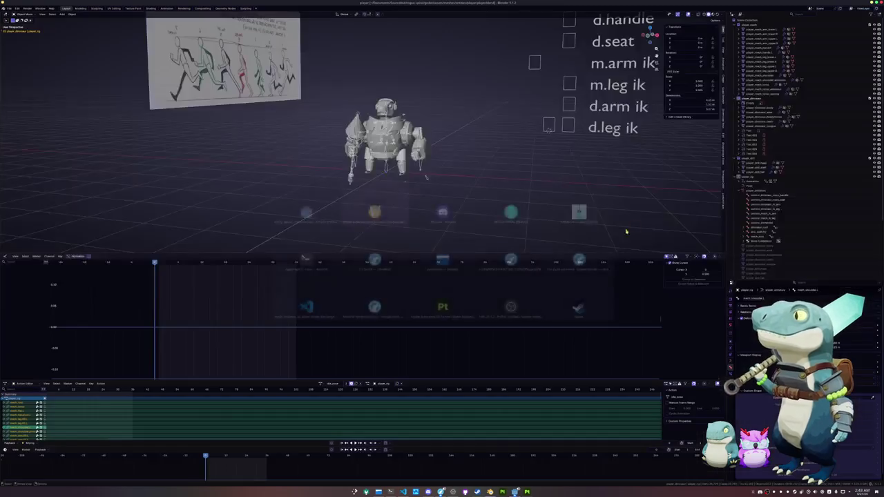
{"action": "scroll", "coordinate": [532, 310], "scroll_direction": "up", "scroll_amount": 3}
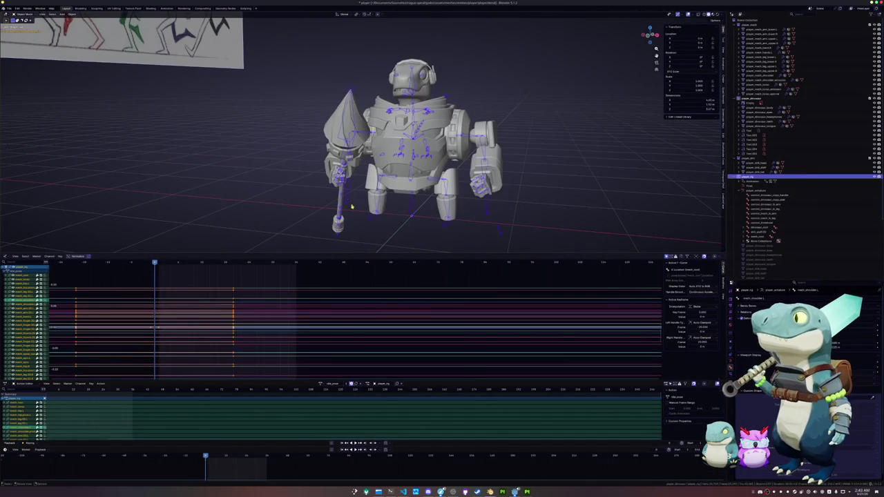
{"action": "left_click", "coordinate": [328, 381]}
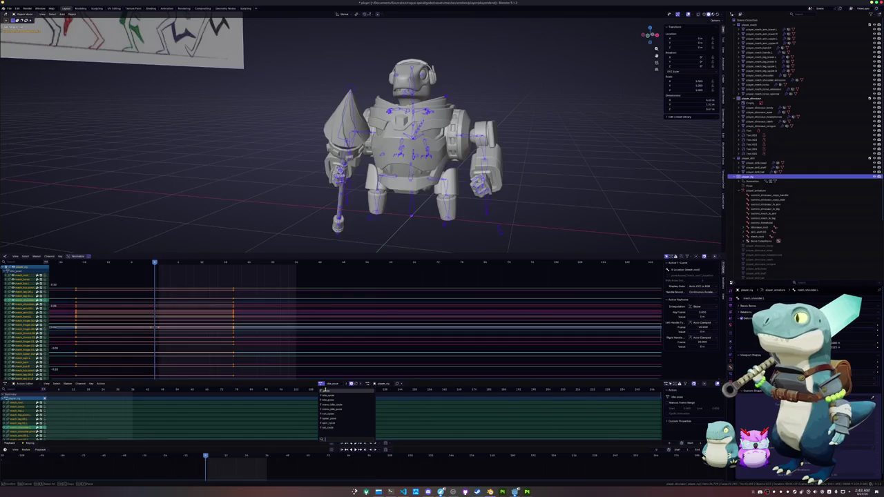
{"action": "left_click", "coordinate": [342, 392]}
- Switch the rig to Pose Mode and select an arm bone on the mech
{"action": "key", "text": "ctrl+Tab"}
{"action": "scroll", "coordinate": [362, 131], "scroll_direction": "up", "scroll_amount": 5}
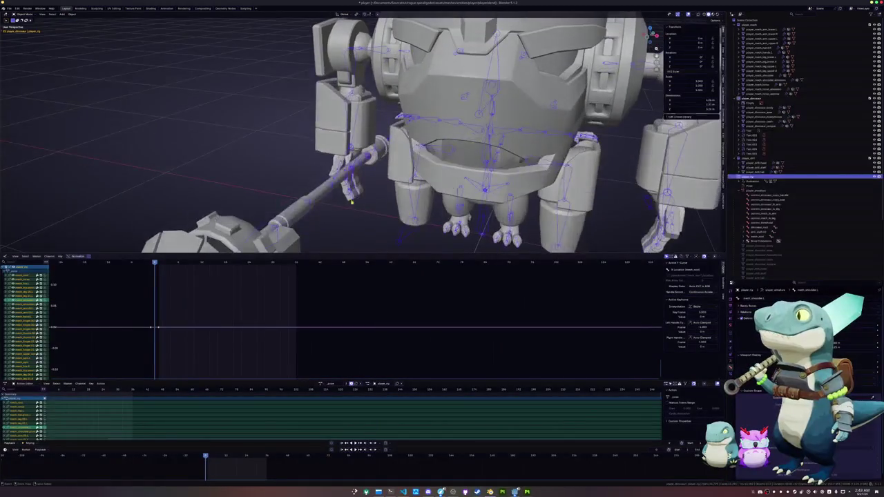
{"action": "scroll", "coordinate": [391, 193], "scroll_direction": "up", "scroll_amount": 3}
{"action": "left_click", "coordinate": [391, 193]}
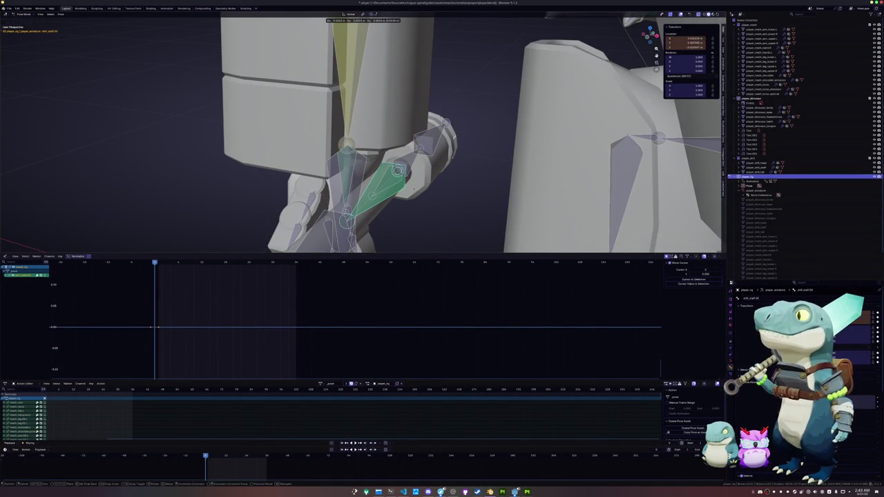
{"action": "left_click", "coordinate": [395, 192]}
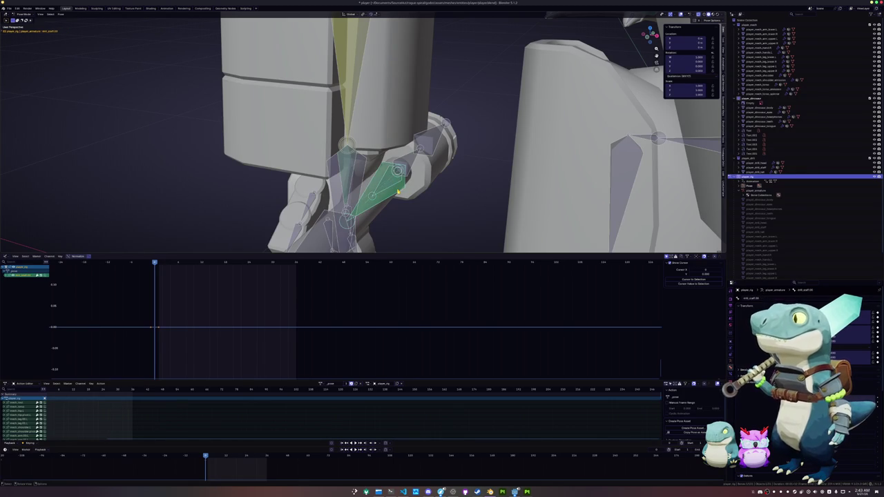
{"action": "scroll", "coordinate": [398, 192], "scroll_direction": "down", "scroll_amount": 5}
{"action": "key", "text": "Tab"}
{"action": "mouse_move", "coordinate": [397, 192]}
{"action": "middle_mouse_down"}
{"action": "mouse_move", "coordinate": [421, 221]}
{"action": "mouse_move", "coordinate": [489, 194]}
{"action": "mouse_move", "coordinate": [476, 188]}
{"action": "middle_mouse_up"}
{"action": "left_click", "coordinate": [488, 194]}
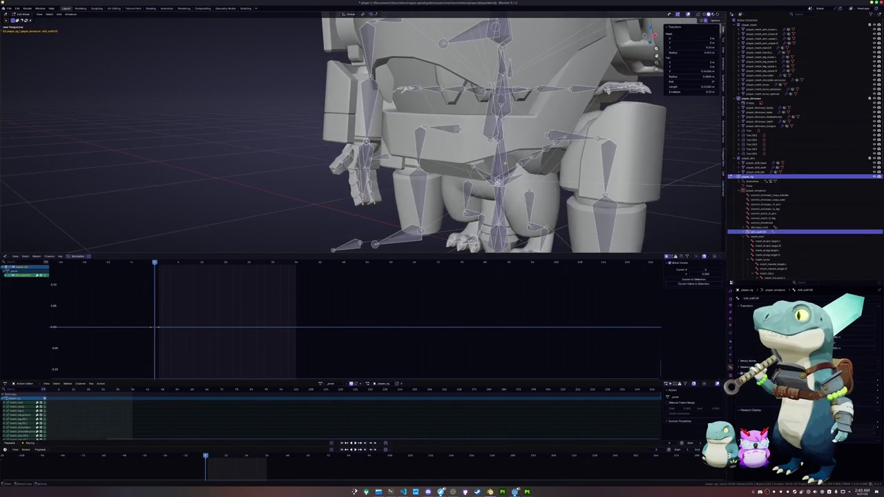
{"action": "key", "text": "Tab"}
{"action": "scroll", "coordinate": [504, 164], "scroll_direction": "down", "scroll_amount": 5}
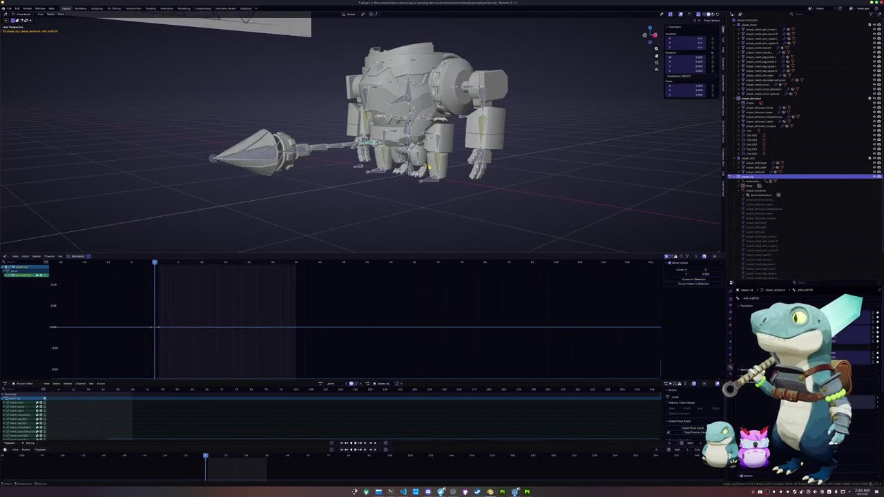
{"action": "scroll", "coordinate": [422, 169], "scroll_direction": "up", "scroll_amount": 3}
{"action": "key", "text": "Tab"}
{"action": "scroll", "coordinate": [422, 173], "scroll_direction": "up", "scroll_amount": 2}
{"action": "scroll", "coordinate": [421, 180], "scroll_direction": "down", "scroll_amount": 2}
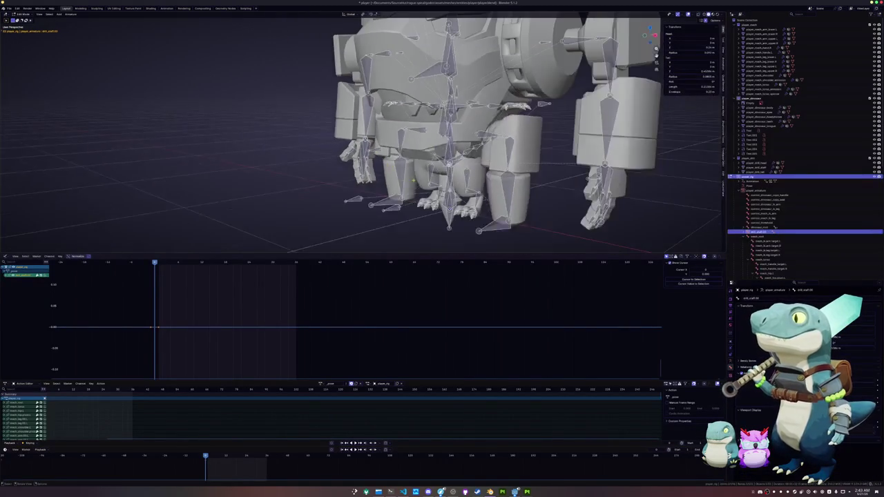
{"action": "key", "text": "ctrl+l"}
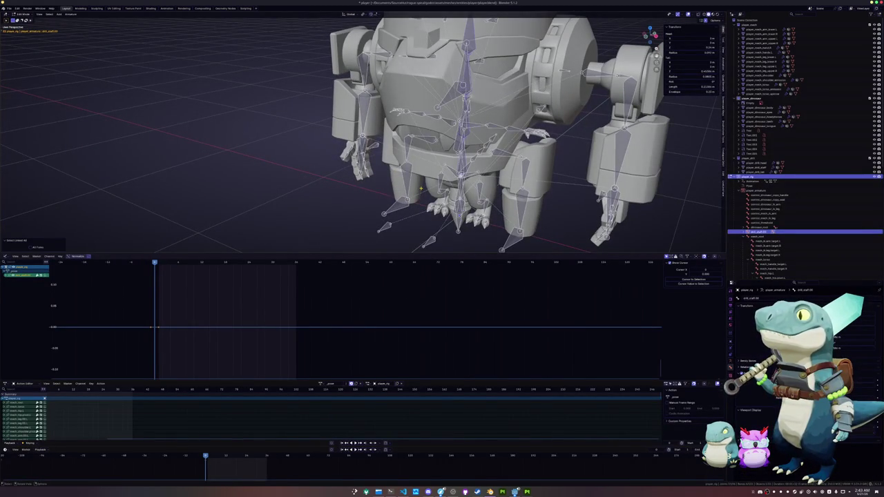
{"action": "middle_click_drag", "start_coordinate": [320, 199], "coordinate": [470, 156]}
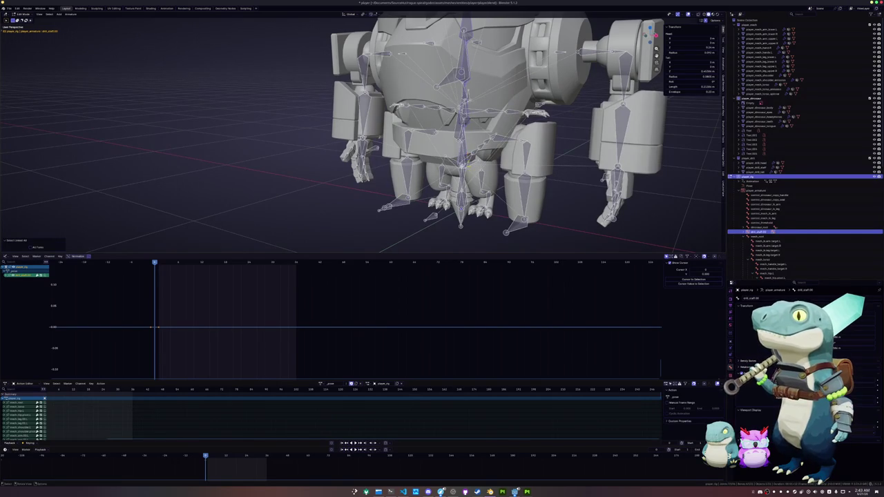
{"action": "scroll", "coordinate": [442, 131], "scroll_direction": "up", "scroll_amount": 3}
{"action": "scroll", "coordinate": [442, 131], "scroll_direction": "up", "scroll_amount": 1}
{"action": "key", "text": "Tab"}
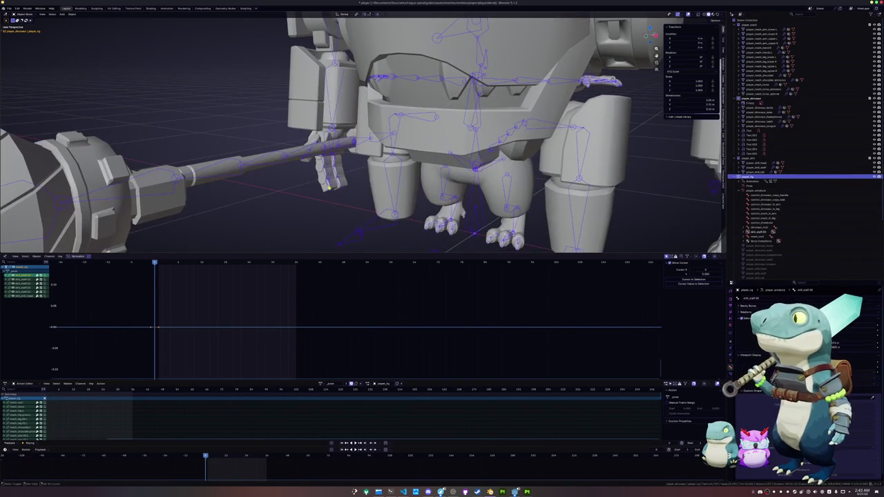
- In Pose Mode, select the spear-grip bone and the arm IK target while orbiting the hand
{"action": "middle_click_drag", "start_coordinate": [335, 187], "coordinate": [414, 179]}
{"action": "key", "text": "ctrl+Tab"}
{"action": "scroll", "coordinate": [441, 208], "scroll_direction": "up", "scroll_amount": 3}
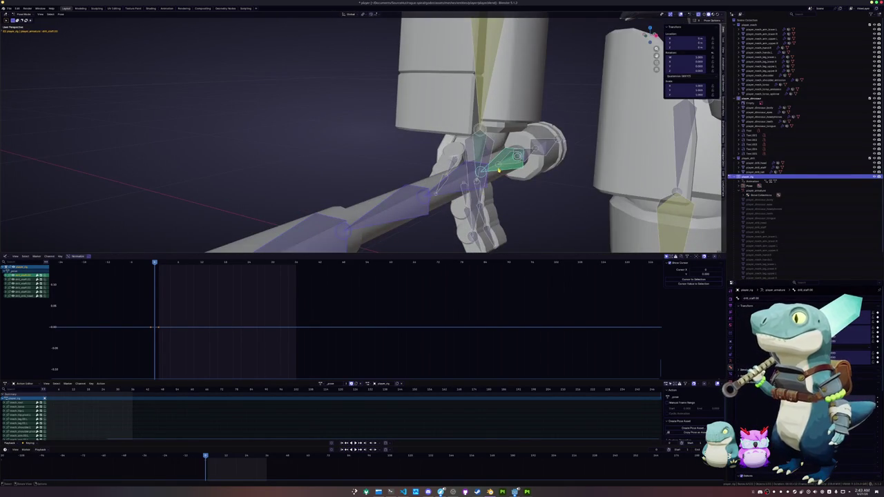
{"action": "left_click", "coordinate": [498, 170]}
{"action": "middle_click_drag", "start_coordinate": [498, 171], "coordinate": [440, 185]}
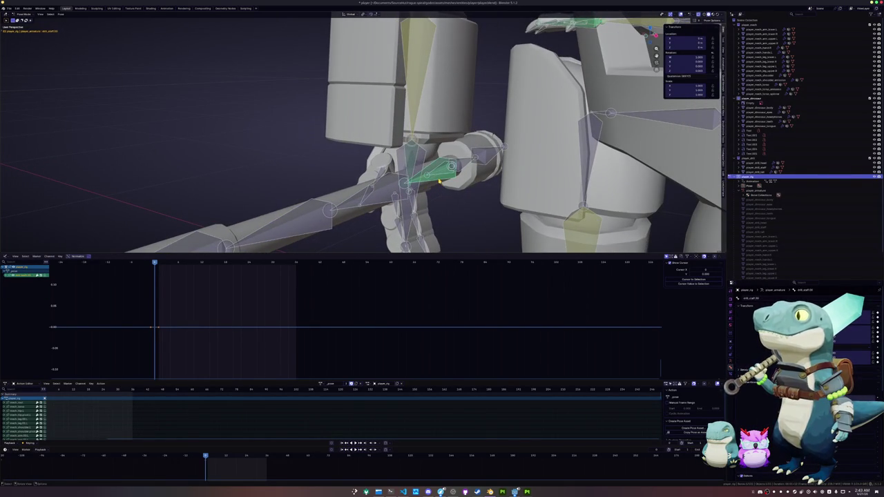
{"action": "left_click", "coordinate": [412, 161]}
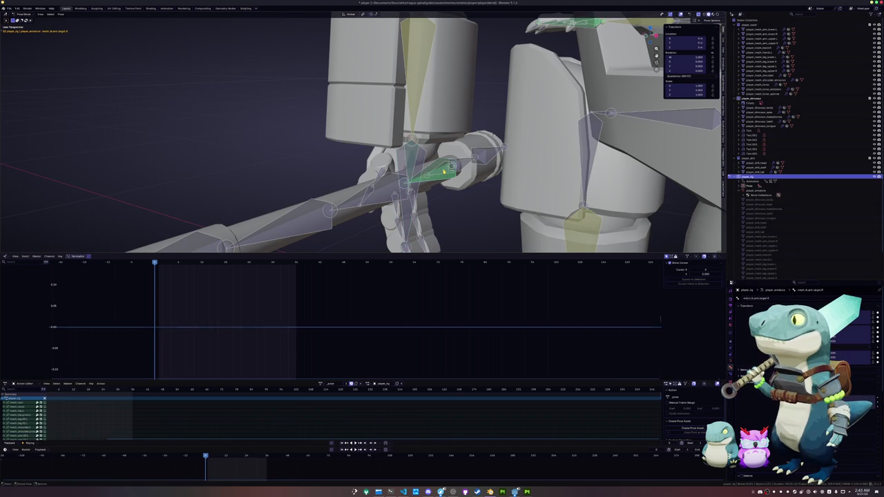
- Select the drill_staff bone, inspect it from several angles, then return to Godot
{"action": "left_click", "coordinate": [446, 174]}
{"action": "left_click", "coordinate": [442, 168]}
{"action": "middle_click_drag", "start_coordinate": [446, 185], "coordinate": [433, 193]}
{"action": "left_click", "coordinate": [441, 183]}
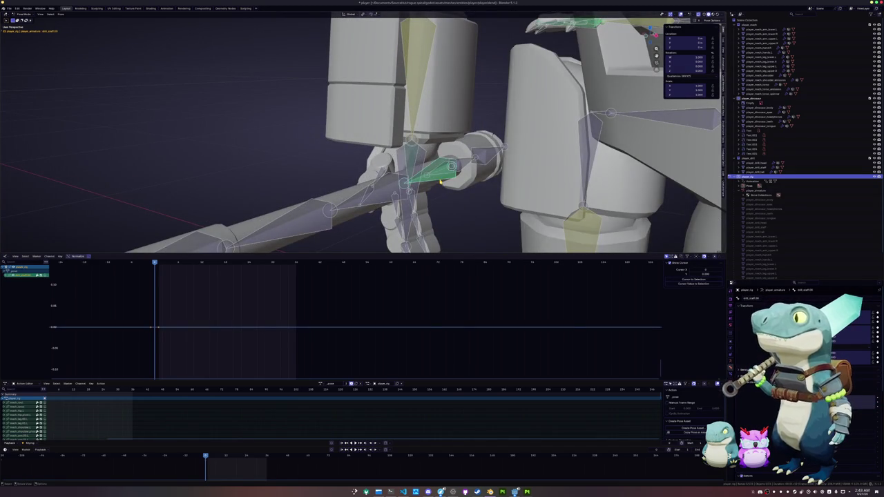
{"action": "middle_click_drag", "start_coordinate": [443, 193], "coordinate": [411, 177]}
{"action": "scroll", "coordinate": [411, 176], "scroll_direction": "up", "scroll_amount": 1}
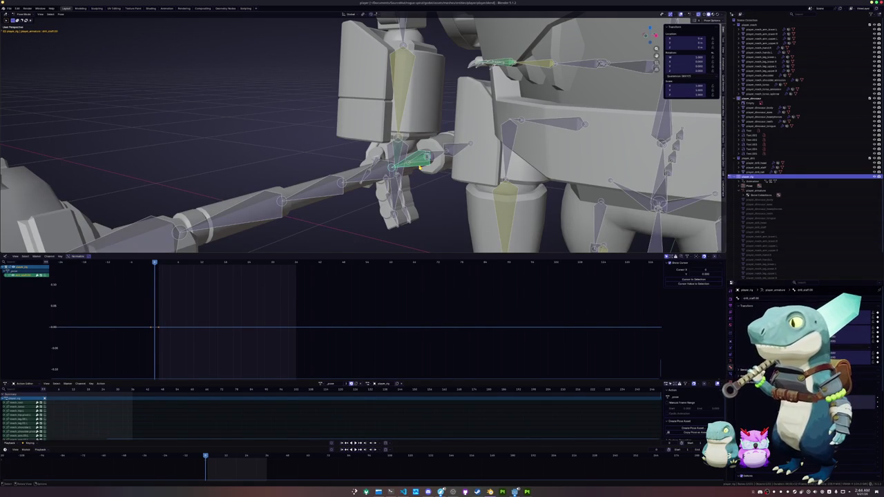
{"action": "mouse_move", "coordinate": [421, 167]}
{"action": "middle_mouse_down"}
{"action": "mouse_move", "coordinate": [428, 179]}
{"action": "mouse_move", "coordinate": [455, 176]}
{"action": "middle_mouse_up"}
{"action": "key", "text": "alt+Tab"}
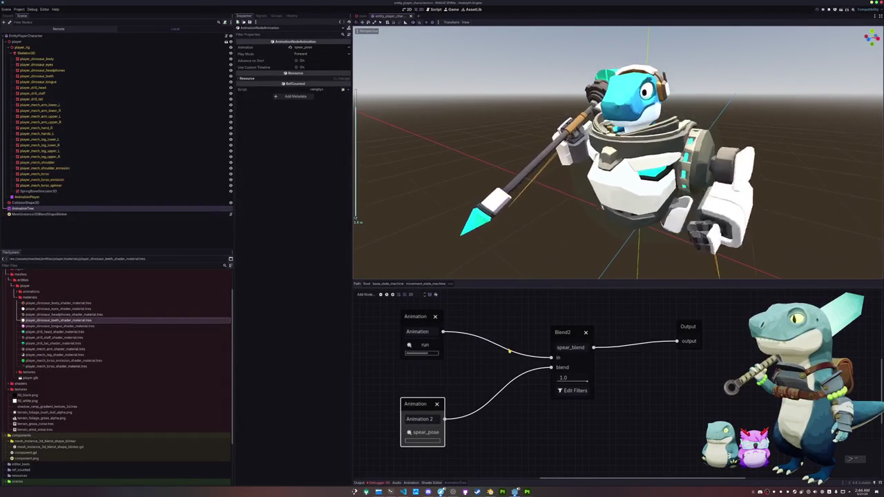
- Review the spear_blend node's filtered bone tracks and confirm them with OK
{"action": "left_click", "coordinate": [560, 391]}
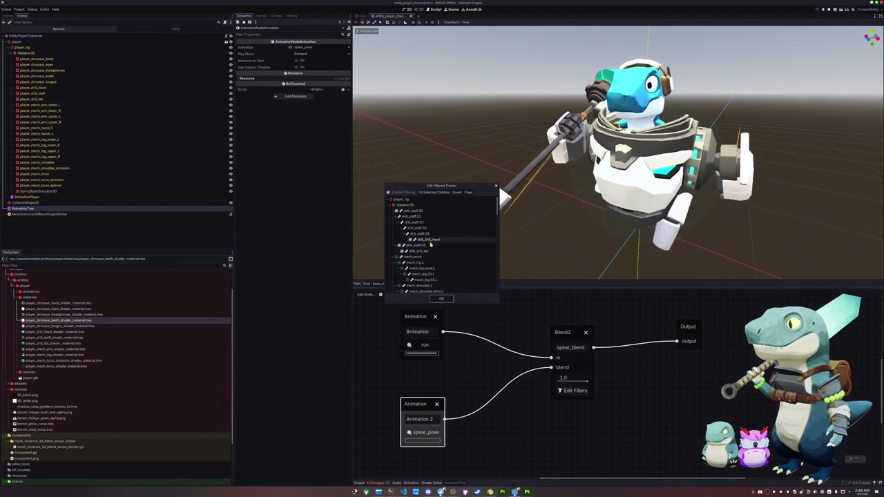
{"action": "scroll", "coordinate": [442, 257], "scroll_direction": "down", "scroll_amount": 2}
{"action": "scroll", "coordinate": [444, 258], "scroll_direction": "down", "scroll_amount": 1}
{"action": "scroll", "coordinate": [444, 258], "scroll_direction": "down", "scroll_amount": 1}
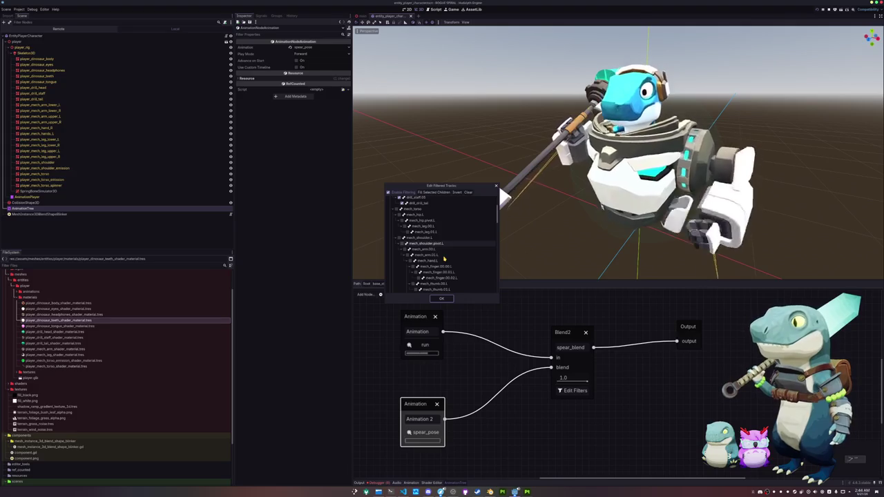
{"action": "scroll", "coordinate": [444, 259], "scroll_direction": "up", "scroll_amount": 2}
{"action": "scroll", "coordinate": [421, 254], "scroll_direction": "up", "scroll_amount": 2}
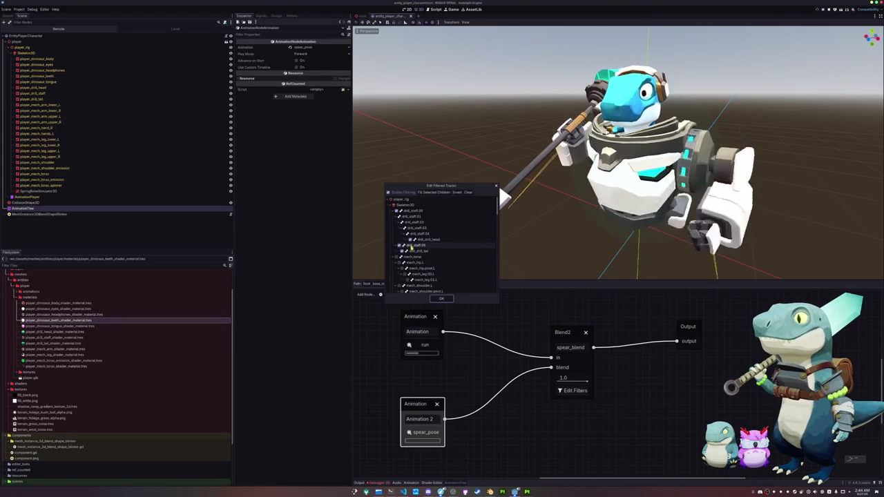
{"action": "scroll", "coordinate": [414, 255], "scroll_direction": "down", "scroll_amount": 2}
{"action": "scroll", "coordinate": [421, 266], "scroll_direction": "down", "scroll_amount": 1}
{"action": "scroll", "coordinate": [428, 277], "scroll_direction": "down", "scroll_amount": 1}
{"action": "scroll", "coordinate": [431, 276], "scroll_direction": "down", "scroll_amount": 2}
{"action": "scroll", "coordinate": [435, 272], "scroll_direction": "down", "scroll_amount": 2}
{"action": "scroll", "coordinate": [440, 268], "scroll_direction": "down", "scroll_amount": 2}
{"action": "scroll", "coordinate": [446, 261], "scroll_direction": "down", "scroll_amount": 2}
{"action": "scroll", "coordinate": [445, 265], "scroll_direction": "down", "scroll_amount": 2}
{"action": "scroll", "coordinate": [444, 273], "scroll_direction": "down", "scroll_amount": 2}
{"action": "scroll", "coordinate": [443, 280], "scroll_direction": "down", "scroll_amount": 2}
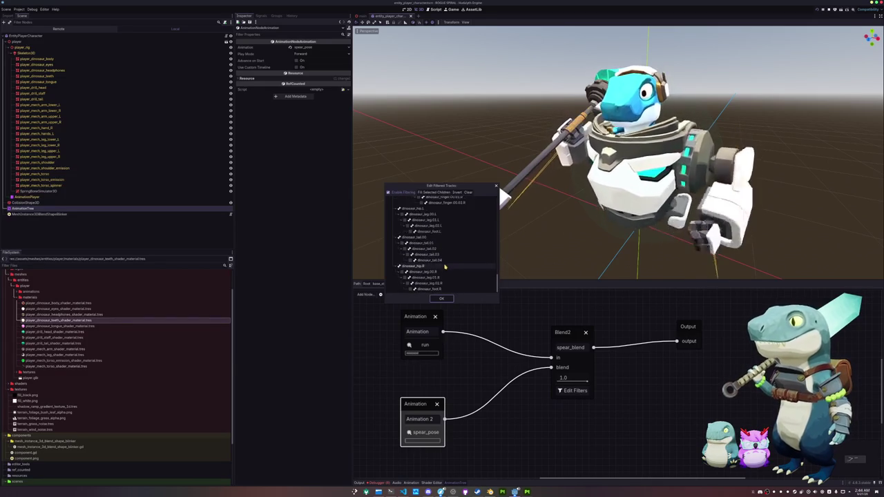
{"action": "left_click", "coordinate": [441, 298]}
- Drag the blend down to 0.0 to preview run, back to 1.0, then return to Blender
{"action": "left_click_drag", "start_coordinate": [584, 381], "coordinate": [536, 383]}
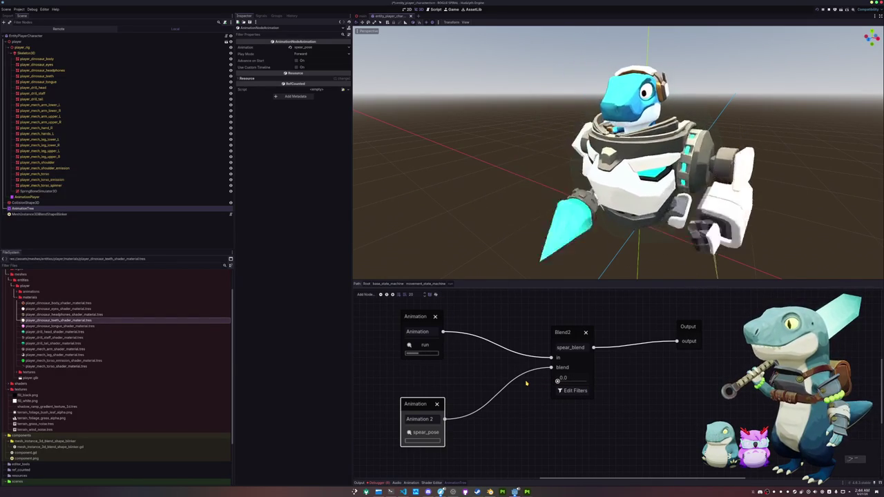
{"action": "left_click_drag", "start_coordinate": [558, 380], "coordinate": [598, 378]}
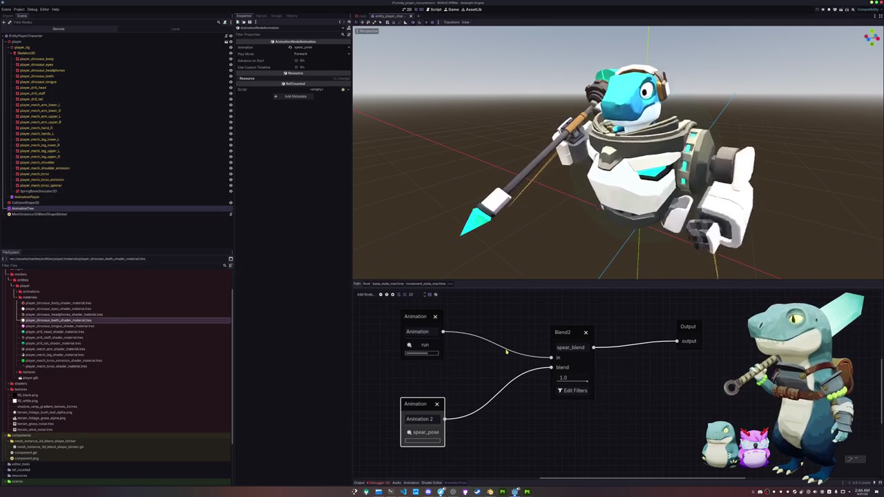
{"action": "key", "text": "alt+Tab"}
- Toggle the rig back into Pose Mode, show the Bone Constraints, and frame the hand and staff
{"action": "scroll", "coordinate": [392, 187], "scroll_direction": "down", "scroll_amount": 2}
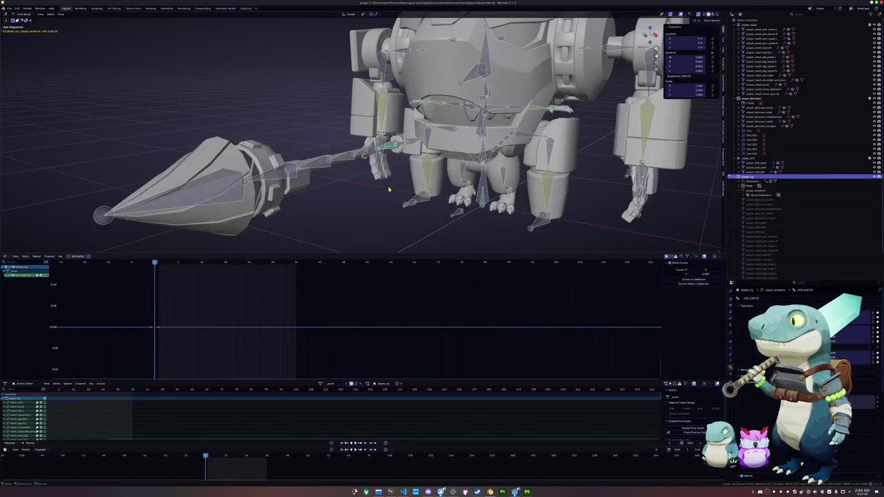
{"action": "key", "text": "ctrl+Tab"}
{"action": "scroll", "coordinate": [379, 214], "scroll_direction": "up", "scroll_amount": 3}
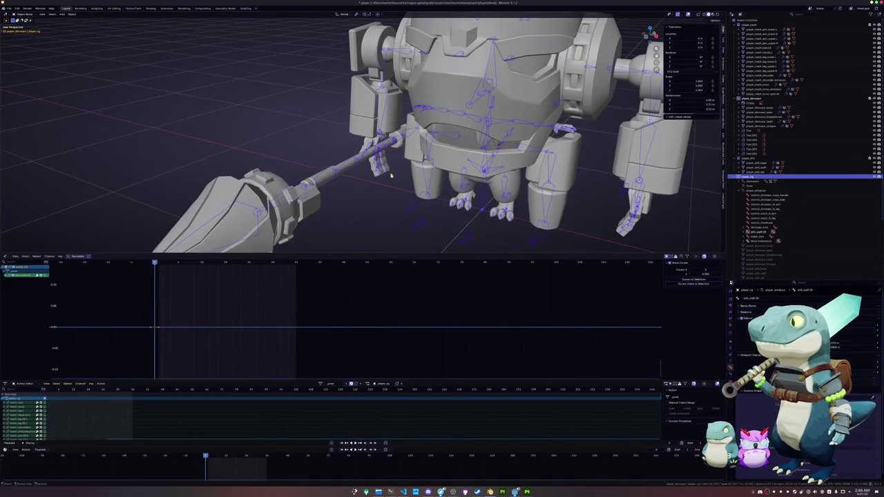
{"action": "key", "text": "ctrl+Tab"}
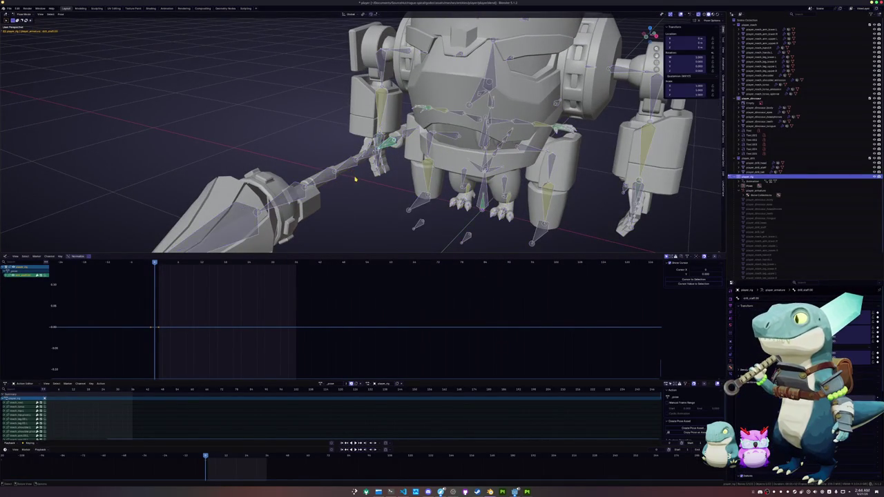
{"action": "left_click", "coordinate": [730, 373]}
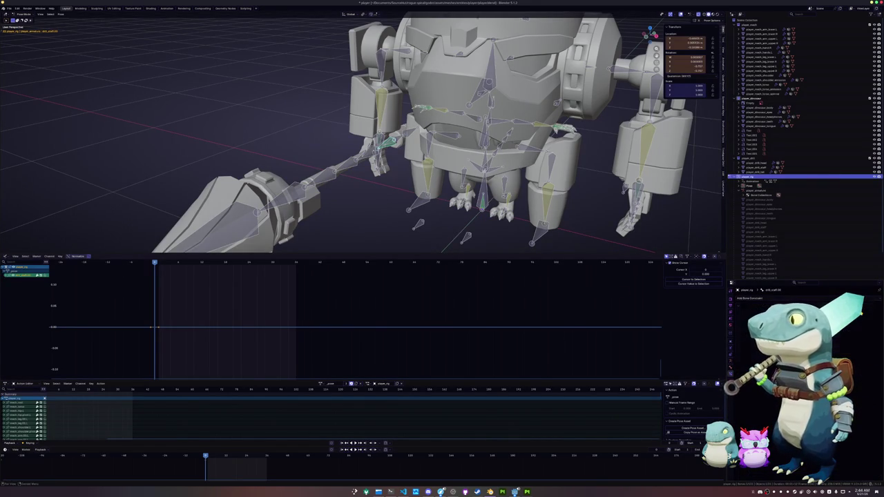
{"action": "key", "text": "KP_Decimal"}
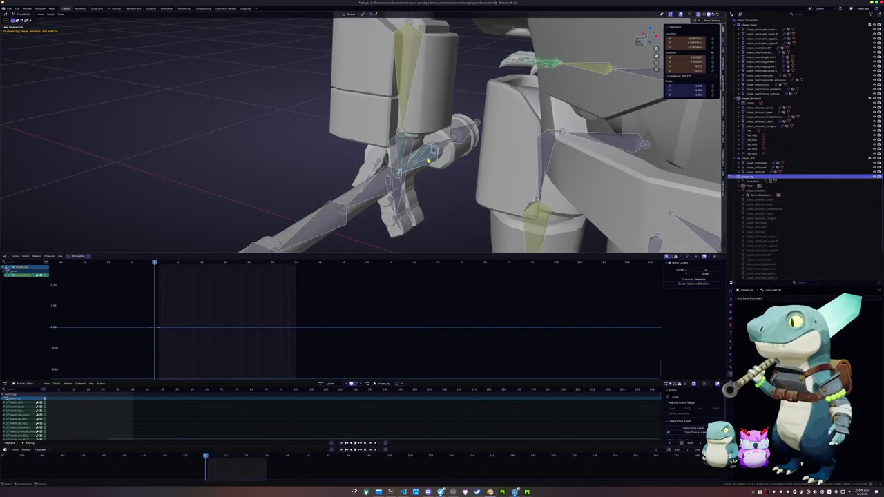
- Select the hand bone together with drill_staff and switch the armature to Edit Mode
{"action": "left_click", "coordinate": [426, 159]}
{"action": "left_click", "coordinate": [427, 161], "text": "shift"}
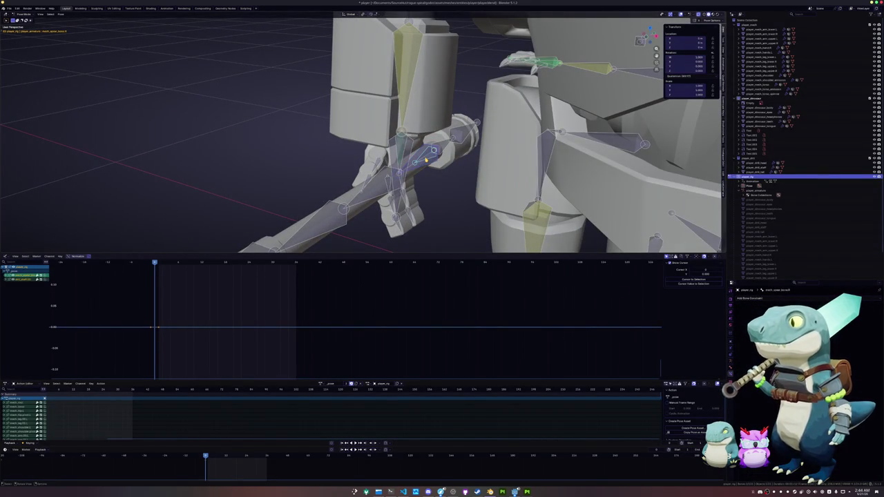
{"action": "key", "text": "shift+i"}
{"action": "key", "text": "Escape"}
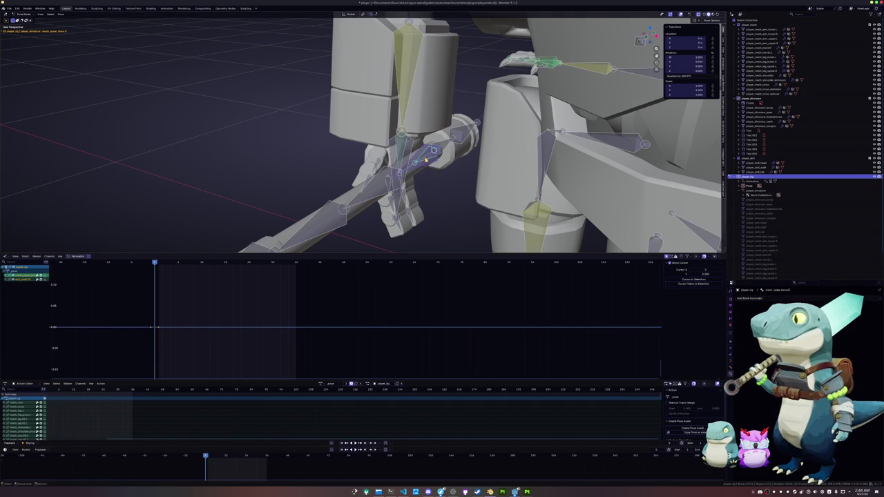
{"action": "key", "text": "Tab"}
{"action": "scroll", "coordinate": [426, 158], "scroll_direction": "down", "scroll_amount": 5}
{"action": "scroll", "coordinate": [428, 166], "scroll_direction": "down", "scroll_amount": 2}
{"action": "scroll", "coordinate": [438, 184], "scroll_direction": "up", "scroll_amount": 6}
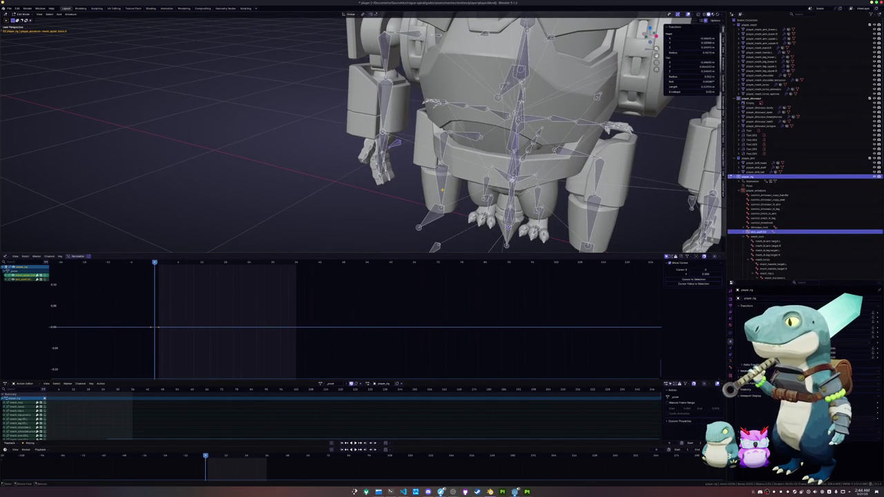
- In Edit Mode, select the linked spine and lower-body bone chains with Ctrl+L
{"action": "middle_click_drag", "start_coordinate": [444, 191], "coordinate": [450, 186]}
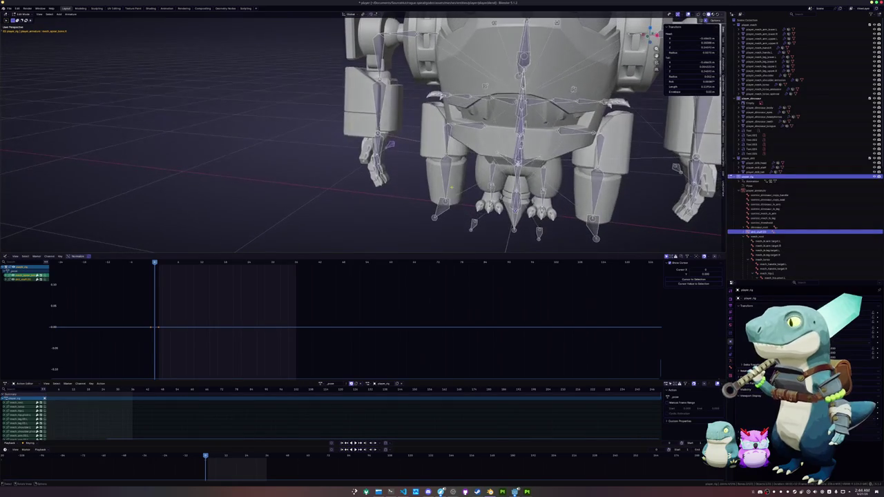
{"action": "key", "text": "Tab"}
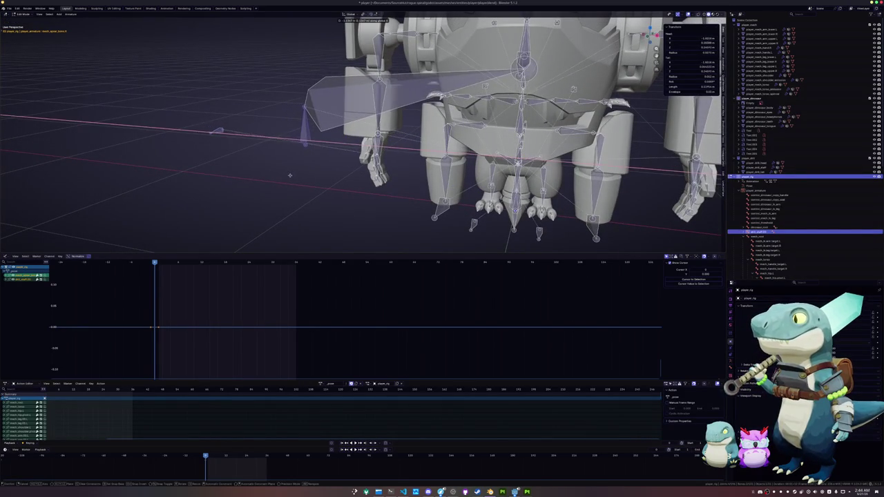
{"action": "key", "text": "Tab"}
{"action": "key", "text": "Tab"}
{"action": "key", "text": "Tab"}
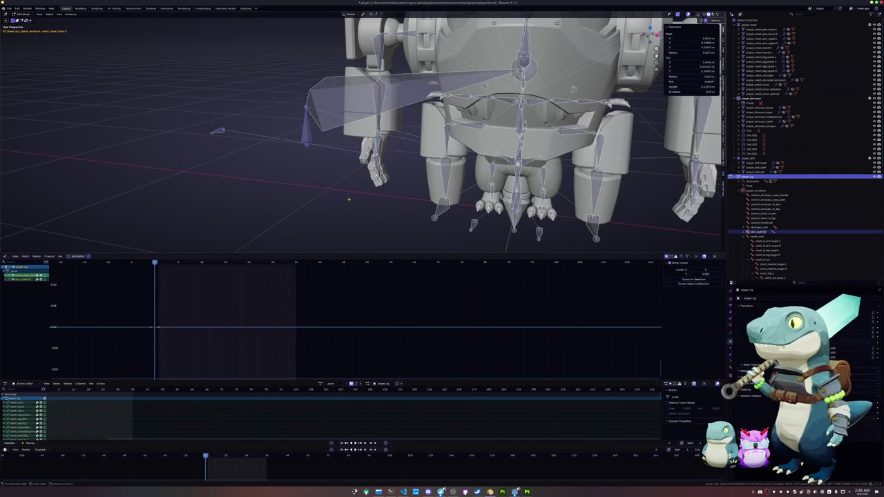
{"action": "middle_click_drag", "start_coordinate": [380, 199], "coordinate": [333, 193]}
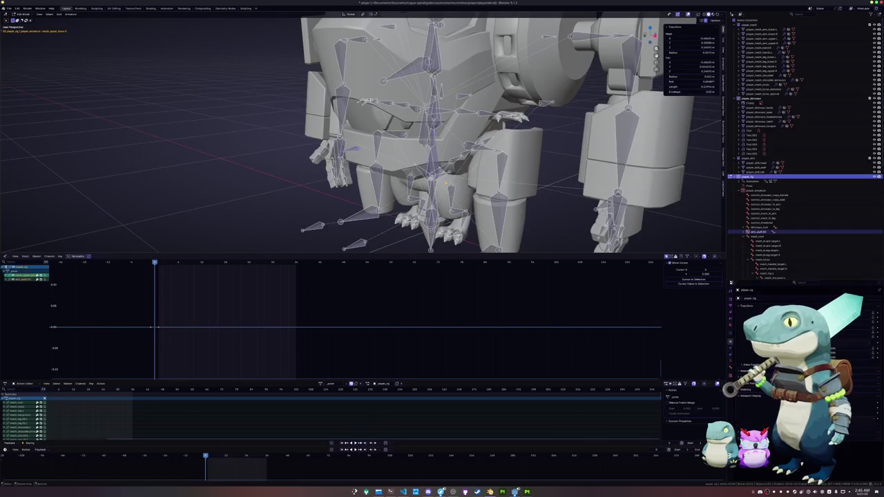
{"action": "key", "text": "ctrl+l"}
{"action": "middle_click_drag", "start_coordinate": [446, 183], "coordinate": [435, 165]}
{"action": "left_click", "coordinate": [436, 167], "text": "shift"}
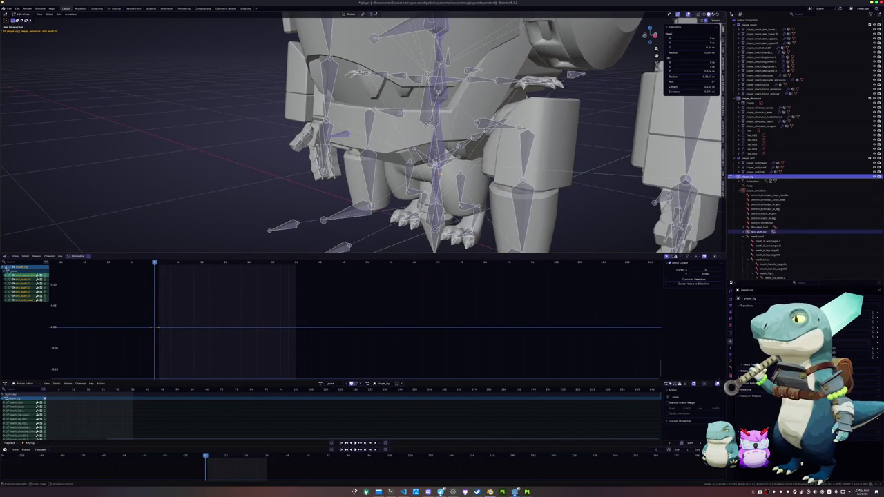
{"action": "key", "text": "ctrl+l"}
{"action": "middle_click_drag", "start_coordinate": [439, 174], "coordinate": [387, 177]}
- Move the bones along X, Separate Bones into a new armature, and return to Object Mode
{"action": "key", "text": "g"}
{"action": "key", "text": "x"}
{"action": "left_click", "coordinate": [333, 179]}
{"action": "scroll", "coordinate": [333, 174], "scroll_direction": "down", "scroll_amount": 4}
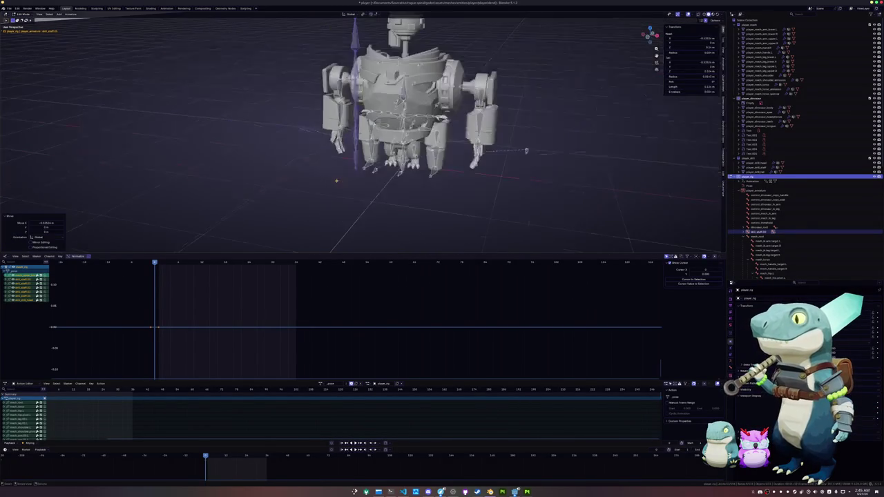
{"action": "left_click", "coordinate": [333, 173]}
{"action": "scroll", "coordinate": [334, 172], "scroll_direction": "up", "scroll_amount": 4}
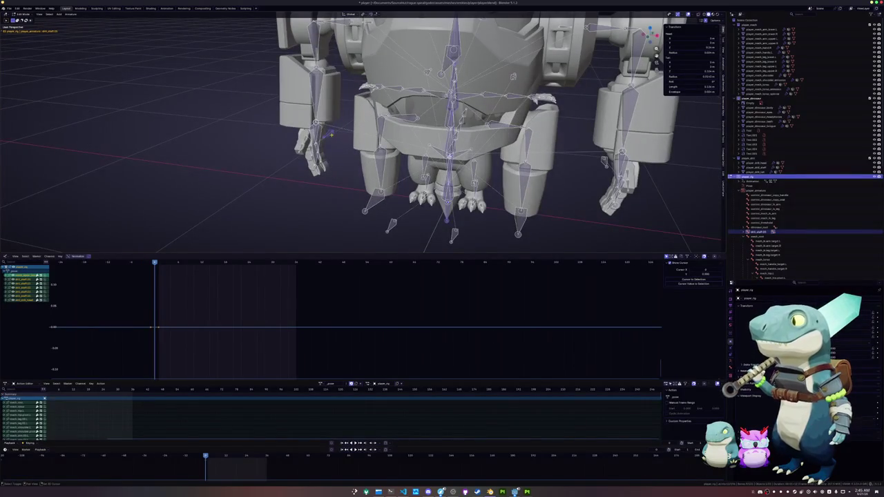
{"action": "right_click", "coordinate": [343, 180]}
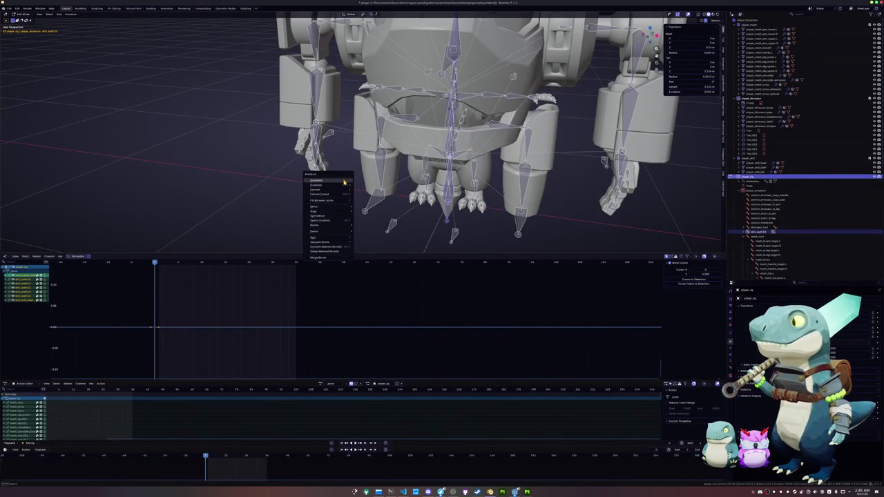
{"action": "left_click", "coordinate": [332, 244]}
{"action": "key", "text": "Tab"}
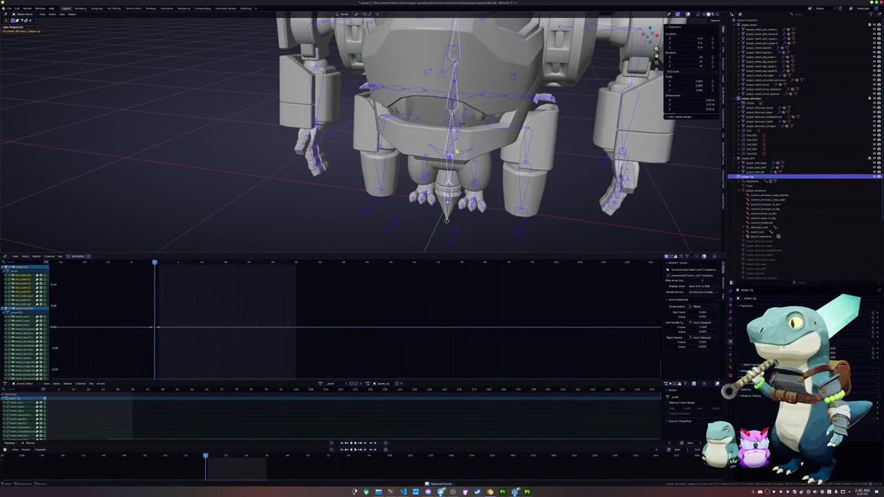
- Select the mech rig, switch it to Pose Mode with Ctrl+Tab, and pick a drill-arm bone
{"action": "scroll", "coordinate": [456, 151], "scroll_direction": "down", "scroll_amount": 3}
{"action": "scroll", "coordinate": [455, 151], "scroll_direction": "down", "scroll_amount": 4}
{"action": "mouse_move", "coordinate": [455, 151]}
{"action": "middle_mouse_down"}
{"action": "mouse_move", "coordinate": [444, 155]}
{"action": "mouse_move", "coordinate": [453, 172]}
{"action": "mouse_move", "coordinate": [447, 165]}
{"action": "middle_mouse_up"}
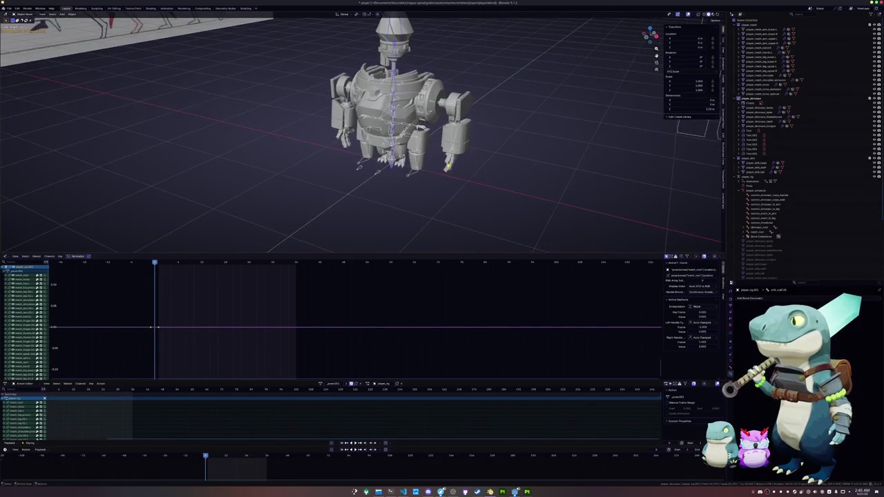
{"action": "left_click", "coordinate": [321, 383]}
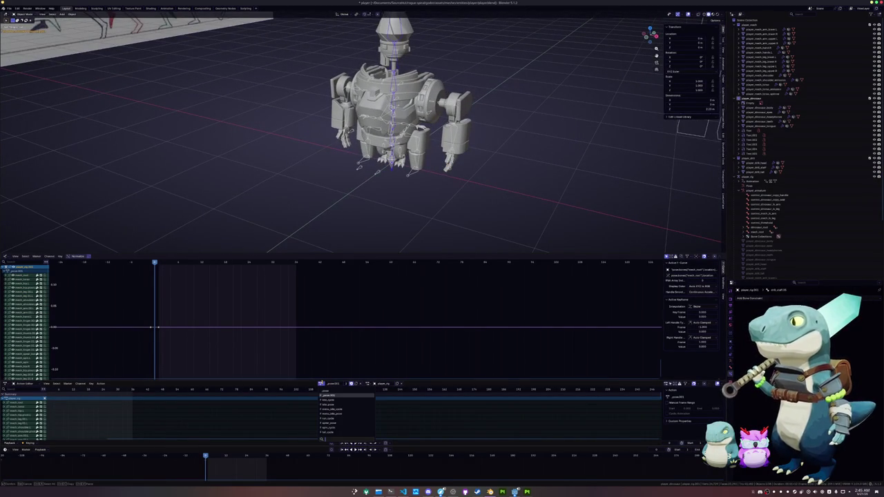
{"action": "left_click", "coordinate": [437, 174]}
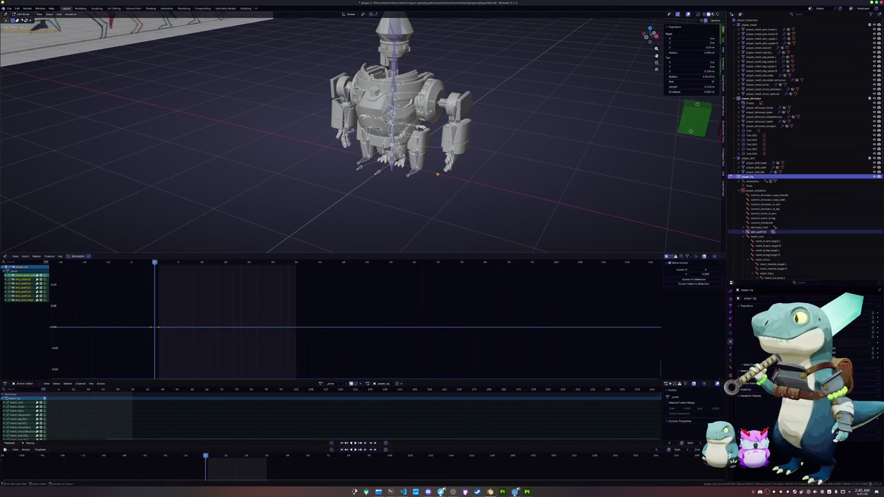
{"action": "key", "text": "ctrl+Tab"}
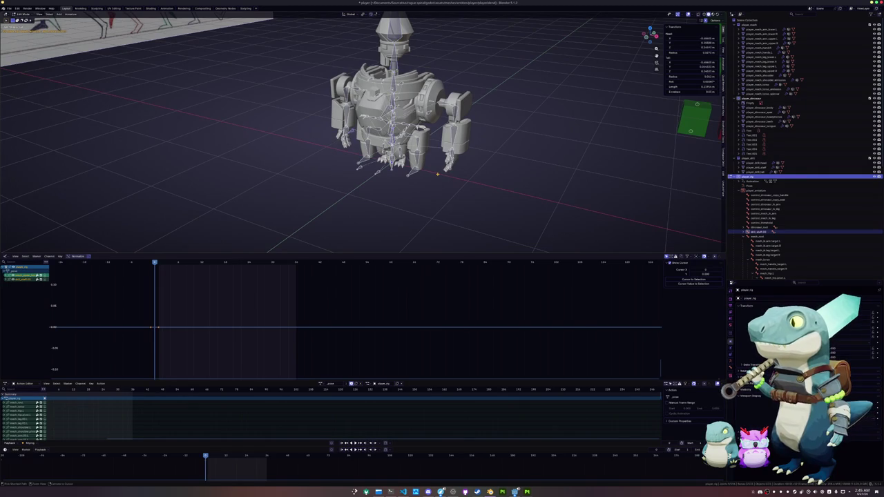
{"action": "left_click", "coordinate": [437, 176]}
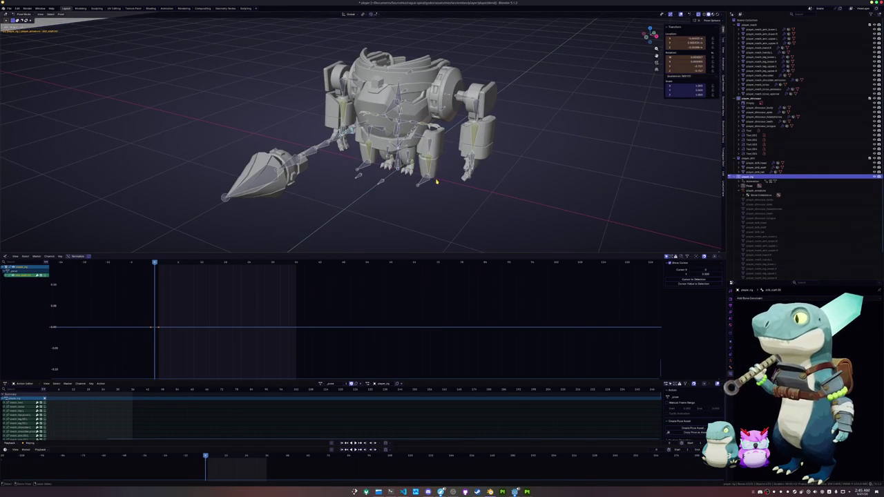
- Zoom in on the mech's arm and select the drill staff bone
{"action": "left_click", "coordinate": [437, 182]}
{"action": "scroll", "coordinate": [436, 182], "scroll_direction": "up", "scroll_amount": 2}
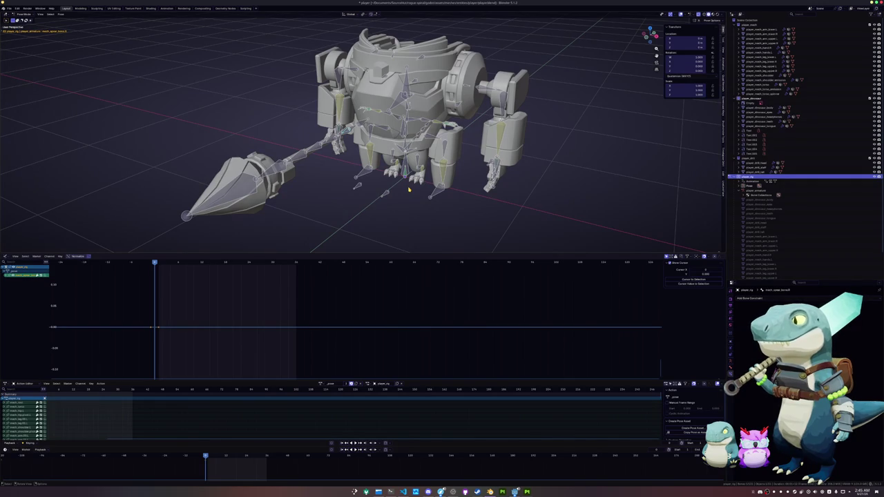
{"action": "scroll", "coordinate": [408, 190], "scroll_direction": "up", "scroll_amount": 3}
{"action": "scroll", "coordinate": [403, 172], "scroll_direction": "up", "scroll_amount": 1}
{"action": "scroll", "coordinate": [396, 143], "scroll_direction": "up", "scroll_amount": 3}
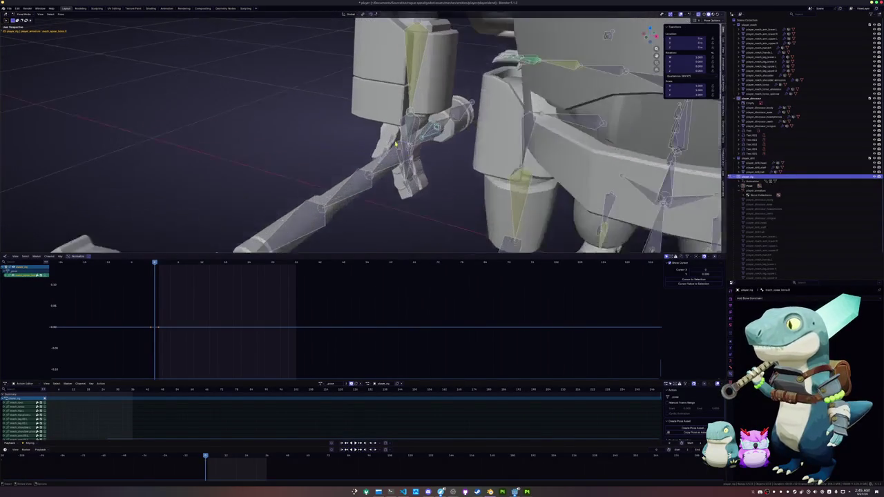
{"action": "left_click", "coordinate": [452, 160]}
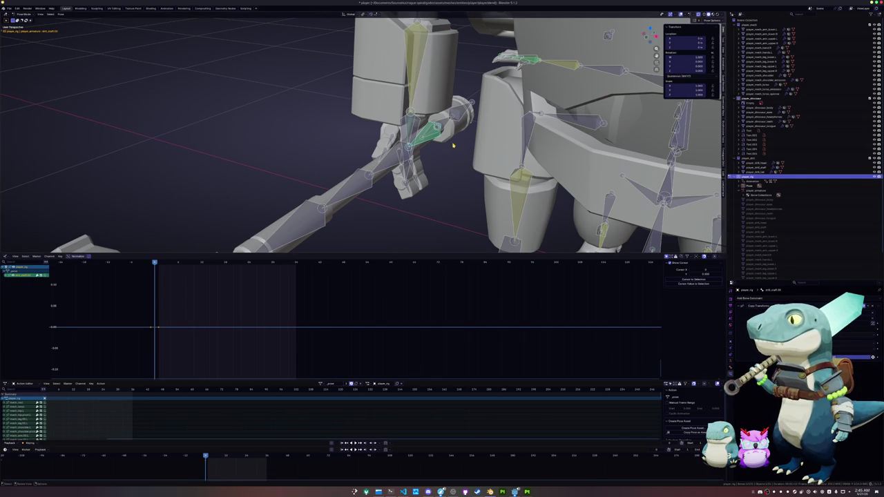
{"action": "middle_click_drag", "start_coordinate": [453, 146], "coordinate": [390, 162]}
- Toggle Object/Pose Mode, select the staff-holding hand bone, and bring up its Pose context menu
{"action": "key", "text": "ctrl+Tab"}
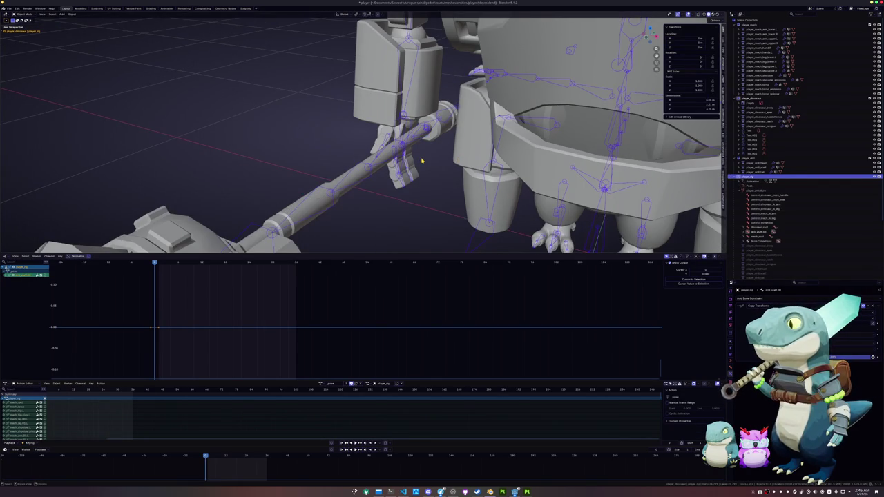
{"action": "key", "text": "ctrl+Tab"}
{"action": "left_click", "coordinate": [422, 138]}
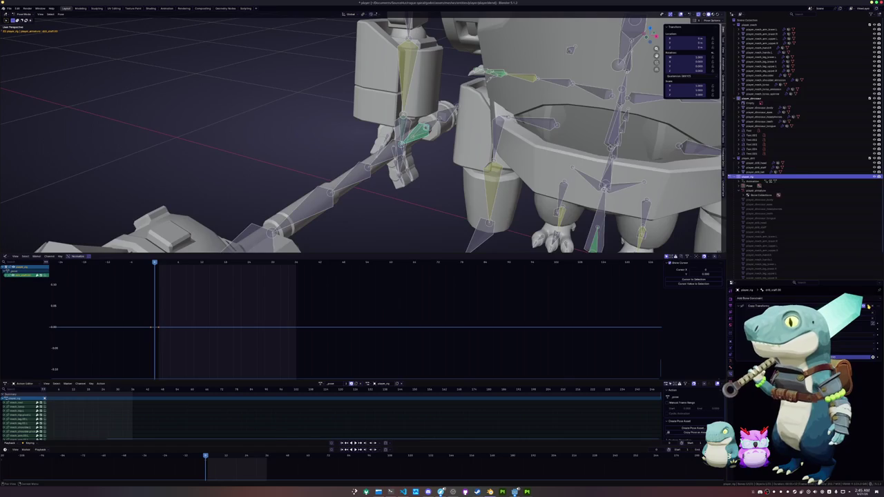
{"action": "left_click", "coordinate": [446, 149]}
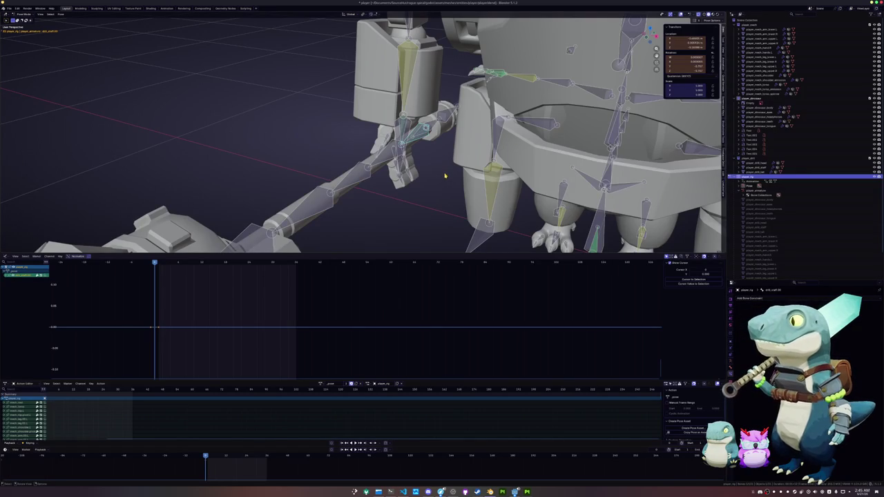
{"action": "right_click", "coordinate": [445, 176]}
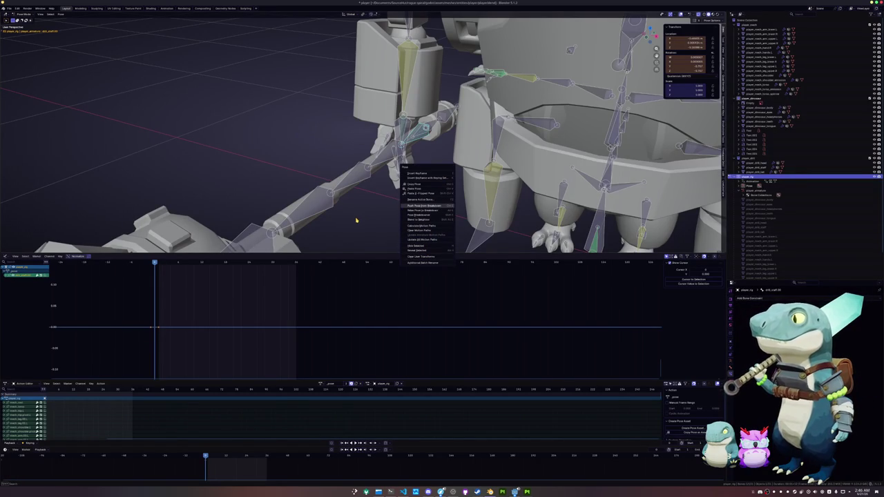
- Search commands for 'pose' with F3, browse the results, and cancel without running any
{"action": "key", "text": "Escape"}
{"action": "key", "text": "F3"}
{"action": "type", "text": "pose"}
{"action": "key", "text": "Down"}
{"action": "key", "text": "Down"}
{"action": "key", "text": "Down"}
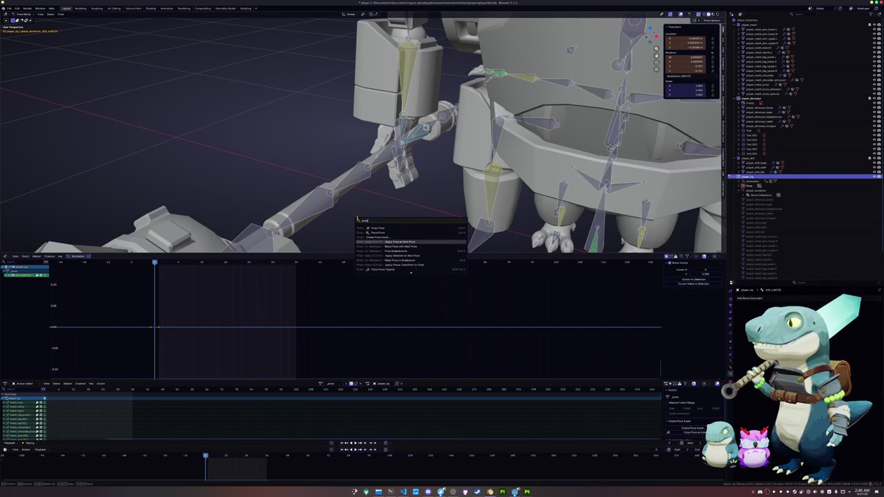
{"action": "key", "text": "Down"}
{"action": "key", "text": "Down"}
{"action": "key", "text": "Down"}
{"action": "key", "text": "Down"}
{"action": "key", "text": "Down"}
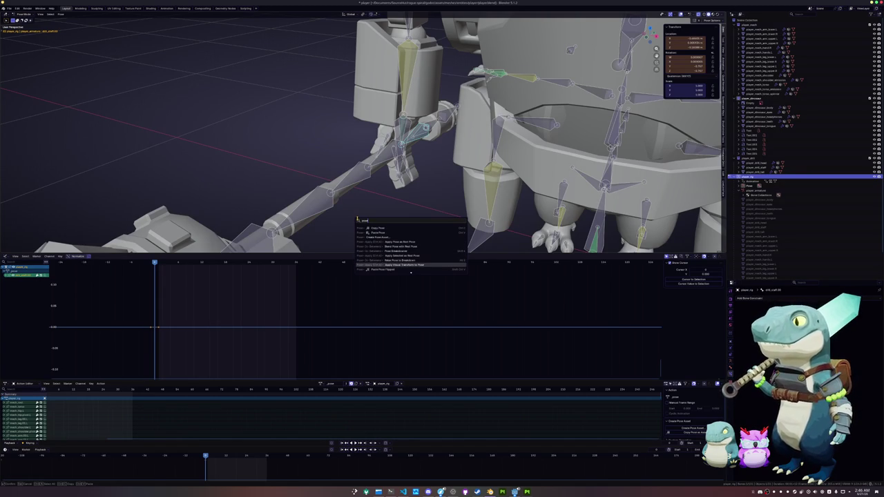
{"action": "key", "text": "Down"}
{"action": "key", "text": "Down"}
{"action": "key", "text": "Down"}
{"action": "key", "text": "Down"}
{"action": "key", "text": "Down"}
{"action": "key", "text": "Down"}
{"action": "key", "text": "Down"}
{"action": "key", "text": "Down"}
{"action": "key", "text": "Down"}
{"action": "key", "text": "Down"}
{"action": "key", "text": "Down"}
{"action": "key", "text": "Down"}
{"action": "key", "text": "Down"}
{"action": "key", "text": "Down"}
{"action": "key", "text": "Down"}
{"action": "key", "text": "Down"}
{"action": "key", "text": "Down"}
{"action": "key", "text": "Escape"}
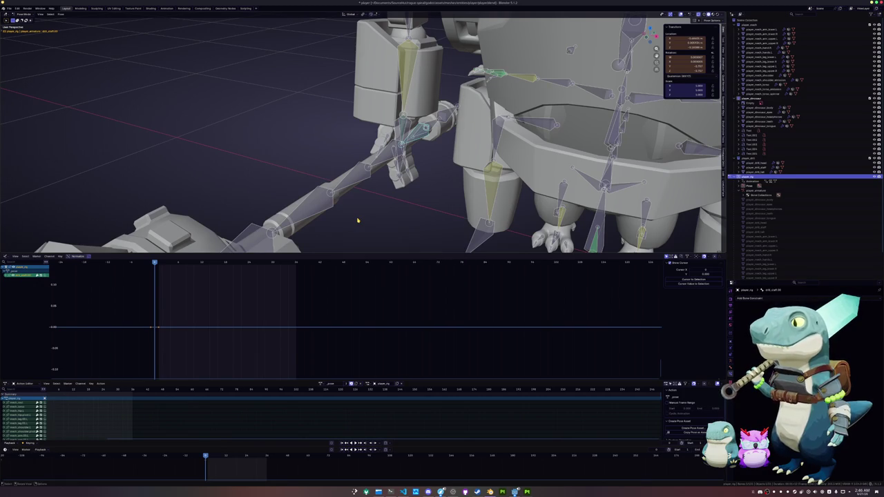
{"action": "middle_click_drag", "start_coordinate": [365, 203], "coordinate": [398, 185]}
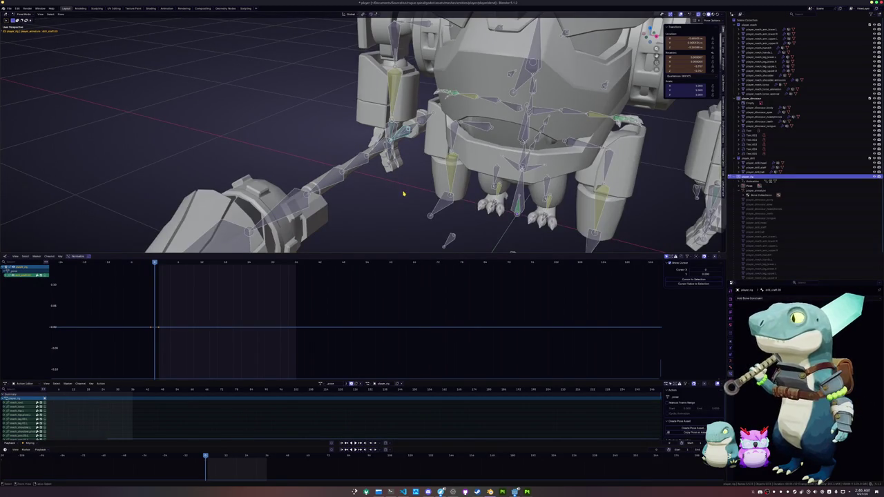
- Clear the staff bone's location and rotation and toggle its Copy Transforms constraint
{"action": "key", "text": "alt+g"}
{"action": "key", "text": "alt+r"}
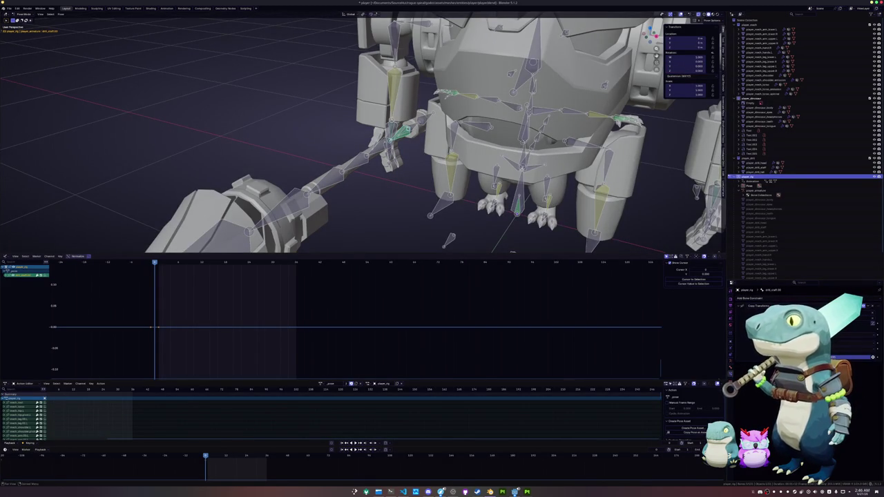
{"action": "left_click", "coordinate": [861, 307]}
{"action": "scroll", "coordinate": [498, 161], "scroll_direction": "up", "scroll_amount": 2}
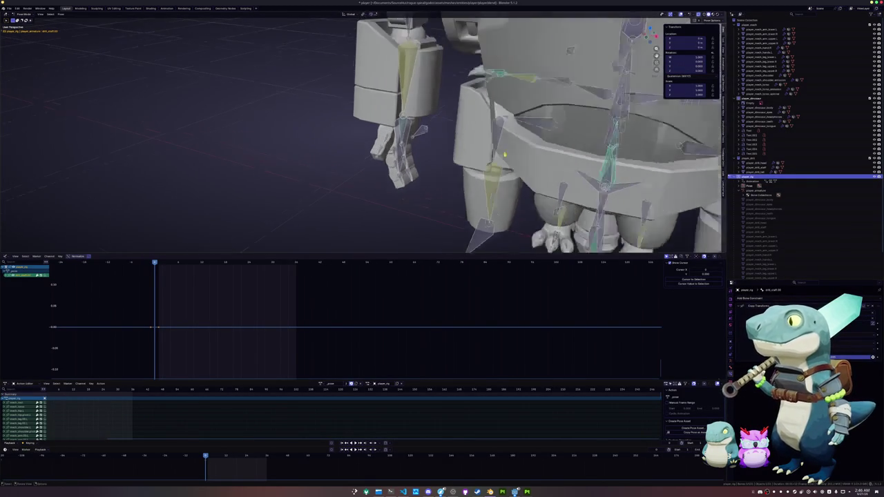
{"action": "mouse_move", "coordinate": [483, 165]}
{"action": "middle_mouse_down"}
{"action": "mouse_move", "coordinate": [498, 162]}
{"action": "mouse_move", "coordinate": [456, 162]}
{"action": "mouse_move", "coordinate": [483, 160]}
{"action": "middle_mouse_up"}
{"action": "scroll", "coordinate": [492, 166], "scroll_direction": "down", "scroll_amount": 2}
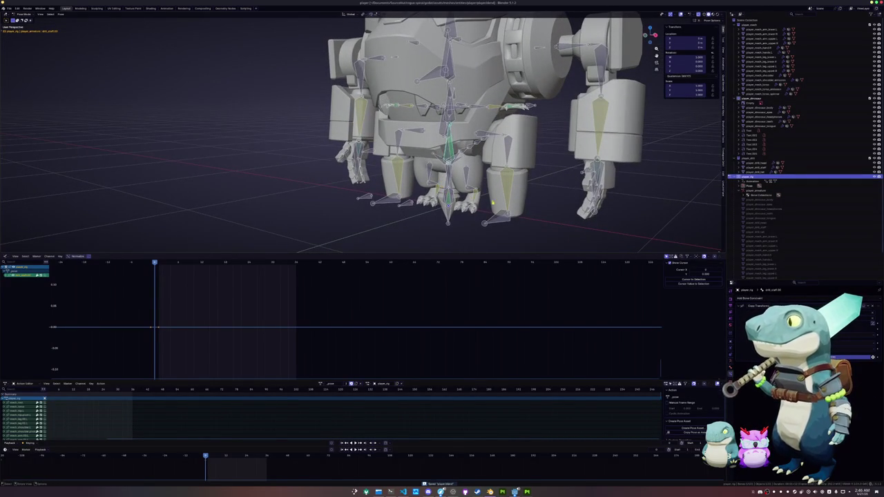
- Rotate the staff bone 90° about the X axis
{"action": "key", "text": "r"}
{"action": "key", "text": "x"}
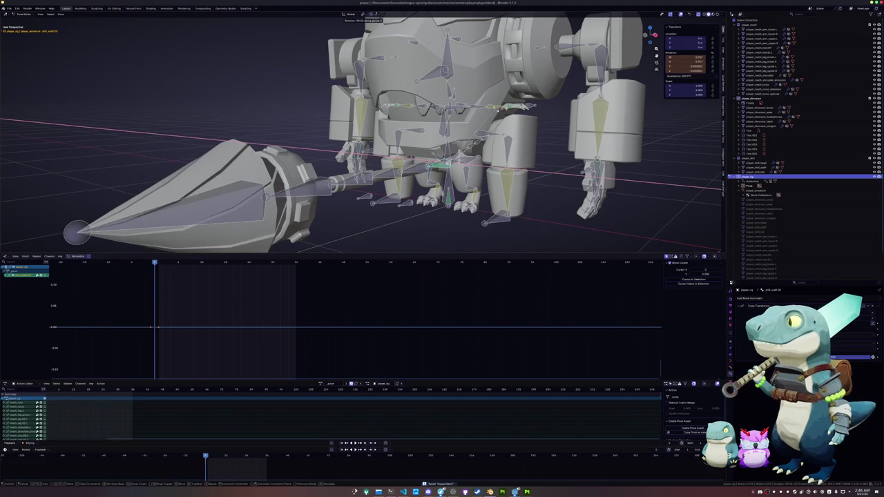
{"action": "key", "text": "Return"}
{"action": "middle_click_drag", "start_coordinate": [414, 139], "coordinate": [428, 125]}
- Slide the staff bone along X so the drill sits at the hand
{"action": "key", "text": "g"}
{"action": "key", "text": "x"}
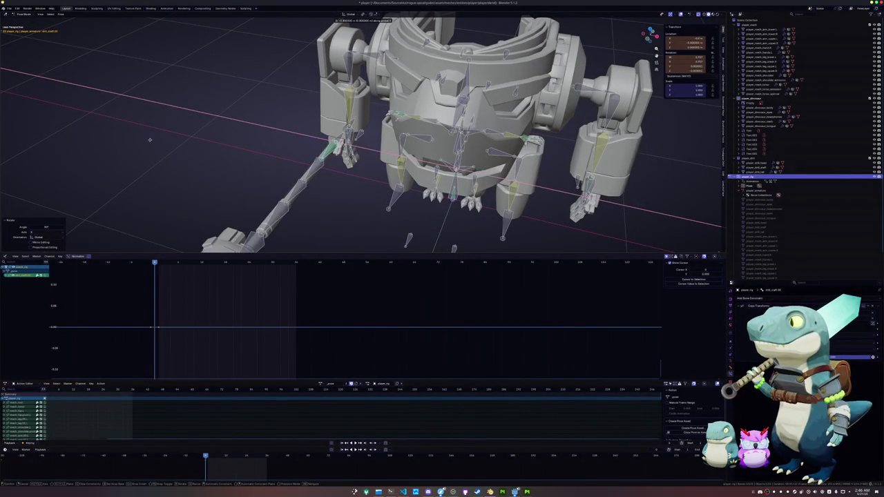
{"action": "left_click", "coordinate": [263, 149]}
{"action": "scroll", "coordinate": [264, 148], "scroll_direction": "up", "scroll_amount": 3}
{"action": "key", "text": "g"}
{"action": "key", "text": "x"}
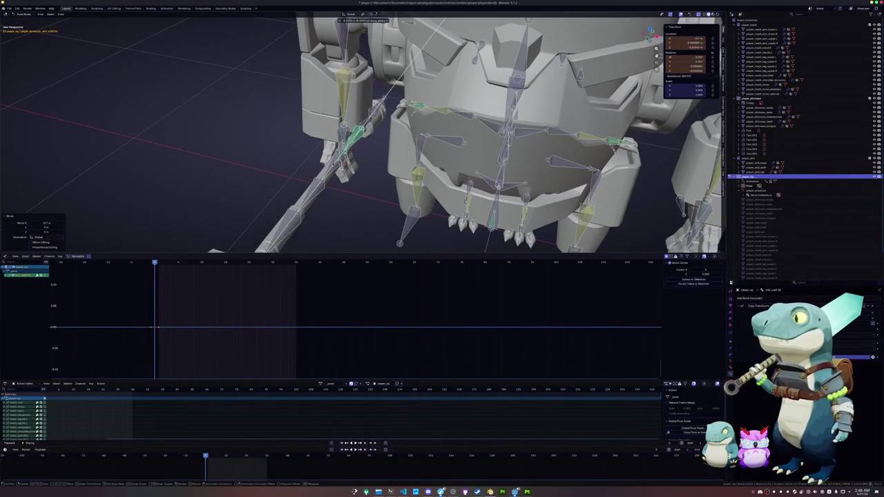
{"action": "scroll", "coordinate": [352, 164], "scroll_direction": "up", "scroll_amount": 3}
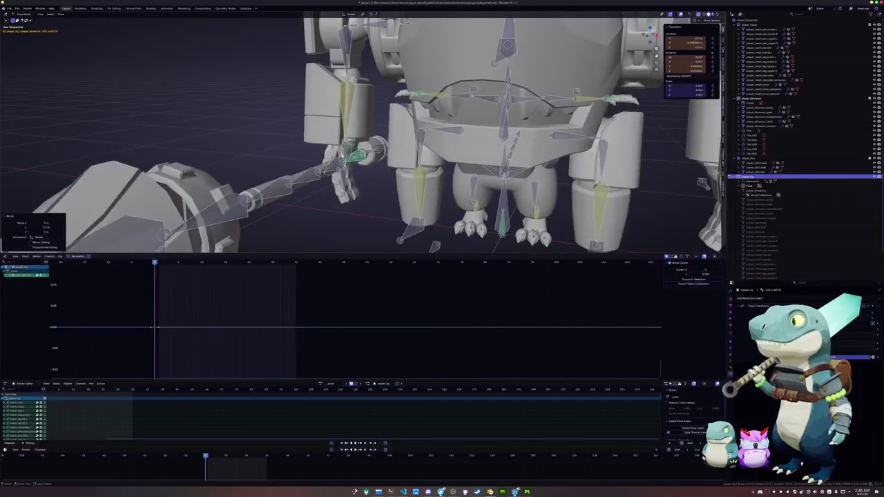
{"action": "right_click", "coordinate": [352, 164]}
{"action": "scroll", "coordinate": [353, 165], "scroll_direction": "down", "scroll_amount": 4}
{"action": "scroll", "coordinate": [368, 181], "scroll_direction": "down", "scroll_amount": 2}
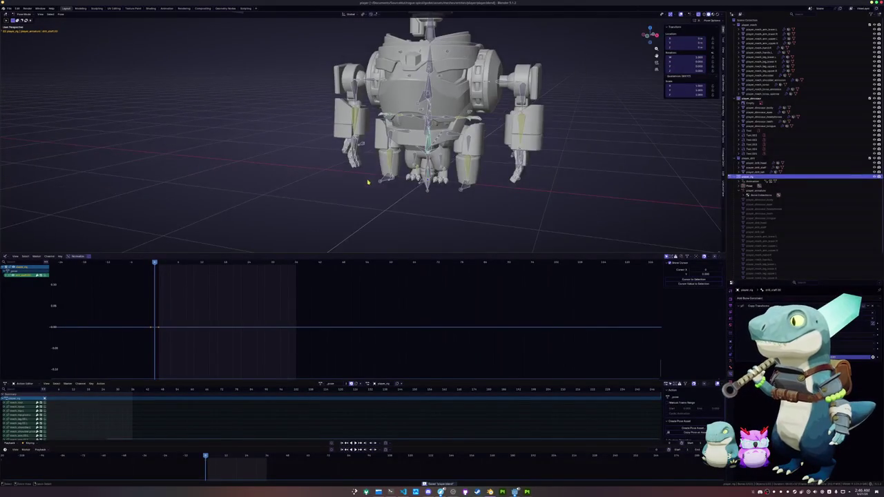
- Deselect the rig's bones and assign a different action from the Action Editor list
{"action": "left_click", "coordinate": [439, 100]}
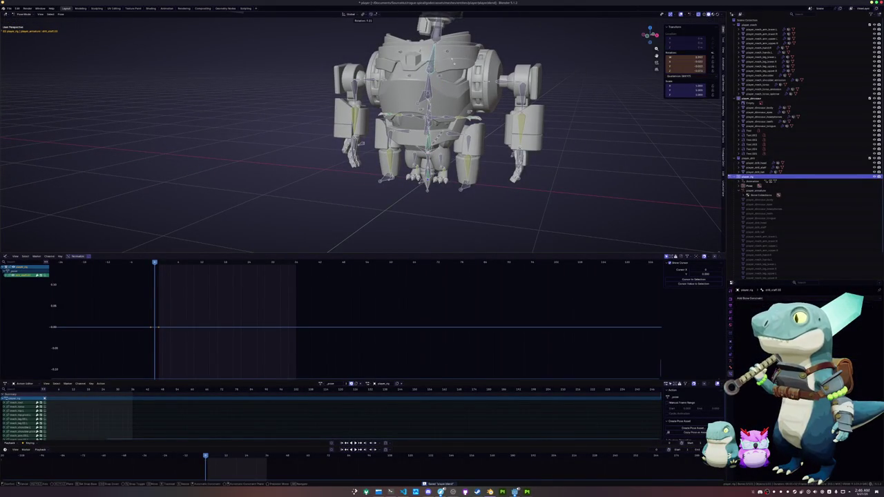
{"action": "key", "text": "a"}
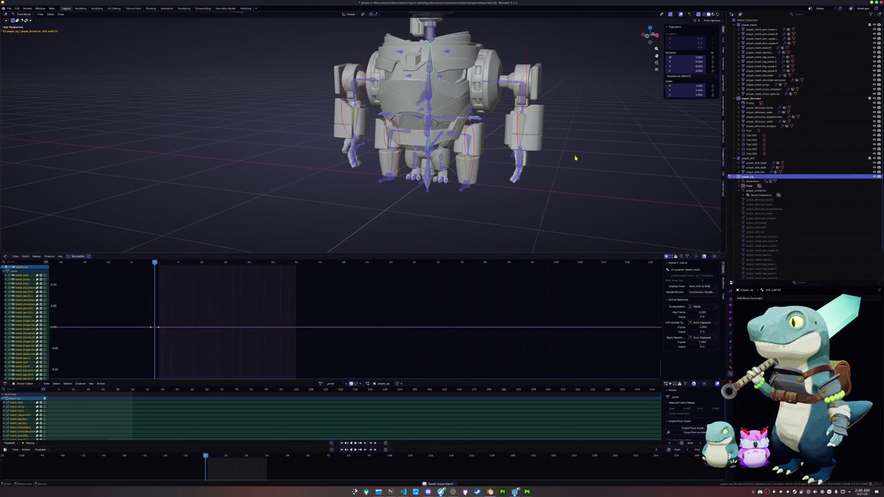
{"action": "left_click", "coordinate": [544, 132]}
{"action": "left_click", "coordinate": [320, 384]}
{"action": "left_click", "coordinate": [324, 392]}
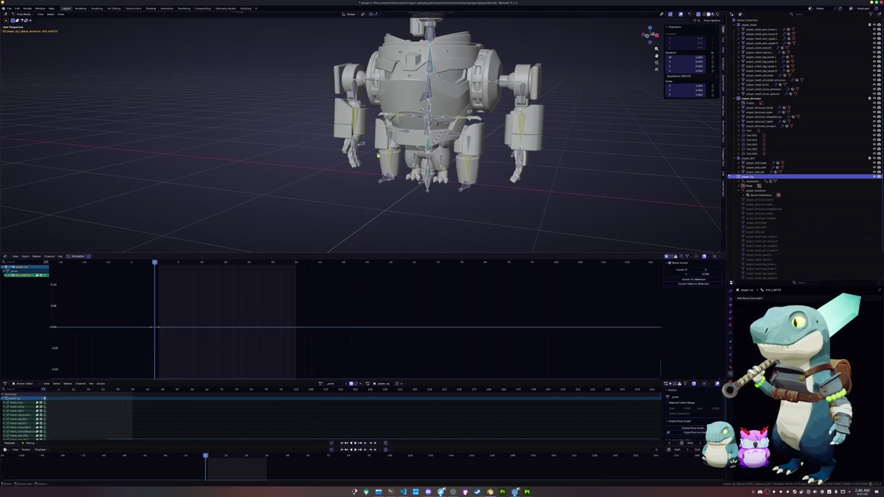
- Select the spear's bone and move it out beside the mech
{"action": "left_click", "coordinate": [419, 38]}
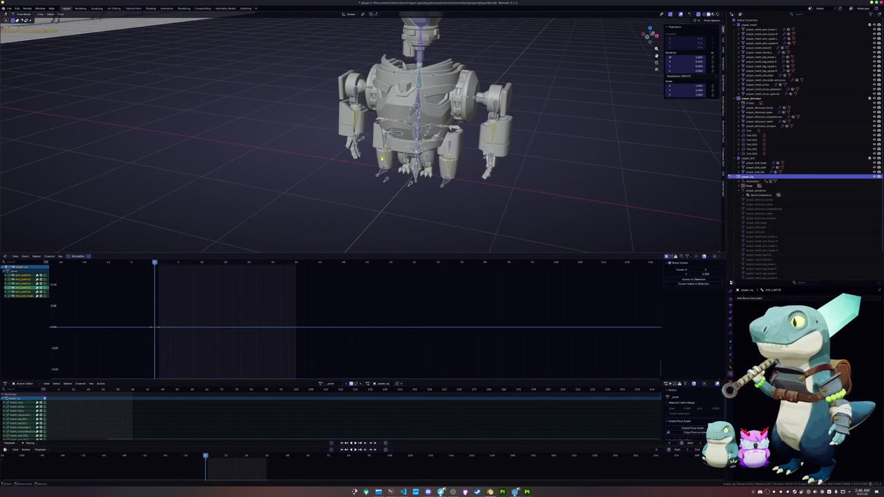
{"action": "scroll", "coordinate": [382, 158], "scroll_direction": "up", "scroll_amount": 4}
{"action": "mouse_move", "coordinate": [382, 159]}
{"action": "middle_mouse_down"}
{"action": "mouse_move", "coordinate": [454, 194]}
{"action": "mouse_move", "coordinate": [435, 202]}
{"action": "middle_mouse_up"}
{"action": "left_click", "coordinate": [449, 196]}
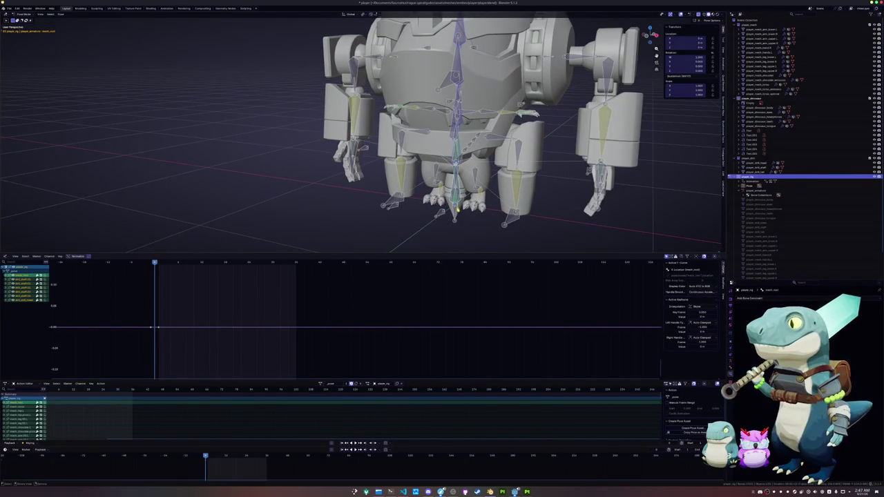
{"action": "left_click", "coordinate": [457, 217]}
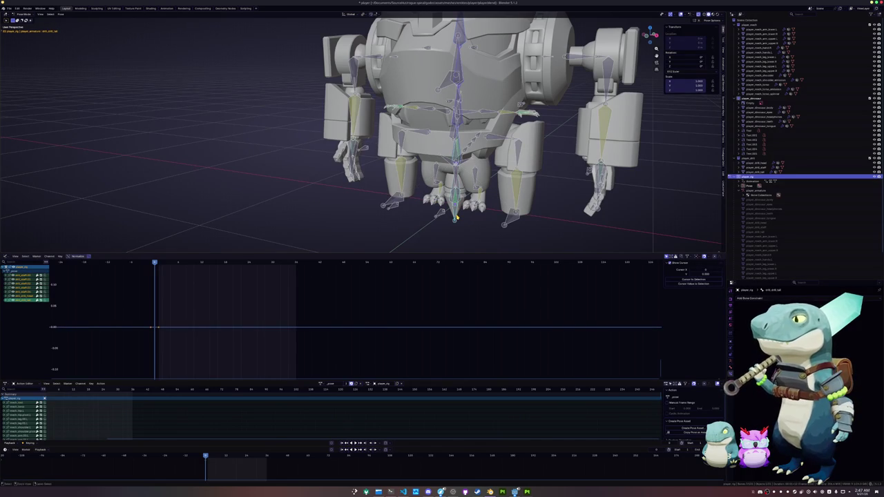
{"action": "key", "text": "g"}
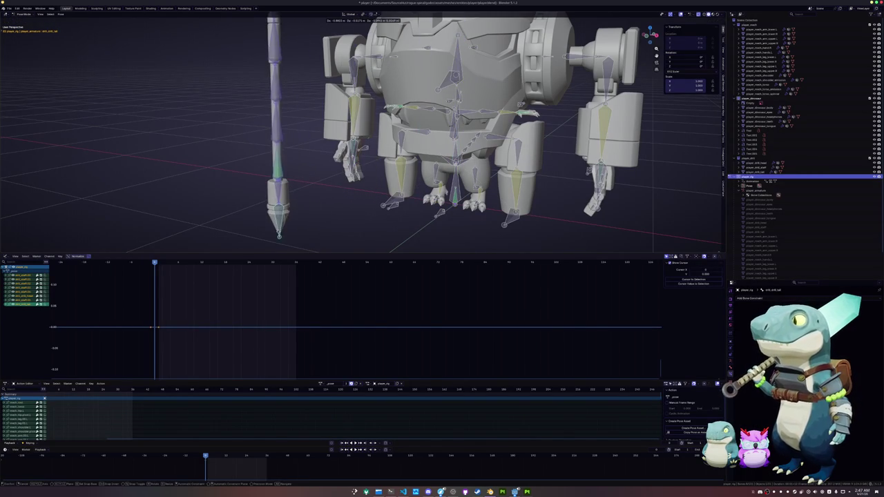
{"action": "left_click", "coordinate": [278, 231]}
- Isolate the mech rig in Local View
{"action": "scroll", "coordinate": [276, 231], "scroll_direction": "down", "scroll_amount": 3}
{"action": "middle_click_drag", "start_coordinate": [276, 230], "coordinate": [274, 230]}
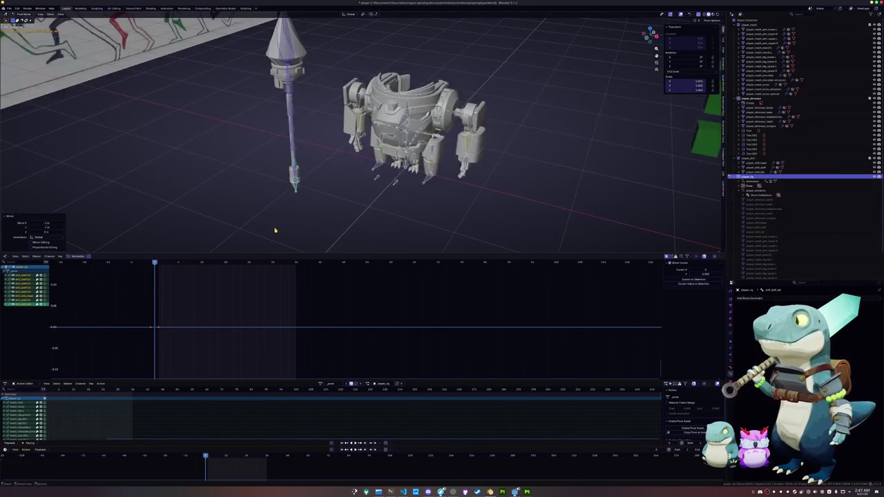
{"action": "key", "text": "KP_Divide"}
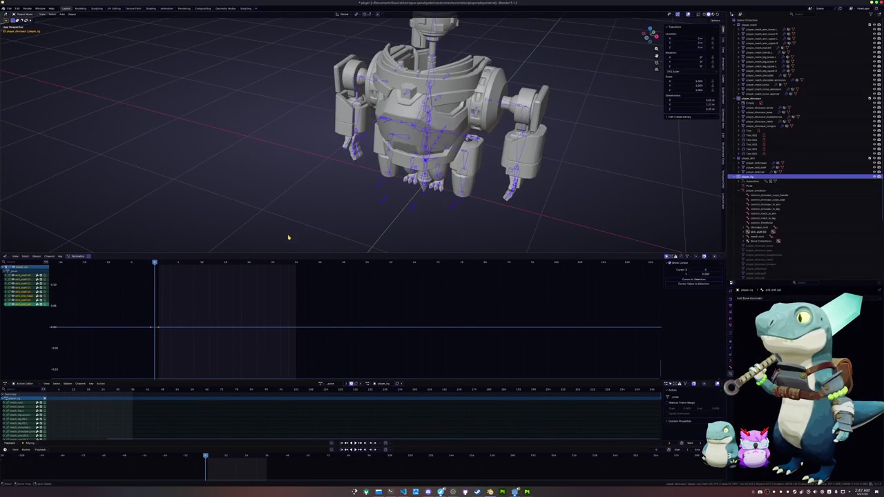
- Enter Edit Mode on the rig and switch to a front orthographic view
{"action": "key", "text": "Tab"}
{"action": "key", "text": "shift+d"}
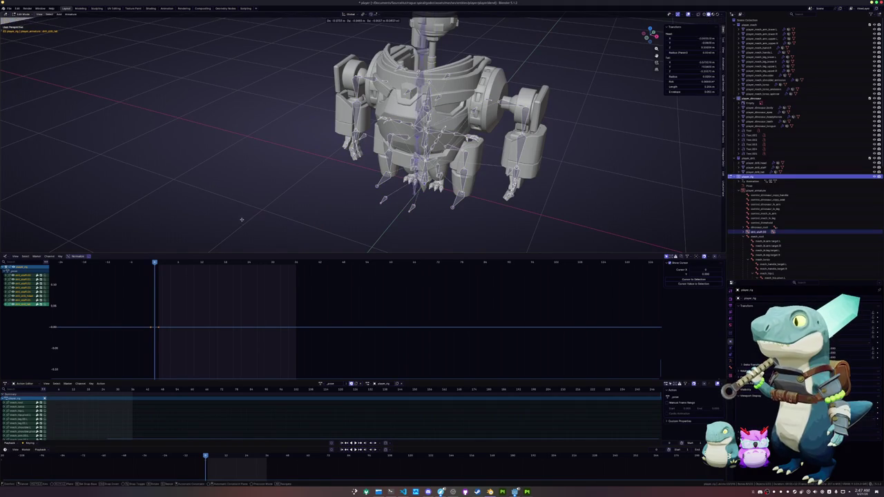
{"action": "key", "text": "ctrl"}
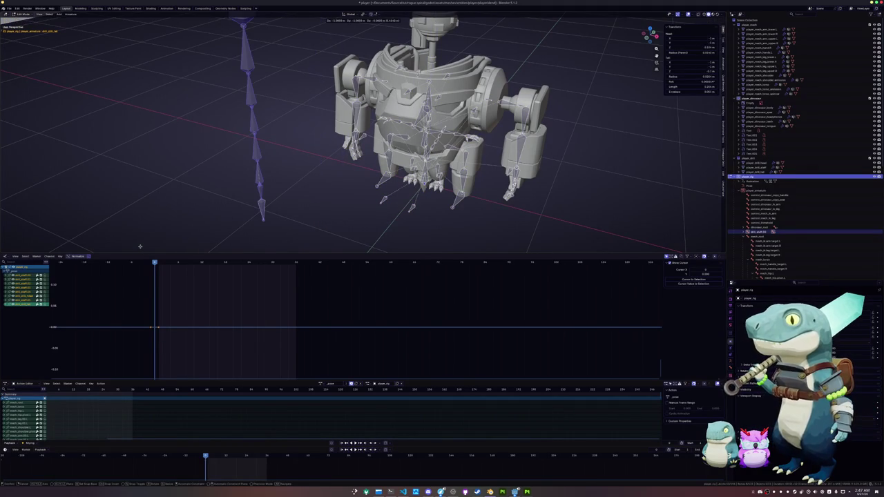
{"action": "right_click", "coordinate": [139, 246]}
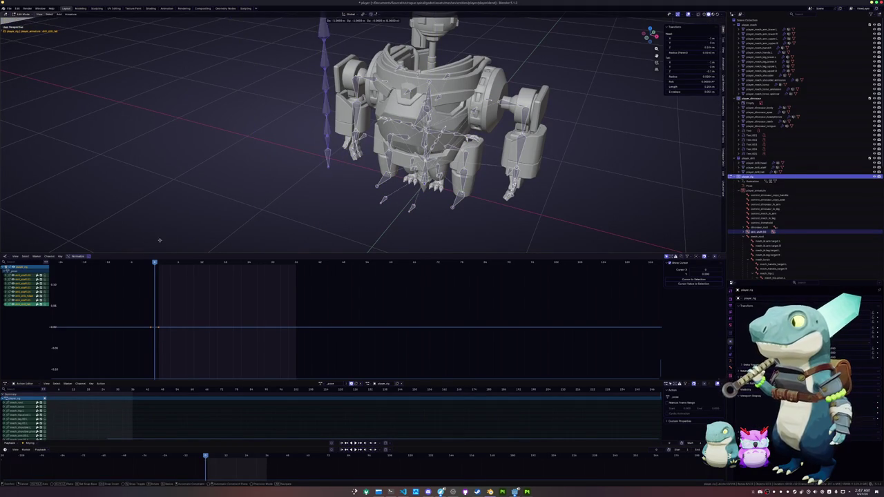
{"action": "scroll", "coordinate": [273, 202], "scroll_direction": "up", "scroll_amount": 2}
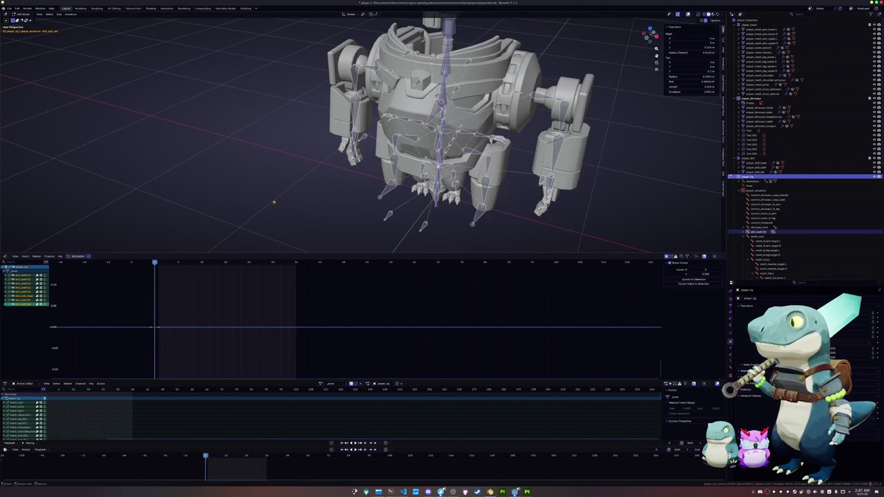
{"action": "middle_click_drag", "start_coordinate": [273, 203], "coordinate": [274, 191]}
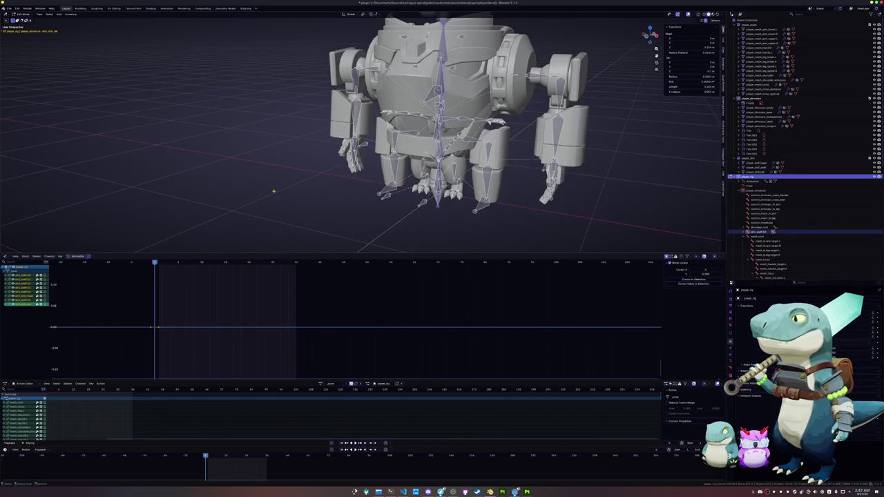
{"action": "key", "text": "KP_1"}
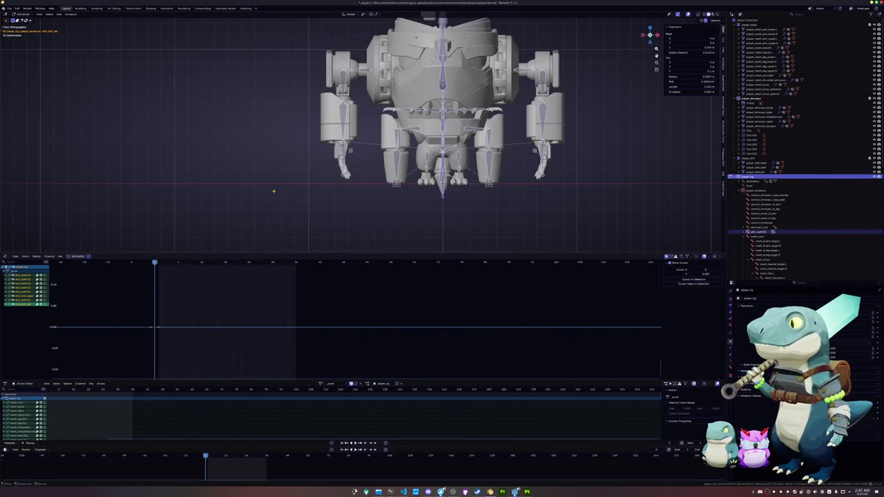
- Duplicate the bone chain offset along X and reposition the selected leg bone
{"action": "key", "text": "shift+d"}
{"action": "key", "text": "x"}
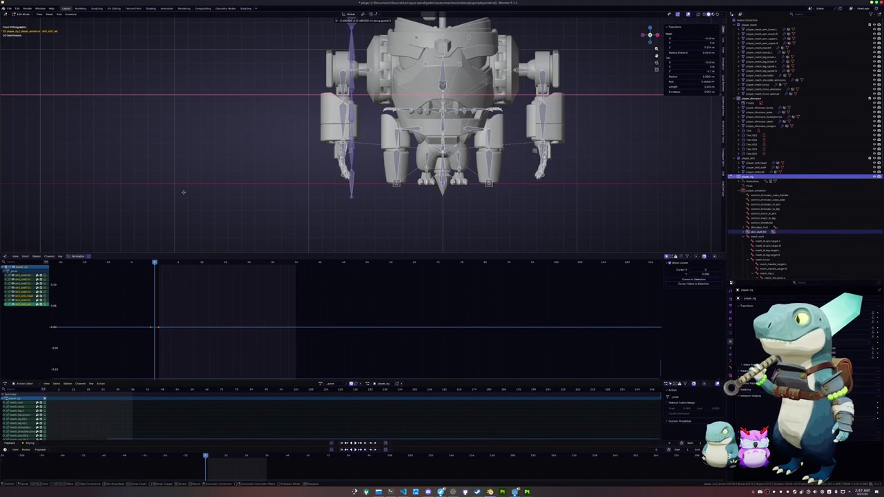
{"action": "left_click", "coordinate": [349, 145]}
{"action": "scroll", "coordinate": [350, 146], "scroll_direction": "up", "scroll_amount": 3}
{"action": "scroll", "coordinate": [349, 146], "scroll_direction": "up", "scroll_amount": 3}
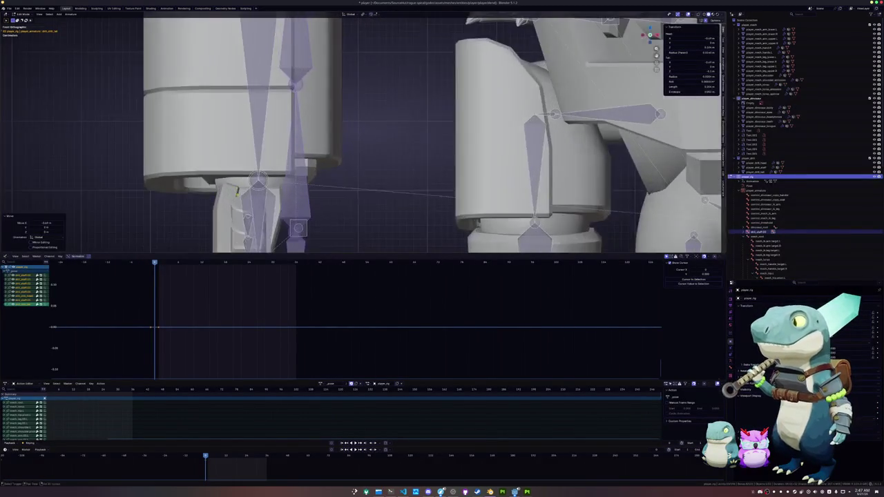
{"action": "scroll", "coordinate": [350, 145], "scroll_direction": "up", "scroll_amount": 2}
{"action": "scroll", "coordinate": [349, 146], "scroll_direction": "up", "scroll_amount": 2}
{"action": "key", "text": "g"}
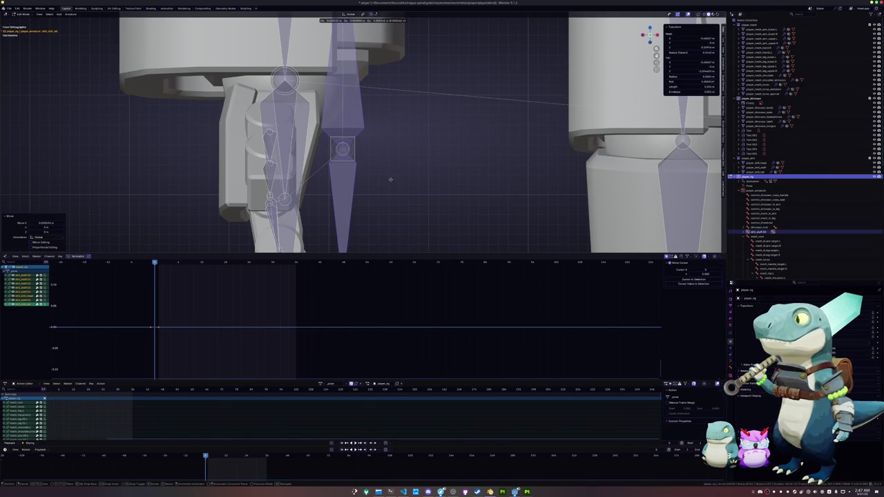
{"action": "left_click", "coordinate": [389, 179]}
{"action": "scroll", "coordinate": [390, 180], "scroll_direction": "down", "scroll_amount": 1}
- Change the rotation pivot and rotate the duplicated chain 90° to lie horizontally
{"action": "key", "text": "KP_Decimal"}
{"action": "key", "text": "KP_3"}
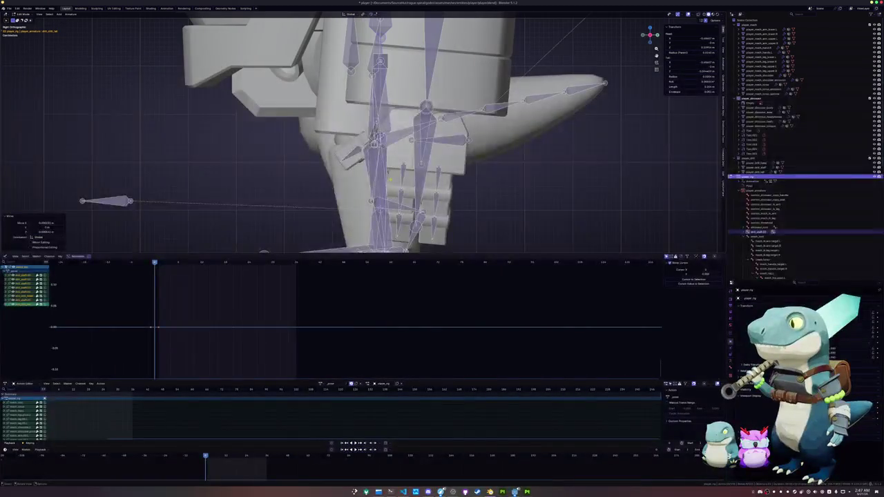
{"action": "scroll", "coordinate": [467, 182], "scroll_direction": "down", "scroll_amount": 3}
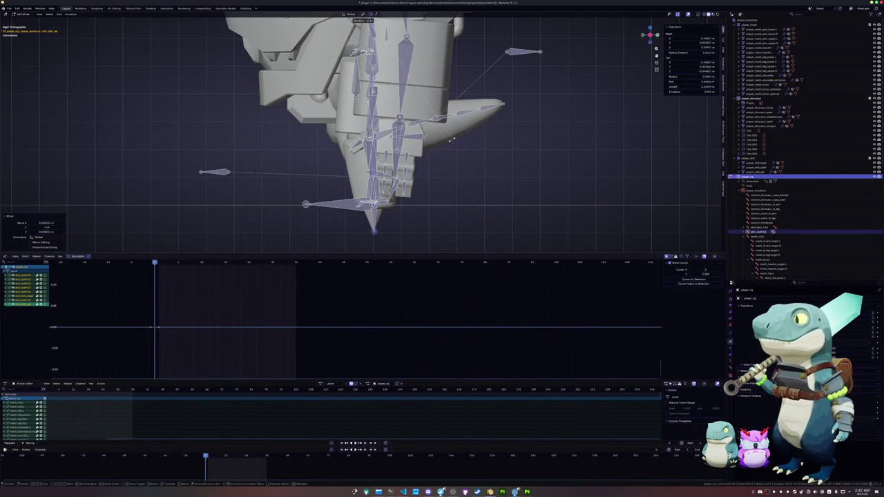
{"action": "scroll", "coordinate": [363, 128], "scroll_direction": "down", "scroll_amount": 3}
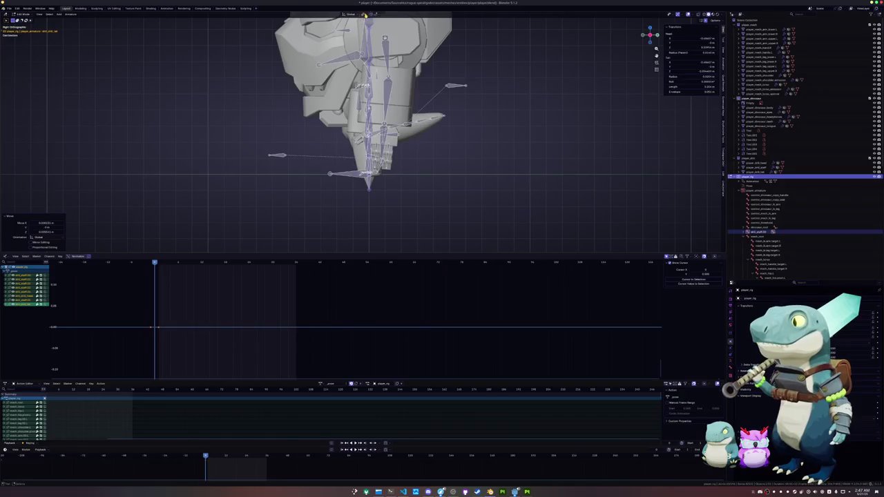
{"action": "left_click", "coordinate": [365, 13]}
{"action": "left_click", "coordinate": [376, 40]}
{"action": "key", "text": "r"}
{"action": "key", "text": "Return"}
{"action": "left_click", "coordinate": [365, 14]}
{"action": "key", "text": "r"}
{"action": "key", "text": "Return"}
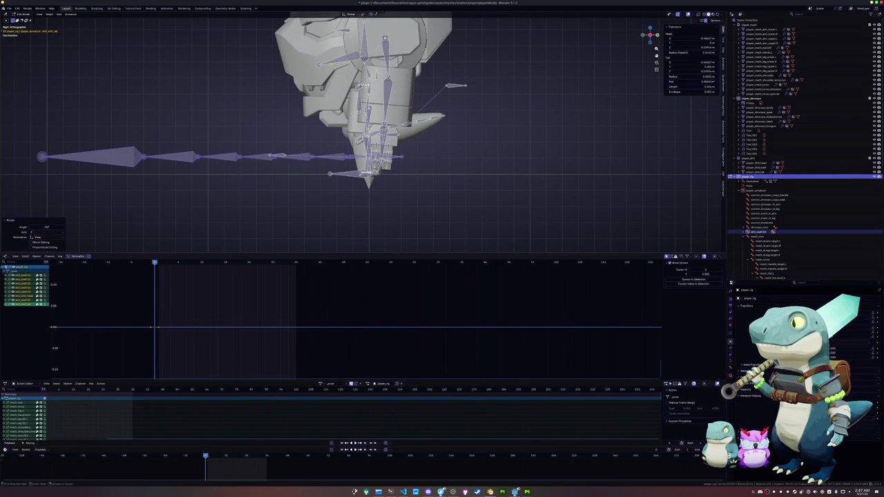
- In left orthographic view, raise the horizontal bones up to hand height
{"action": "key", "text": "ctrl+KP_1"}
{"action": "key", "text": "KP_1"}
{"action": "key", "text": "KP_3"}
{"action": "key", "text": "ctrl+KP_1"}
{"action": "key", "text": "ctrl+KP_3"}
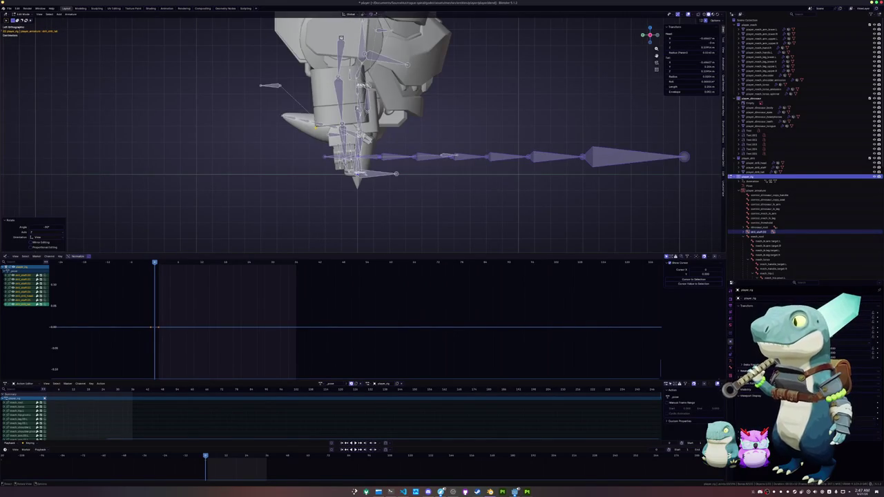
{"action": "scroll", "coordinate": [477, 167], "scroll_direction": "up", "scroll_amount": 2}
{"action": "scroll", "coordinate": [477, 166], "scroll_direction": "up", "scroll_amount": 1}
{"action": "key", "text": "g"}
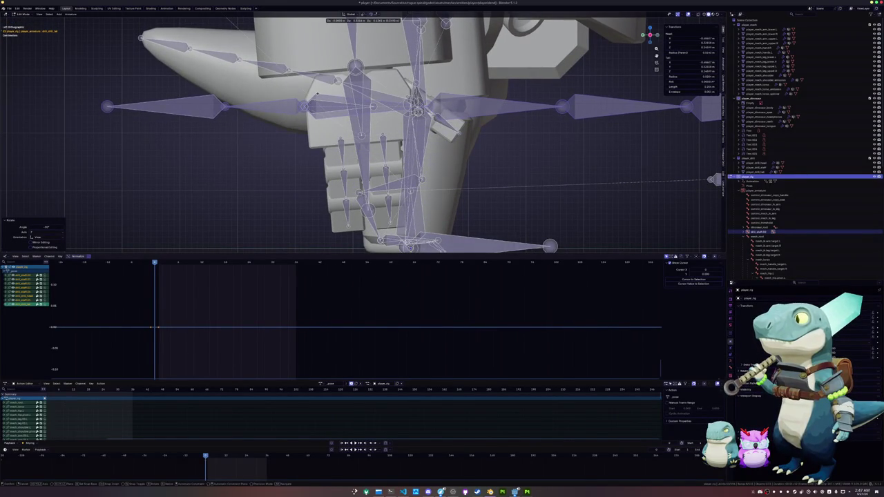
{"action": "left_click", "coordinate": [317, 93]}
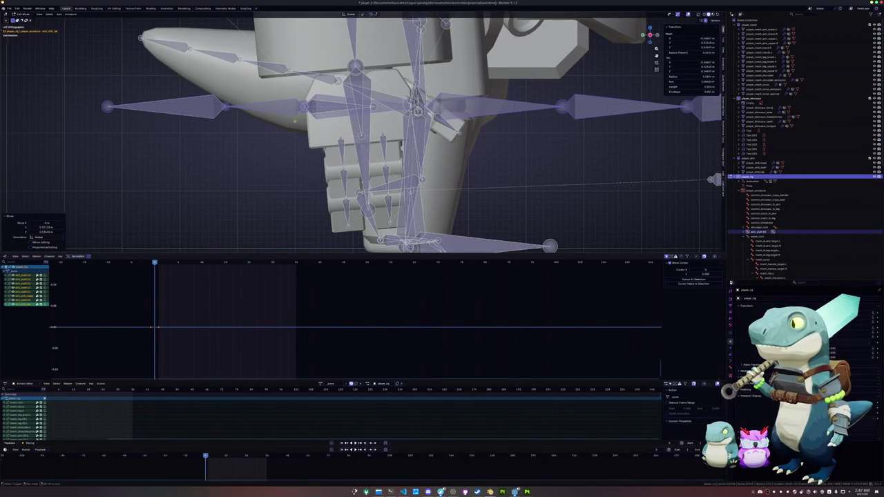
{"action": "scroll", "coordinate": [317, 93], "scroll_direction": "up", "scroll_amount": 1}
{"action": "scroll", "coordinate": [317, 93], "scroll_direction": "up", "scroll_amount": 2}
- Return the rig to Object Mode and select the spike head part
{"action": "left_click", "coordinate": [376, 137]}
{"action": "left_click", "coordinate": [369, 132]}
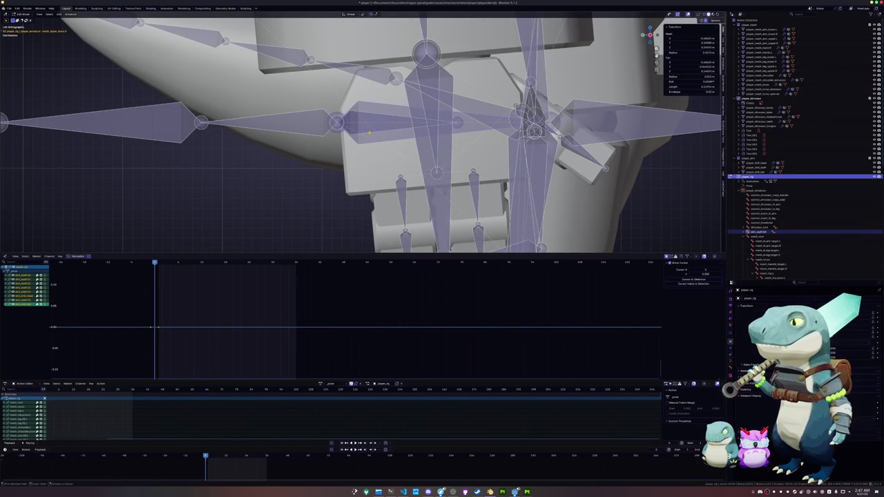
{"action": "left_click", "coordinate": [369, 133]}
{"action": "key", "text": "Tab"}
{"action": "mouse_move", "coordinate": [370, 133]}
{"action": "middle_mouse_down"}
{"action": "mouse_move", "coordinate": [353, 168]}
{"action": "mouse_move", "coordinate": [414, 159]}
{"action": "middle_mouse_up"}
{"action": "scroll", "coordinate": [355, 166], "scroll_direction": "down", "scroll_amount": 5}
{"action": "left_click", "coordinate": [426, 165]}
{"action": "left_click", "coordinate": [415, 31]}
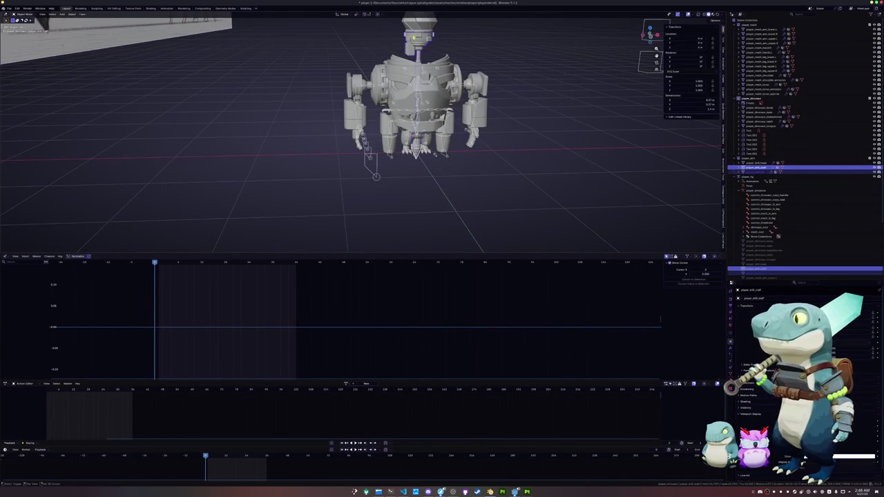
- Lower the spike head 1 m along Z
{"action": "middle_click_drag", "start_coordinate": [414, 31], "coordinate": [358, 111]}
{"action": "key", "text": "g"}
{"action": "key", "text": "z"}
{"action": "left_click", "coordinate": [353, 162]}
{"action": "scroll", "coordinate": [352, 162], "scroll_direction": "up", "scroll_amount": 2}
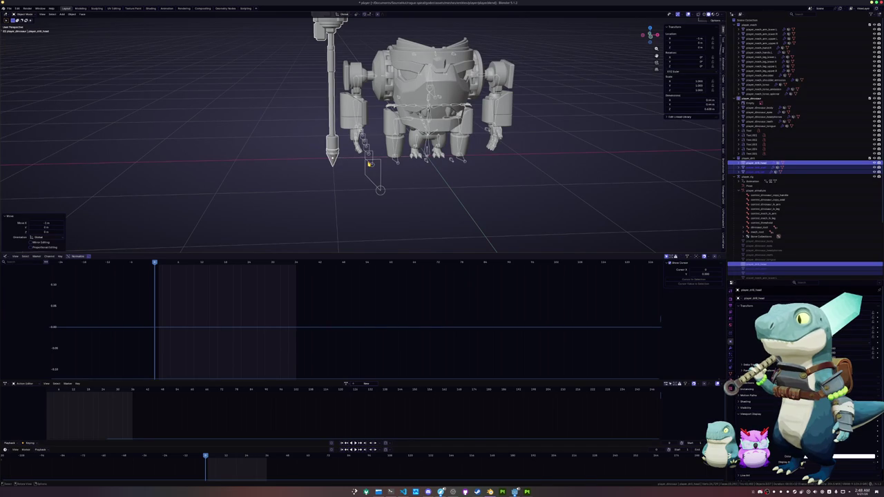
- Select the player_rig and drill staff parts, checking them in front view
{"action": "left_click", "coordinate": [369, 163]}
{"action": "middle_click_drag", "start_coordinate": [355, 166], "coordinate": [456, 159]}
{"action": "left_click", "coordinate": [397, 164]}
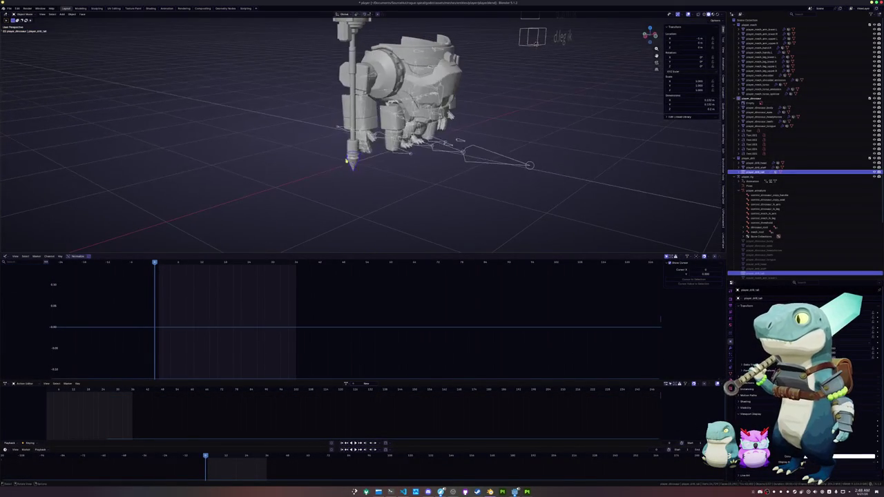
{"action": "mouse_move", "coordinate": [351, 157]}
{"action": "middle_mouse_down"}
{"action": "mouse_move", "coordinate": [353, 62]}
{"action": "mouse_move", "coordinate": [373, 58]}
{"action": "mouse_move", "coordinate": [345, 131]}
{"action": "middle_mouse_up"}
{"action": "left_click", "coordinate": [346, 158]}
{"action": "scroll", "coordinate": [347, 158], "scroll_direction": "down", "scroll_amount": 2}
{"action": "left_click", "coordinate": [352, 60]}
{"action": "key", "text": "KP_1"}
{"action": "key", "text": "KP_1"}
{"action": "scroll", "coordinate": [352, 58], "scroll_direction": "up", "scroll_amount": 3}
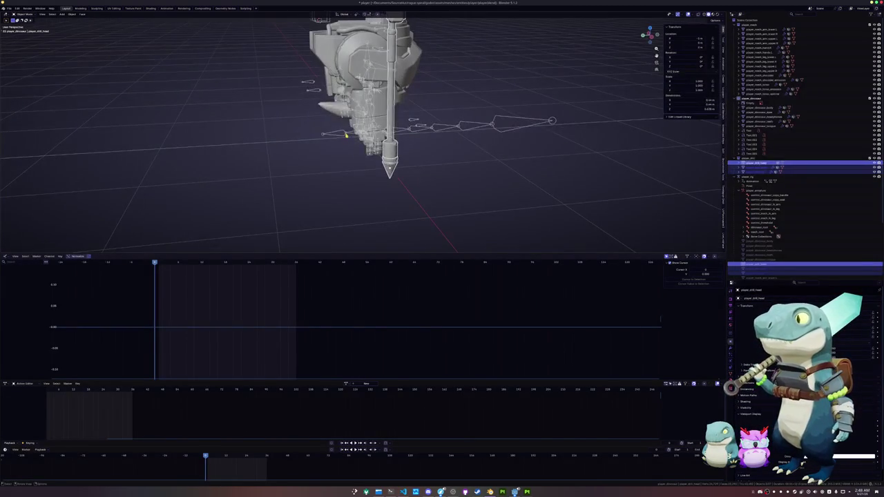
- Put the rig back in Object Mode and select the player_drill_head object
{"action": "left_click", "coordinate": [345, 134]}
{"action": "key", "text": "Tab"}
{"action": "scroll", "coordinate": [351, 149], "scroll_direction": "up", "scroll_amount": 3}
{"action": "middle_click_drag", "start_coordinate": [351, 149], "coordinate": [349, 169]}
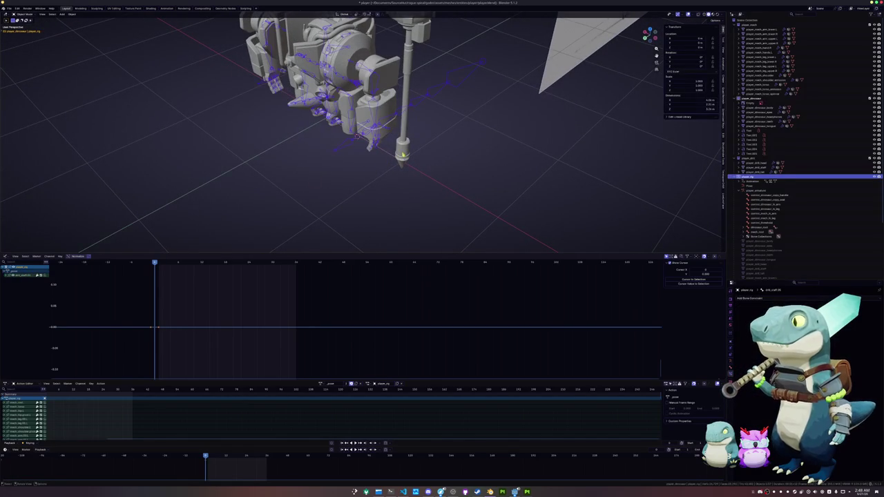
{"action": "left_click", "coordinate": [401, 156]}
{"action": "mouse_move", "coordinate": [401, 156]}
{"action": "middle_mouse_down"}
{"action": "mouse_move", "coordinate": [418, 152]}
{"action": "mouse_move", "coordinate": [397, 152]}
{"action": "mouse_move", "coordinate": [365, 117]}
{"action": "mouse_move", "coordinate": [379, 71]}
{"action": "middle_mouse_up"}
{"action": "scroll", "coordinate": [379, 72], "scroll_direction": "down", "scroll_amount": 2}
{"action": "left_click", "coordinate": [382, 74]}
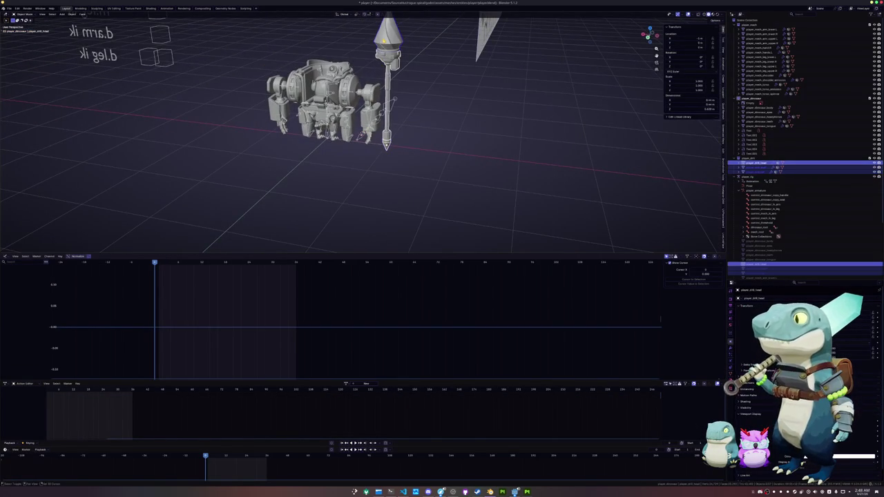
- Snap the drill head to the 3D cursor and rotate it 90° about X
{"action": "key", "text": "shift+s"}
{"action": "type", "text": "rx"}
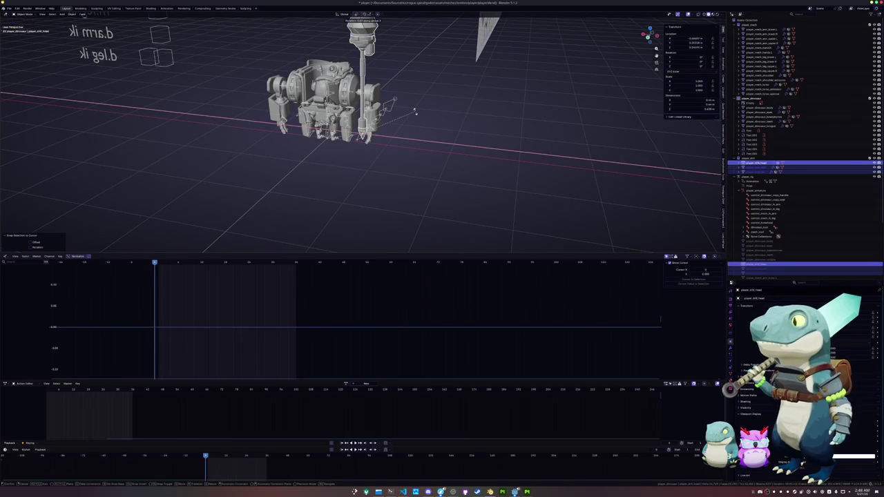
{"action": "type", "text": "90"}
{"action": "key", "text": "Return"}
{"action": "key", "text": "KP_3"}
{"action": "key", "text": "KP_1"}
{"action": "key", "text": "ctrl+KP_3"}
{"action": "scroll", "coordinate": [428, 121], "scroll_direction": "up", "scroll_amount": 2}
{"action": "scroll", "coordinate": [449, 127], "scroll_direction": "up", "scroll_amount": 3}
- Move the drill head along X into line with the staff
{"action": "key", "text": "g"}
{"action": "key", "text": "x"}
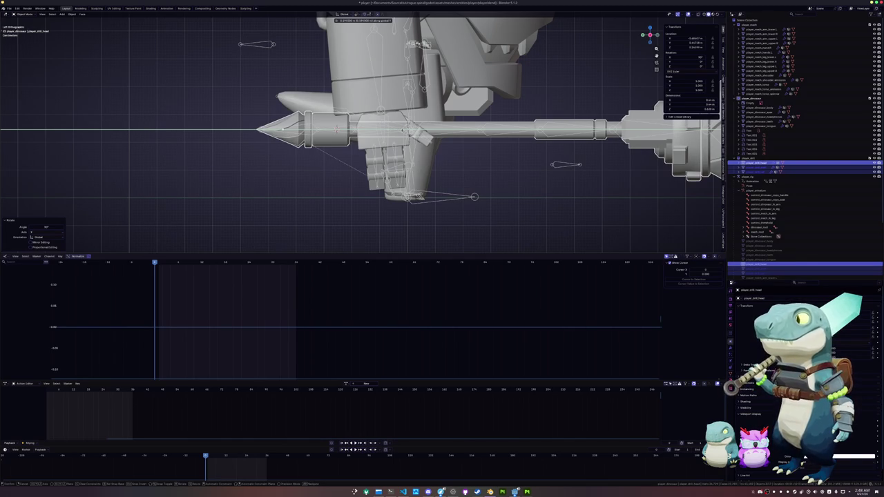
{"action": "left_click", "coordinate": [403, 129]}
{"action": "scroll", "coordinate": [441, 158], "scroll_direction": "down", "scroll_amount": 2}
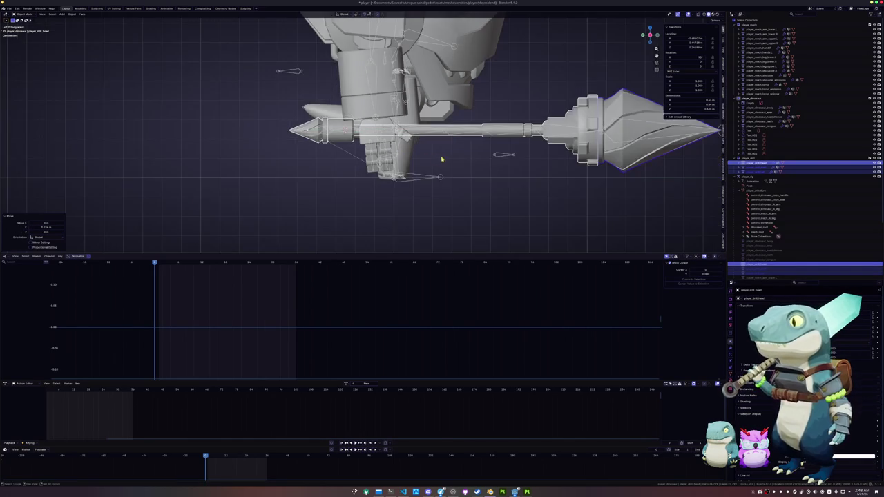
{"action": "middle_click_drag", "start_coordinate": [441, 158], "coordinate": [360, 164], "text": "shift"}
- Shift the spear head along Y and apply all its transforms
{"action": "key", "text": "g"}
{"action": "key", "text": "y"}
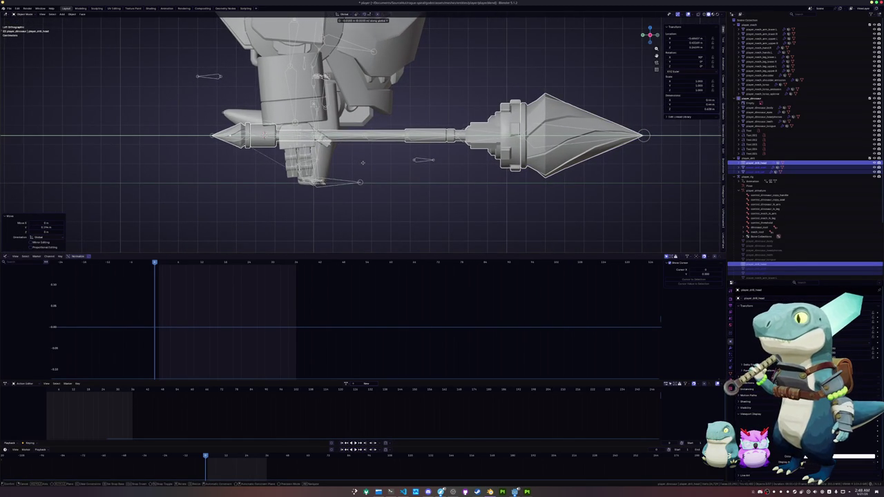
{"action": "left_click", "coordinate": [362, 162]}
{"action": "key", "text": "ctrl+a"}
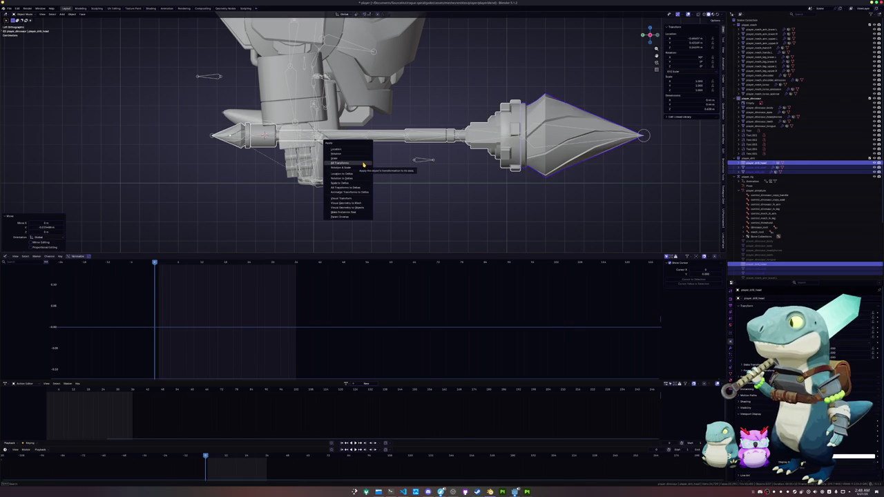
{"action": "left_click", "coordinate": [364, 165]}
{"action": "middle_click_drag", "start_coordinate": [363, 165], "coordinate": [320, 179]}
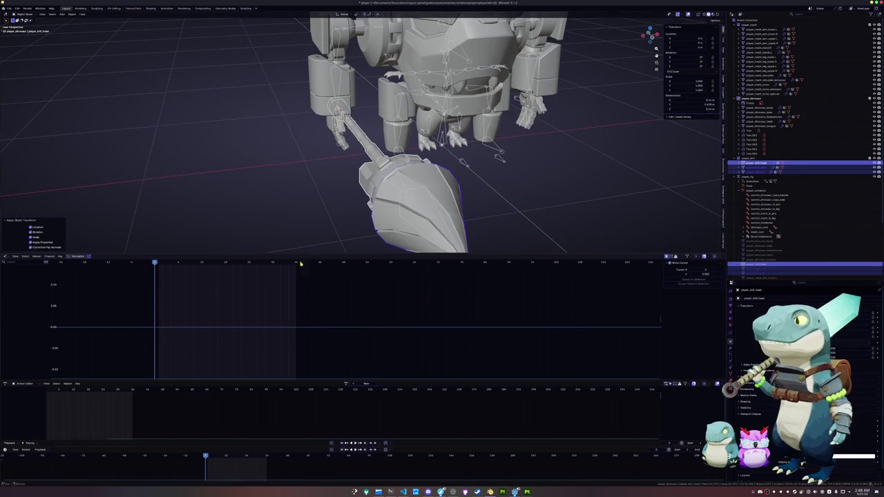
- Select the mech armature, assign different actions in the Action Editor, and play one
{"action": "left_click", "coordinate": [397, 156]}
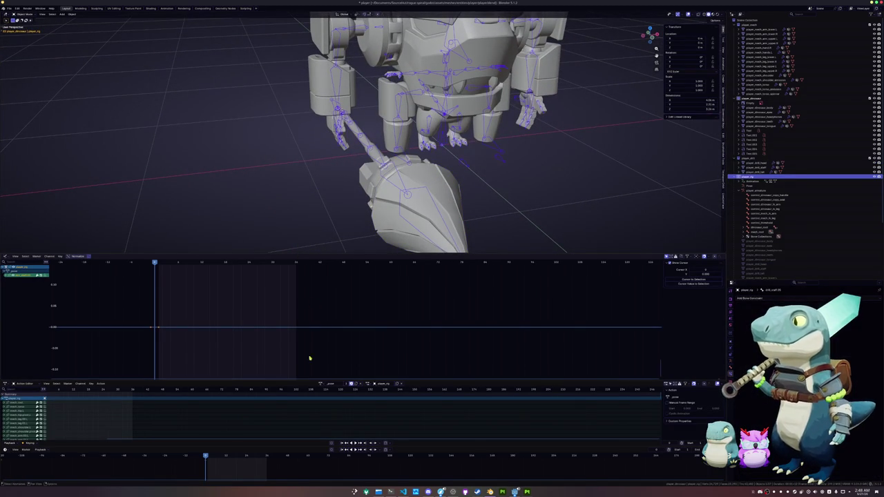
{"action": "left_click", "coordinate": [321, 384]}
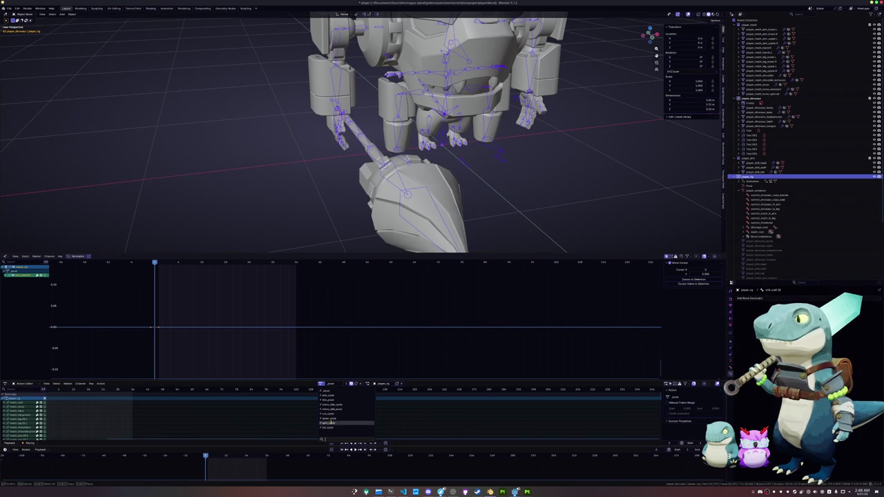
{"action": "left_click", "coordinate": [329, 419]}
{"action": "mouse_move", "coordinate": [330, 137]}
{"action": "middle_mouse_down"}
{"action": "mouse_move", "coordinate": [306, 152]}
{"action": "mouse_move", "coordinate": [309, 132]}
{"action": "middle_mouse_up"}
{"action": "left_click", "coordinate": [321, 383]}
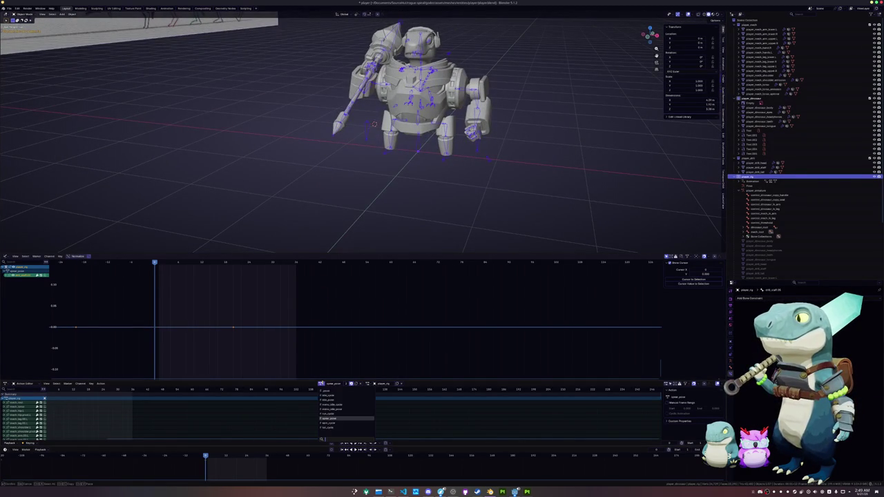
{"action": "left_click", "coordinate": [326, 426]}
{"action": "key", "text": "space"}
- Switch the rig to yet another action and watch it from a frontal view
{"action": "mouse_move", "coordinate": [324, 138]}
{"action": "middle_mouse_down"}
{"action": "mouse_move", "coordinate": [296, 145]}
{"action": "mouse_move", "coordinate": [352, 149]}
{"action": "middle_mouse_up"}
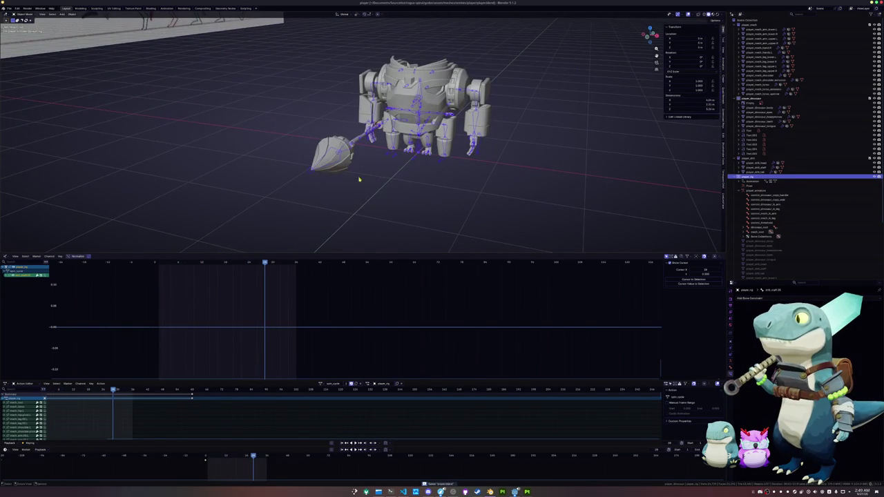
{"action": "left_click", "coordinate": [321, 383]}
{"action": "left_click", "coordinate": [331, 390]}
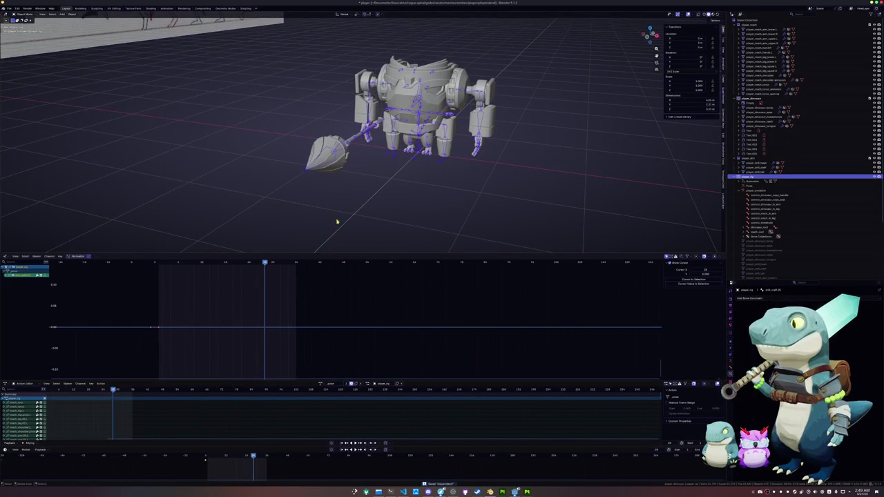
{"action": "middle_click_drag", "start_coordinate": [334, 227], "coordinate": [349, 229]}
{"action": "left_click", "coordinate": [321, 383]}
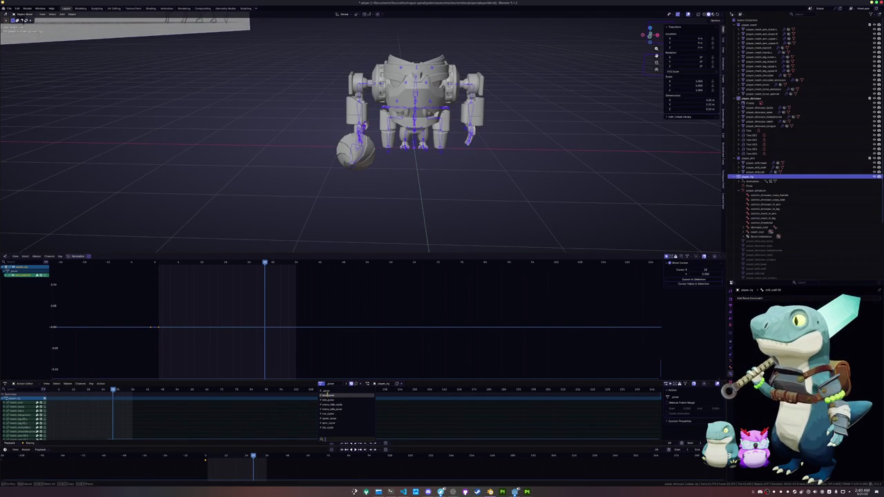
{"action": "scroll", "coordinate": [380, 186], "scroll_direction": "down", "scroll_amount": 3}
- Box-select the rig's bones and the mech's meshes, then select only the drill-head ball
{"action": "key", "text": "ctrl+Tab"}
{"action": "left_click_drag", "start_coordinate": [470, 203], "coordinate": [322, 34]}
{"action": "key", "text": "ctrl+Tab"}
{"action": "left_click_drag", "start_coordinate": [484, 186], "coordinate": [329, 52]}
{"action": "scroll", "coordinate": [330, 188], "scroll_direction": "up", "scroll_amount": 4}
{"action": "left_click", "coordinate": [349, 183]}
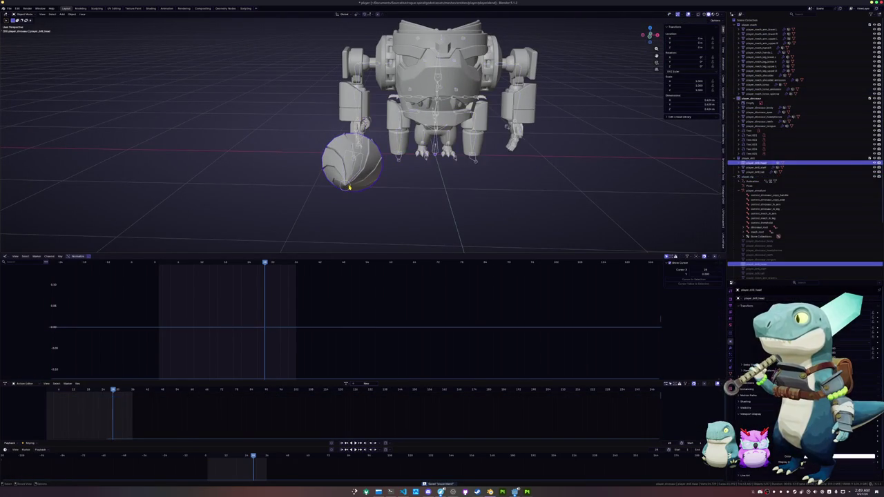
- In Pose Mode, jump to the first keyframe, clear bone rotations with Alt+R, then return to Object Mode
{"action": "key", "text": "ctrl+Tab"}
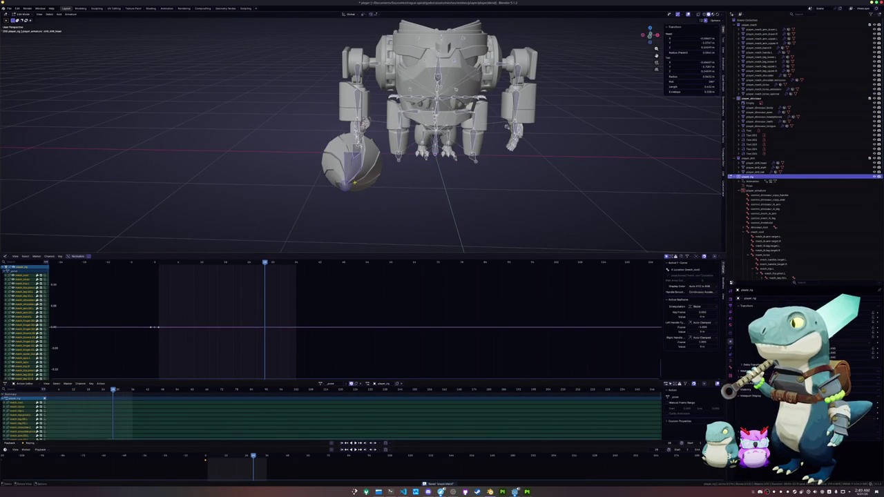
{"action": "key", "text": "Down"}
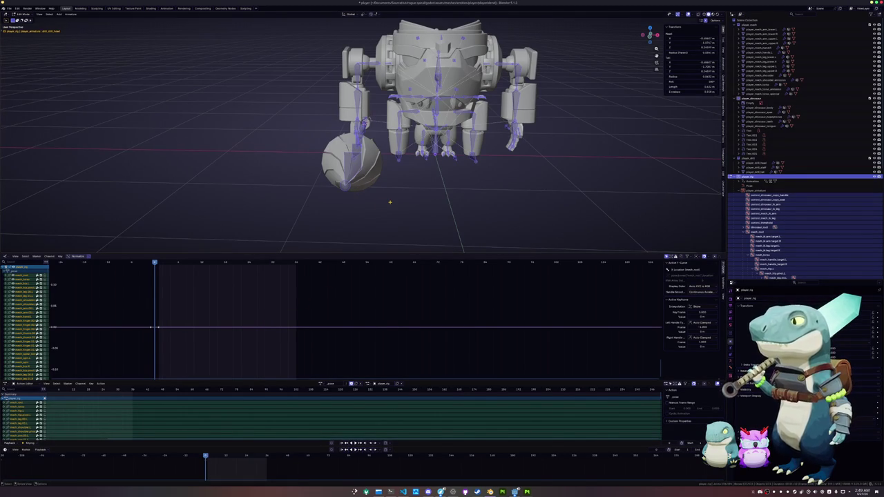
{"action": "key", "text": "alt+r"}
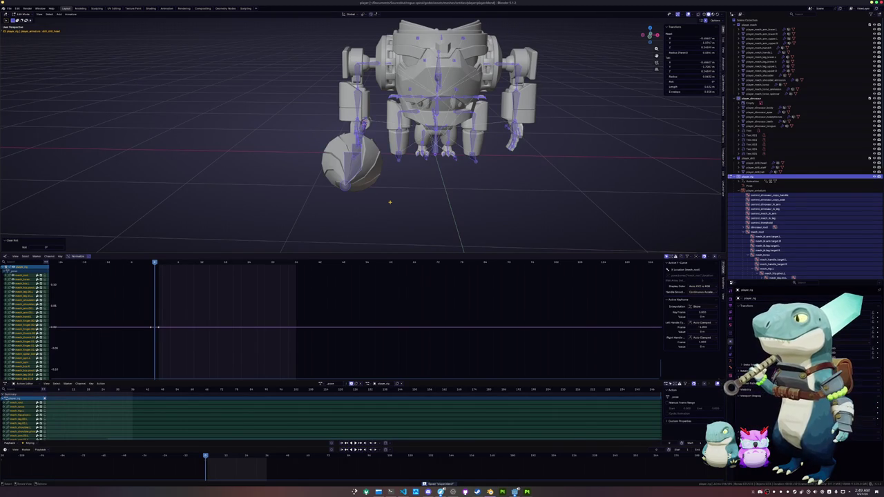
{"action": "scroll", "coordinate": [389, 202], "scroll_direction": "down", "scroll_amount": 2}
{"action": "key", "text": "ctrl+Tab"}
{"action": "scroll", "coordinate": [415, 200], "scroll_direction": "down", "scroll_amount": 4}
- Box-select the whole mech and export it as glTF 2.0 to player.glb
{"action": "mouse_move", "coordinate": [470, 198]}
{"action": "left_mouse_down"}
{"action": "mouse_move", "coordinate": [328, 58]}
{"action": "mouse_move", "coordinate": [323, 67]}
{"action": "left_mouse_up"}
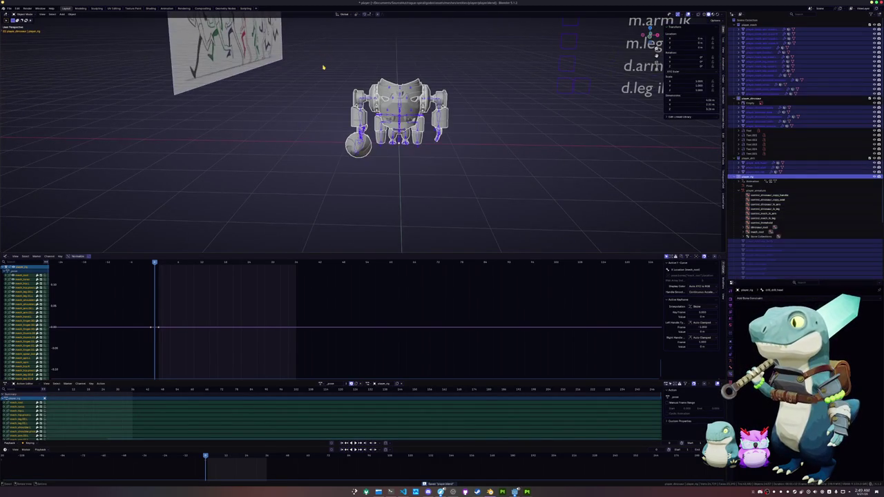
{"action": "left_click", "coordinate": [10, 8]}
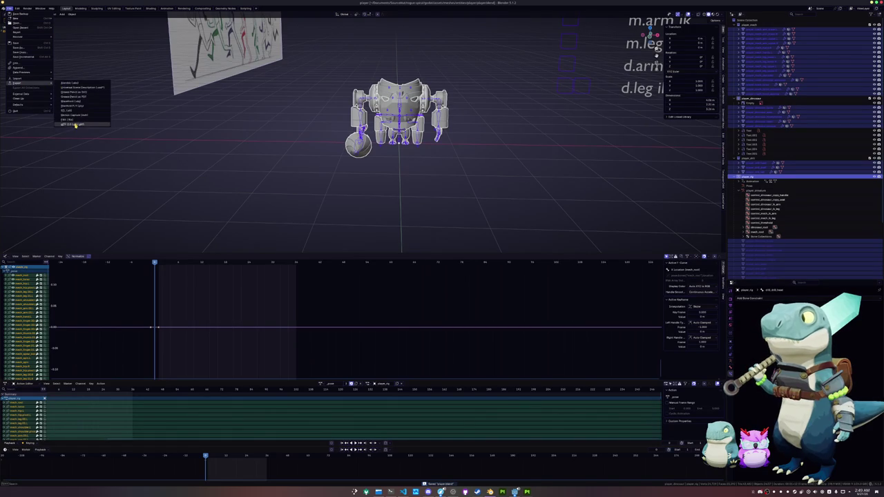
{"action": "left_click", "coordinate": [72, 124]}
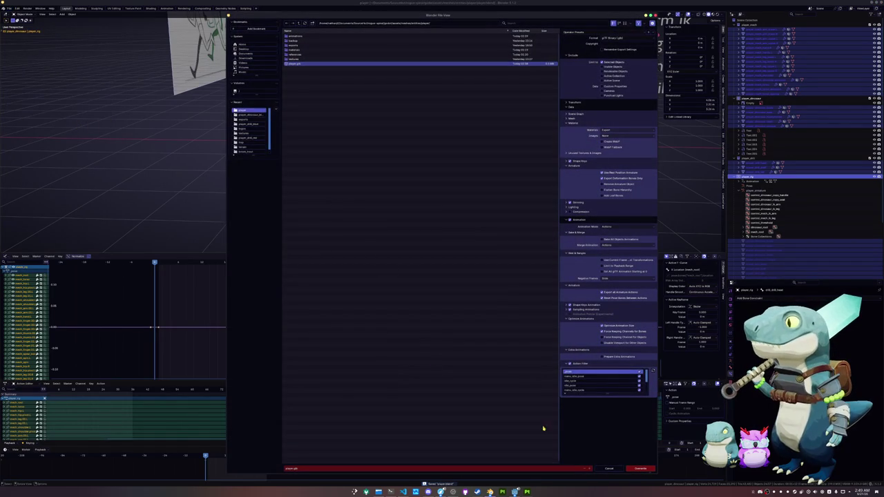
{"action": "left_click", "coordinate": [640, 468]}
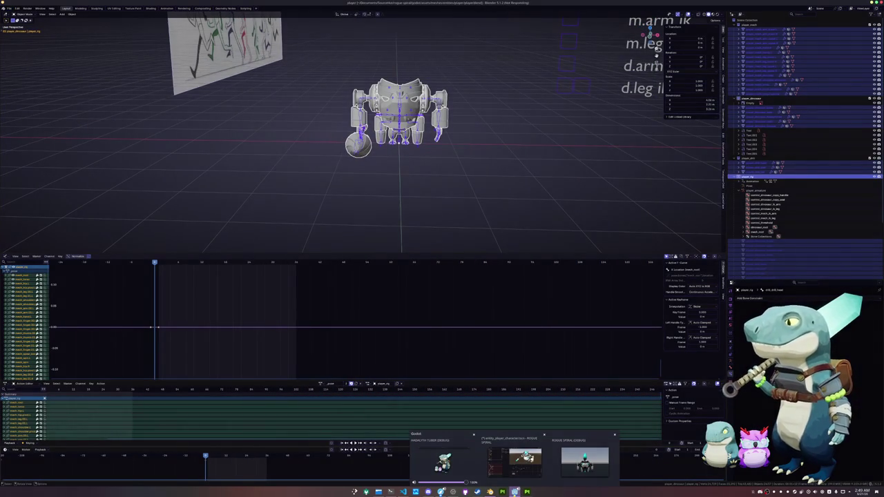
{"action": "mouse_move", "coordinate": [515, 492]}
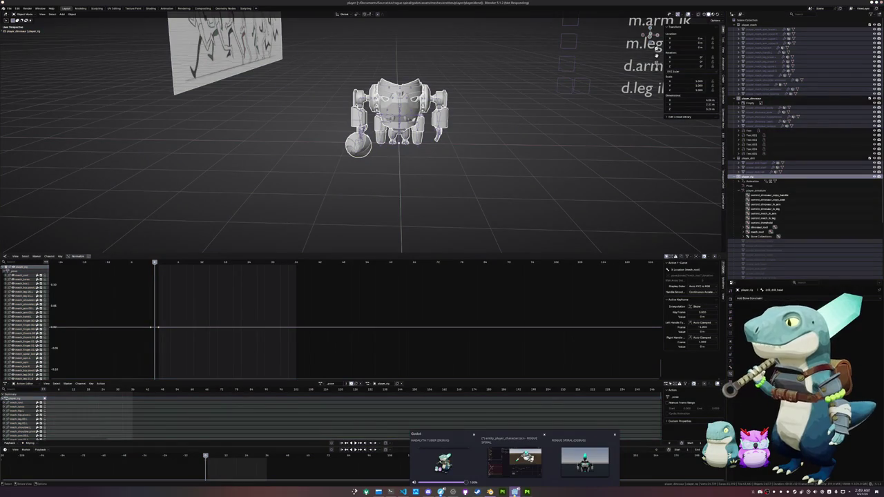
{"action": "left_click", "coordinate": [531, 445]}
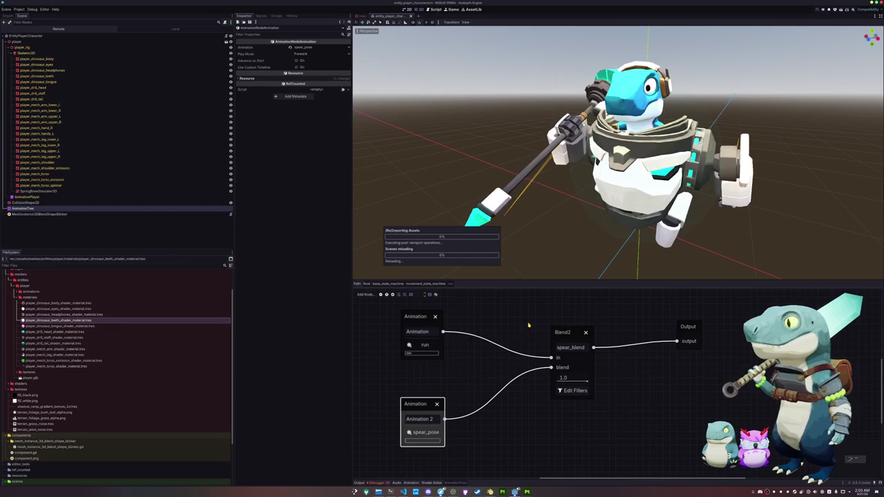
- On the reimported mech, sweep the spear blend from 1.0 down to 0.0 and back to 1.0
{"action": "mouse_move", "coordinate": [533, 240]}
{"action": "middle_mouse_down"}
{"action": "mouse_move", "coordinate": [356, 219]}
{"action": "mouse_move", "coordinate": [483, 207]}
{"action": "middle_mouse_up"}
{"action": "scroll", "coordinate": [483, 207], "scroll_direction": "down", "scroll_amount": 3}
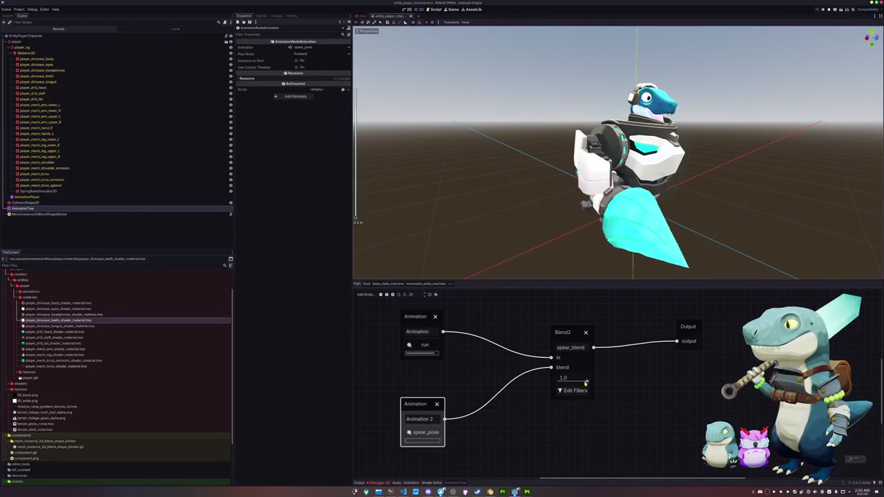
{"action": "middle_click_drag", "start_coordinate": [560, 266], "coordinate": [506, 241]}
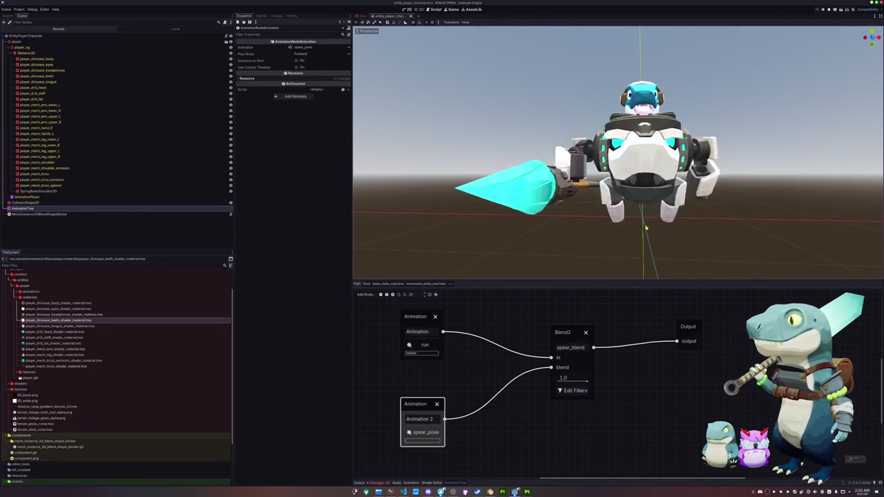
{"action": "mouse_move", "coordinate": [587, 379]}
{"action": "left_mouse_down"}
{"action": "mouse_move", "coordinate": [517, 381]}
{"action": "mouse_move", "coordinate": [607, 381]}
{"action": "left_mouse_up"}
{"action": "mouse_move", "coordinate": [552, 262]}
{"action": "middle_mouse_down"}
{"action": "mouse_move", "coordinate": [523, 262]}
{"action": "mouse_move", "coordinate": [532, 252]}
{"action": "middle_mouse_up"}
- Return to Blender and view the mech from a high angle
{"action": "key", "text": "alt+Tab"}
{"action": "scroll", "coordinate": [487, 194], "scroll_direction": "up", "scroll_amount": 4}
{"action": "scroll", "coordinate": [486, 193], "scroll_direction": "down", "scroll_amount": 2}
{"action": "middle_click_drag", "start_coordinate": [485, 191], "coordinate": [335, 368]}
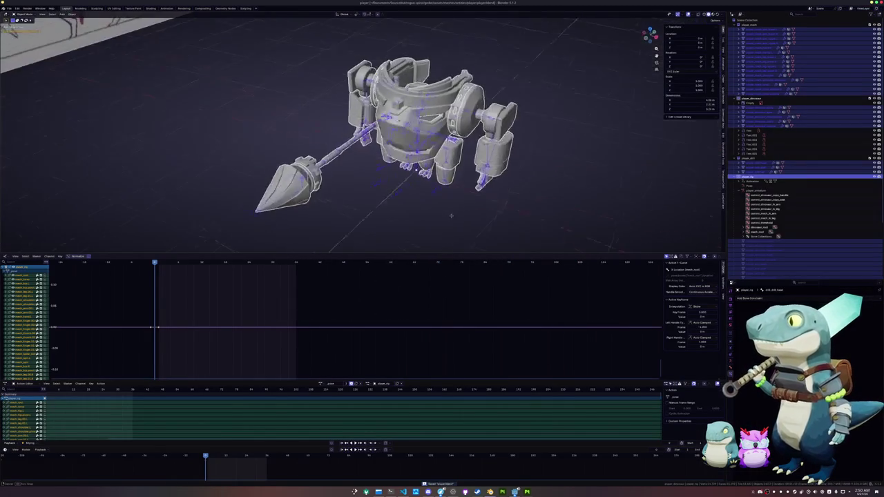
- Assign the idle_cycle action and watch it play from a front view
{"action": "left_click", "coordinate": [321, 383]}
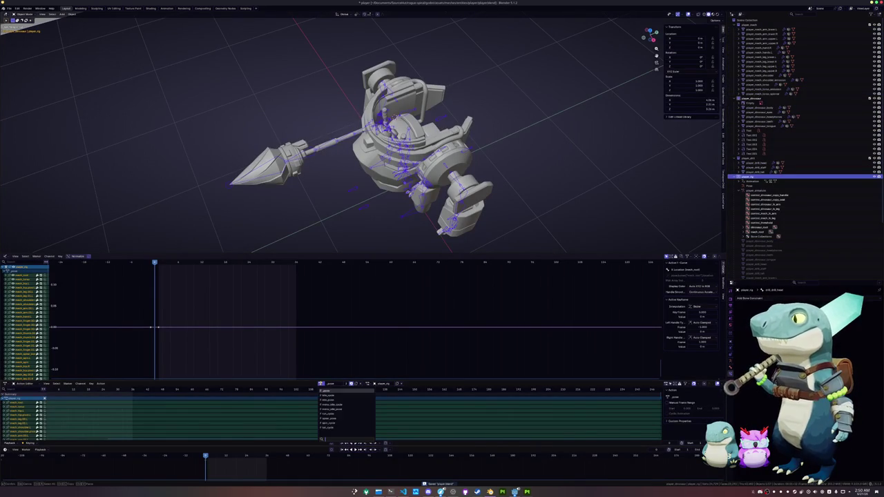
{"action": "left_click", "coordinate": [329, 396]}
{"action": "mouse_move", "coordinate": [338, 261]}
{"action": "middle_mouse_down"}
{"action": "mouse_move", "coordinate": [351, 148]}
{"action": "mouse_move", "coordinate": [368, 173]}
{"action": "middle_mouse_up"}
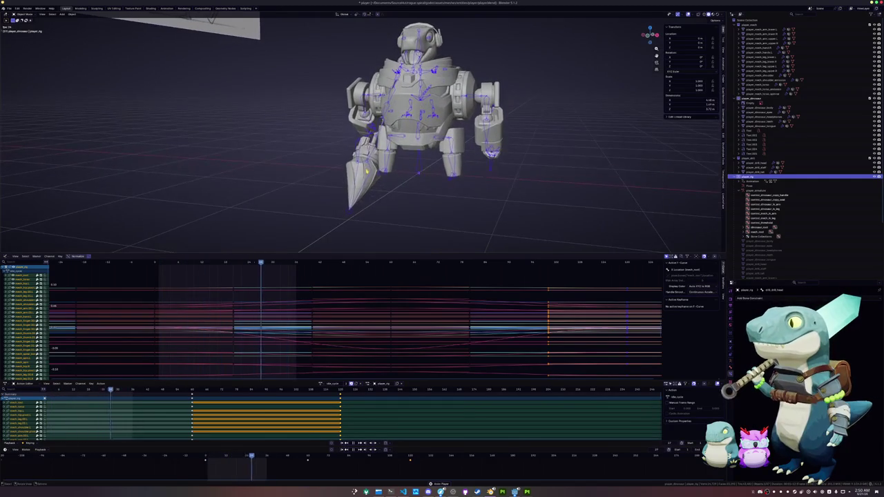
{"action": "middle_click_drag", "start_coordinate": [368, 177], "coordinate": [381, 186]}
{"action": "left_click", "coordinate": [320, 383]}
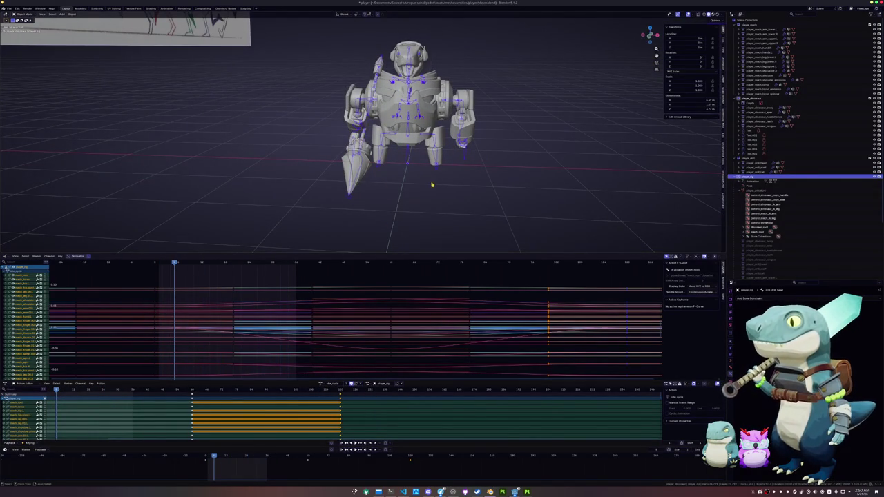
- Undo the recent spear changes and box-select the whole mech for export
{"action": "key", "text": "ctrl+z"}
{"action": "key", "text": "ctrl+z"}
{"action": "key", "text": "ctrl+z"}
{"action": "key", "text": "ctrl+z"}
{"action": "key", "text": "ctrl+z"}
{"action": "key", "text": "ctrl+z"}
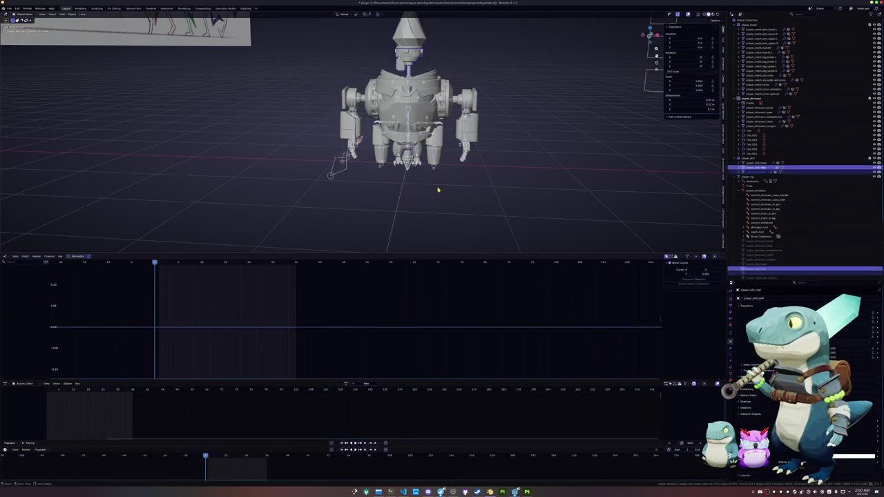
{"action": "key", "text": "ctrl+z"}
{"action": "key", "text": "ctrl+z"}
{"action": "key", "text": "ctrl+z"}
{"action": "key", "text": "ctrl+z"}
{"action": "key", "text": "ctrl+z"}
{"action": "key", "text": "ctrl+z"}
{"action": "key", "text": "ctrl+z"}
{"action": "key", "text": "ctrl+z"}
{"action": "key", "text": "ctrl+z"}
{"action": "scroll", "coordinate": [438, 189], "scroll_direction": "up", "scroll_amount": 3}
{"action": "scroll", "coordinate": [433, 200], "scroll_direction": "up", "scroll_amount": 3}
{"action": "key", "text": "ctrl+z"}
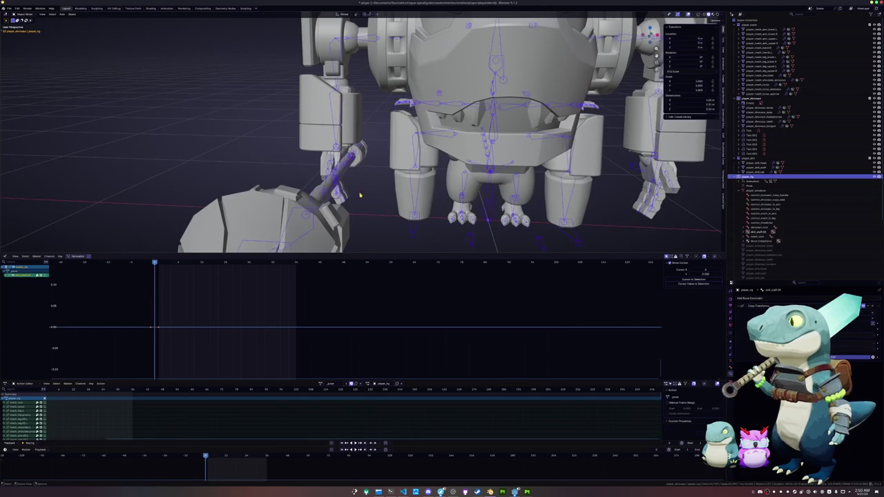
{"action": "scroll", "coordinate": [433, 200], "scroll_direction": "down", "scroll_amount": 5}
{"action": "scroll", "coordinate": [414, 197], "scroll_direction": "down", "scroll_amount": 3}
{"action": "left_click_drag", "start_coordinate": [475, 200], "coordinate": [319, 83]}
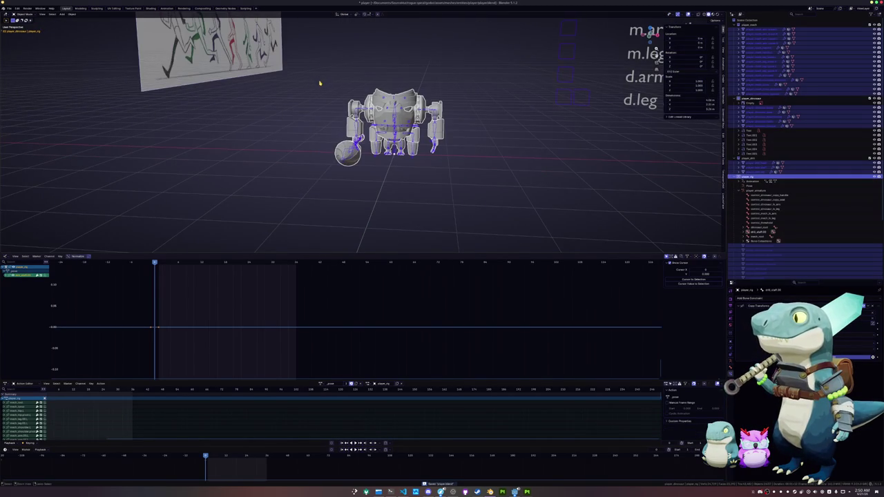
{"action": "left_click", "coordinate": [9, 9]}
{"action": "mouse_move", "coordinate": [20, 83]}
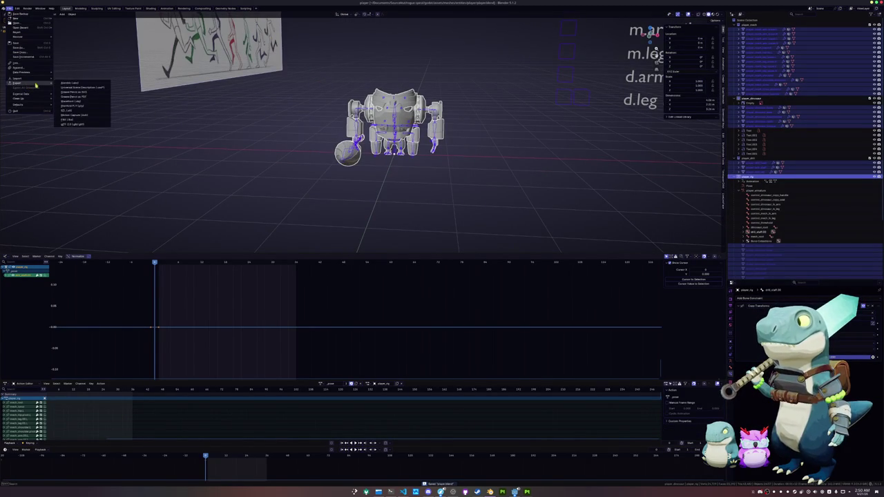
- Export the mech as glTF 2.0, choosing player.glb so the existing file is overwritten
{"action": "left_click", "coordinate": [73, 123]}
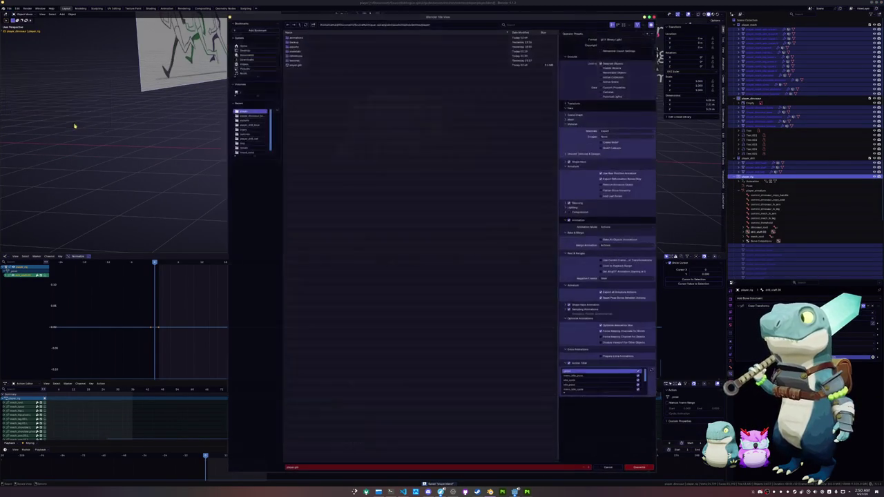
{"action": "left_click", "coordinate": [297, 65]}
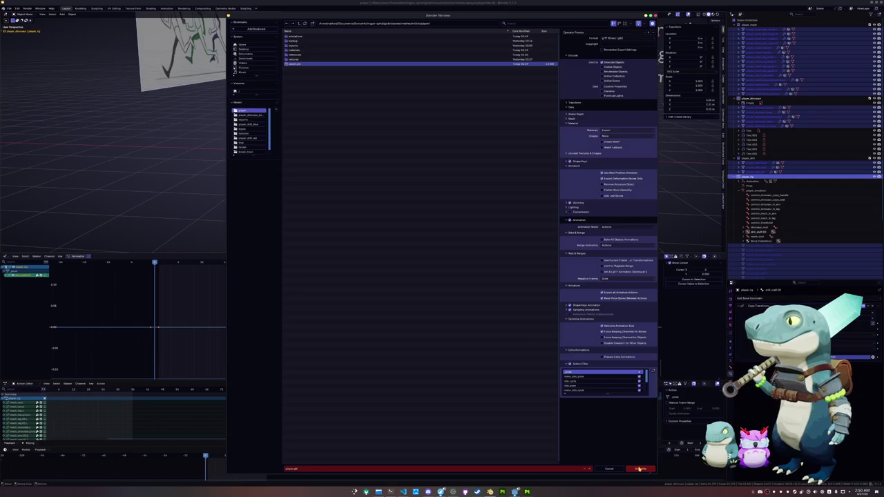
{"action": "left_click", "coordinate": [640, 468]}
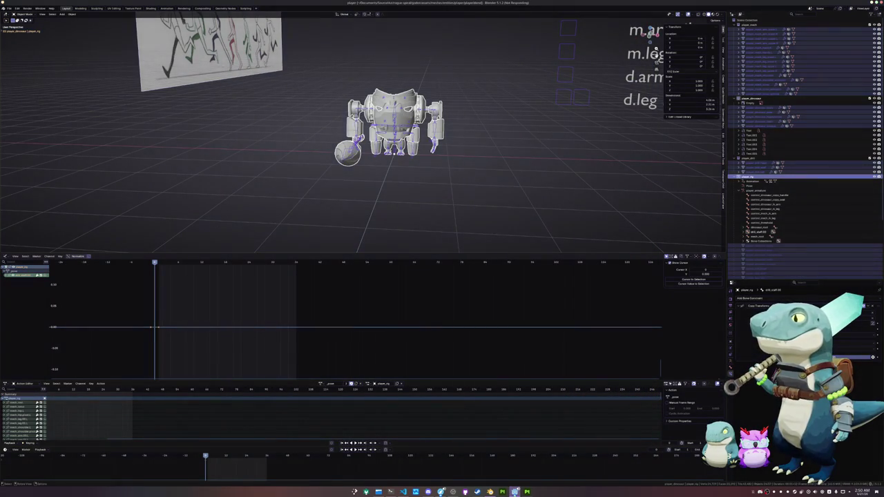
{"action": "mouse_move", "coordinate": [514, 491]}
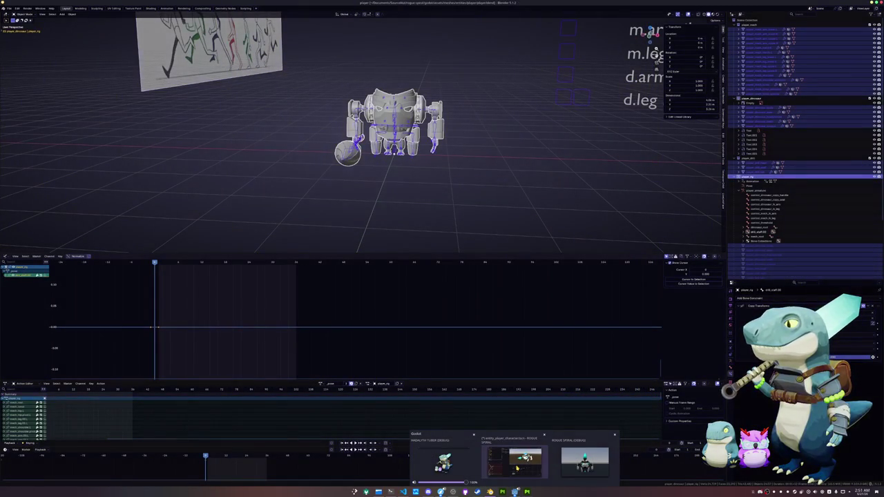
{"action": "left_click", "coordinate": [519, 469]}
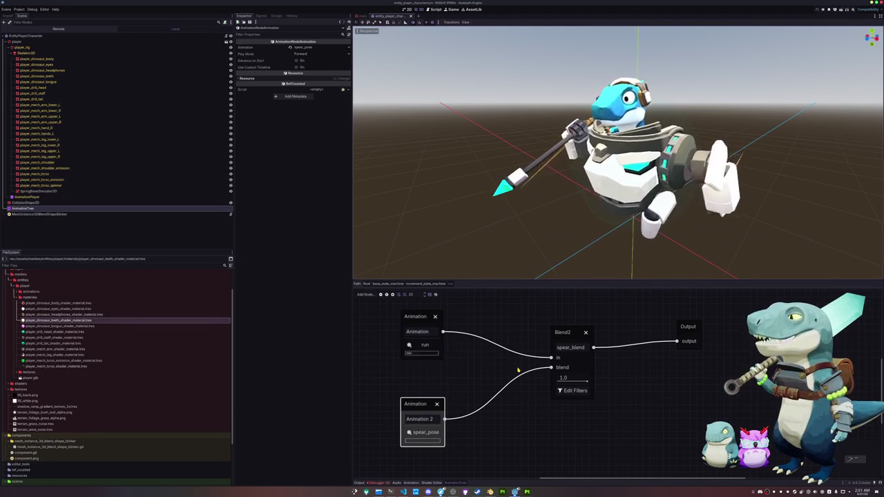
- Orbit around the reimported spear-holding mech, then select the spring bone simulator and torso emission nodes
{"action": "mouse_move", "coordinate": [504, 205]}
{"action": "middle_mouse_down"}
{"action": "mouse_move", "coordinate": [557, 221]}
{"action": "mouse_move", "coordinate": [559, 262]}
{"action": "middle_mouse_up"}
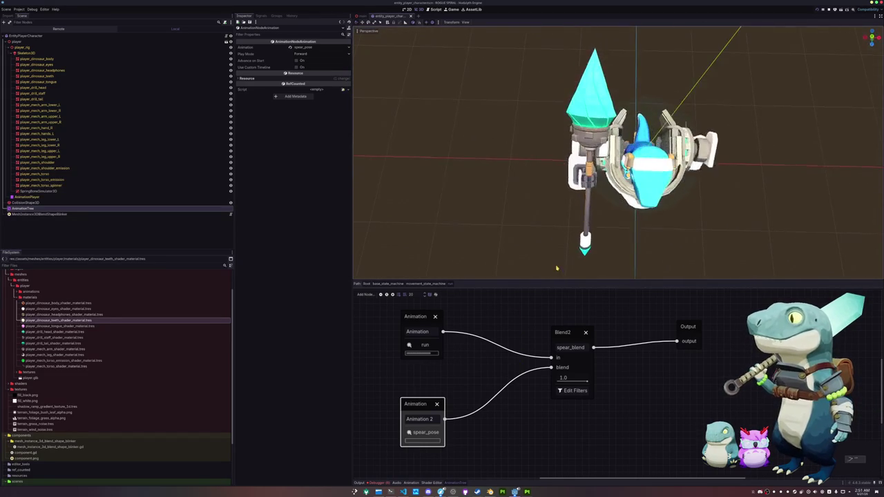
{"action": "middle_click_drag", "start_coordinate": [570, 216], "coordinate": [533, 207]}
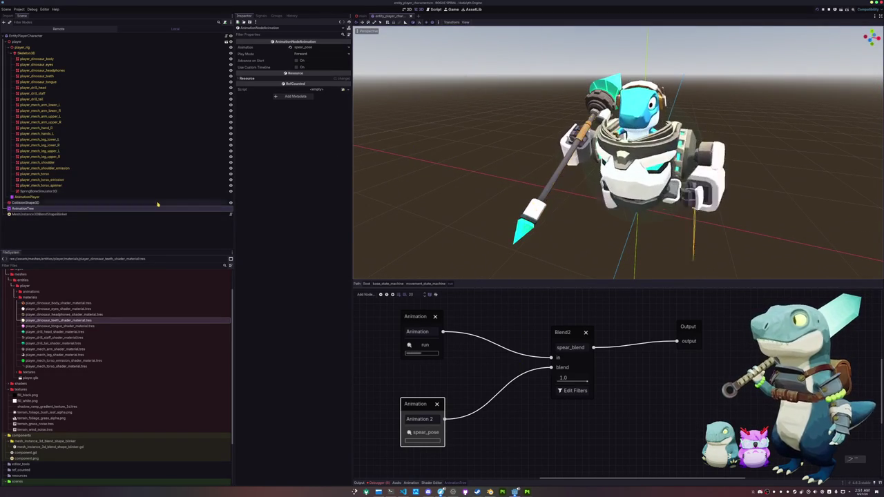
{"action": "left_click", "coordinate": [80, 191]}
{"action": "left_click", "coordinate": [80, 180]}
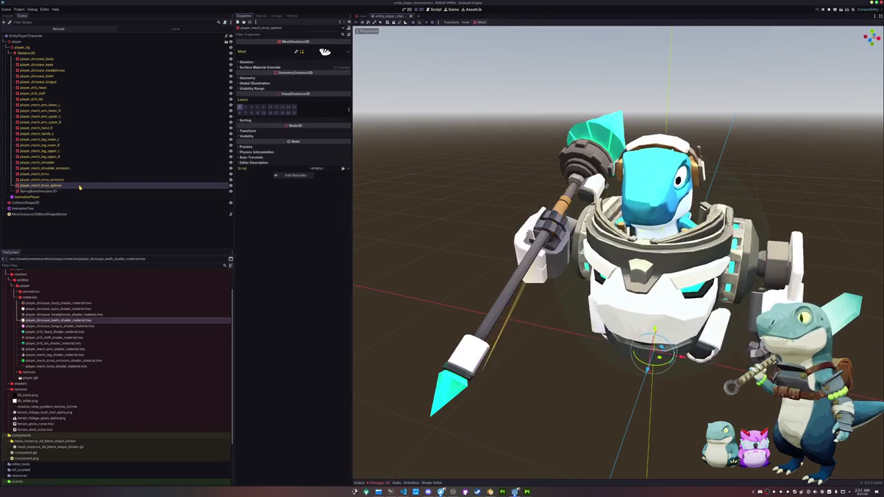
{"action": "right_click", "coordinate": [60, 52]}
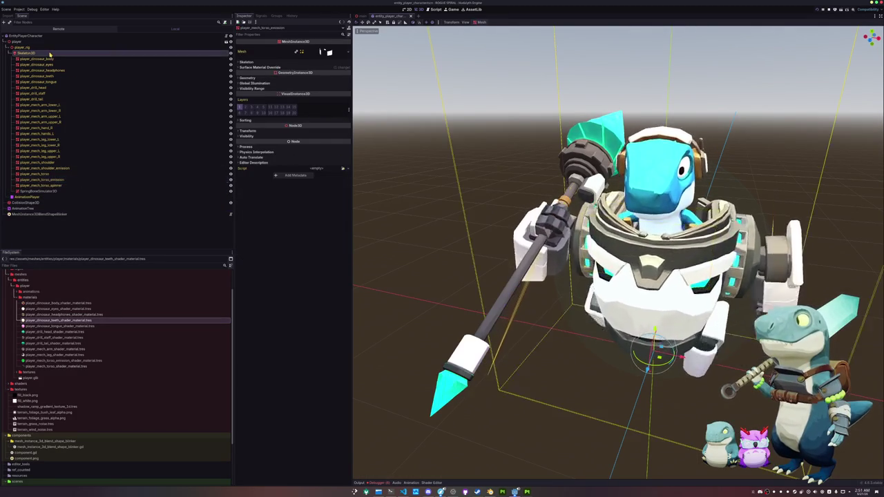
- Add a BoneAttachment3D under Skeleton3D, rename it 'Spear', and set its Bone Name to the spear bone
{"action": "left_click", "coordinate": [69, 58]}
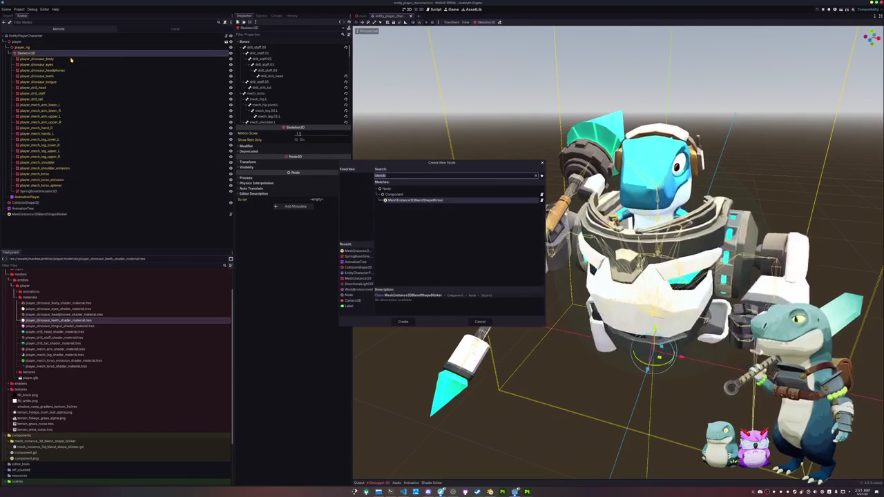
{"action": "type", "text": "bone"}
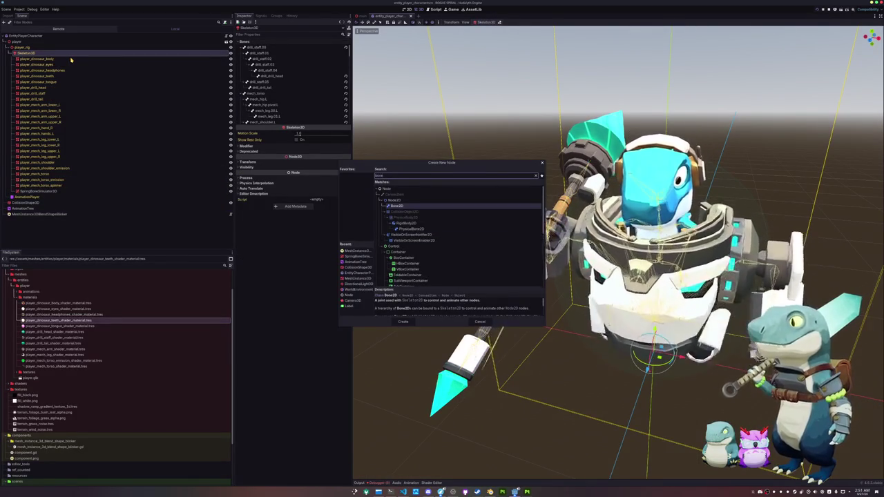
{"action": "type", "text": "attach"}
{"action": "key", "text": "Return"}
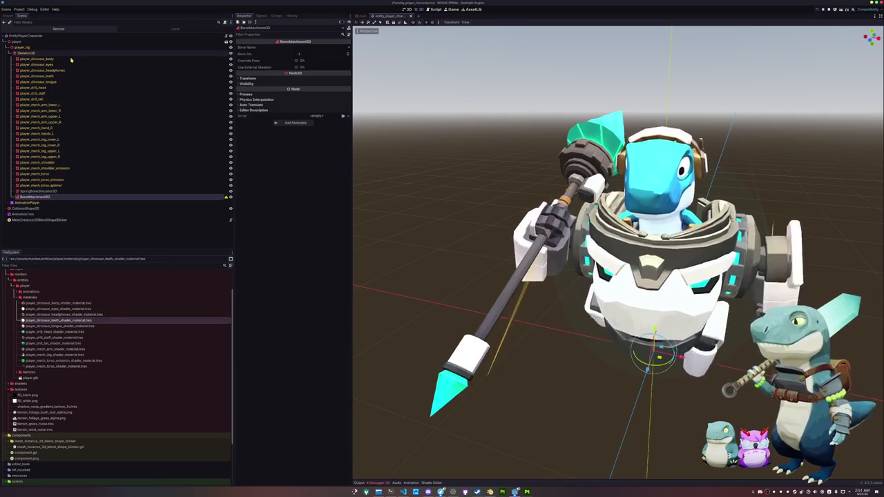
{"action": "key", "text": "F2"}
{"action": "type", "text": "spe"}
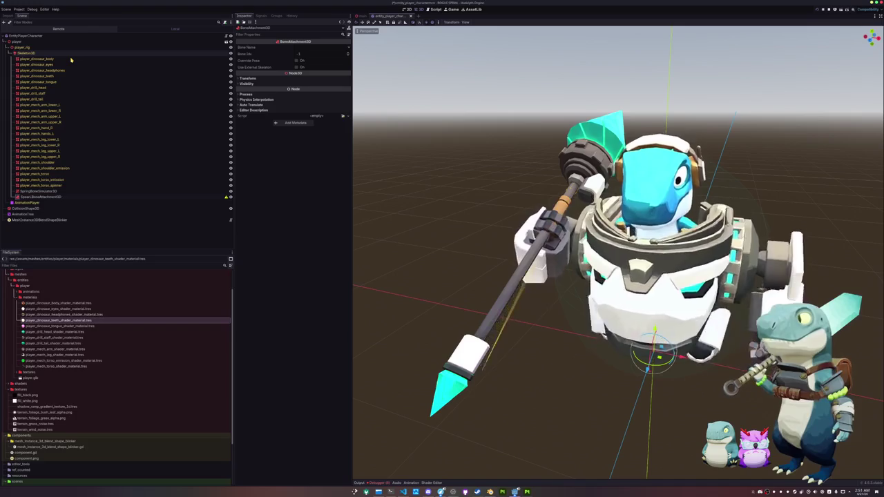
{"action": "left_click", "coordinate": [302, 47]}
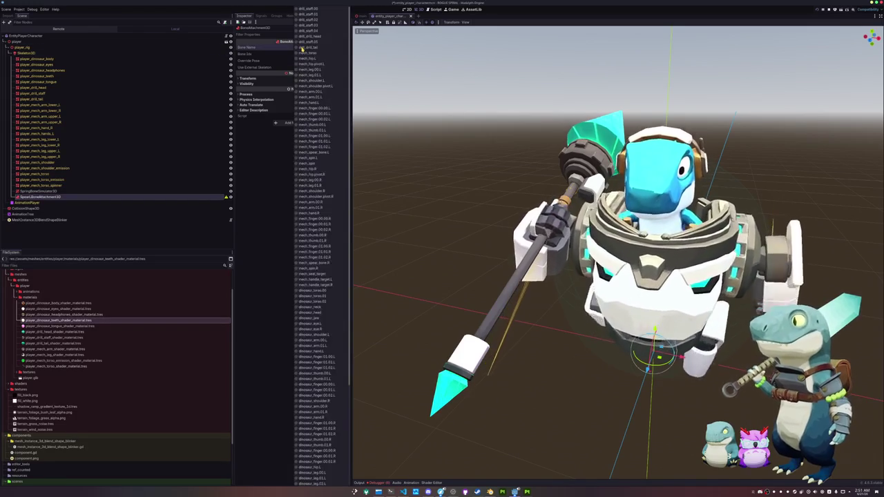
{"action": "scroll", "coordinate": [336, 168], "scroll_direction": "down", "scroll_amount": 5}
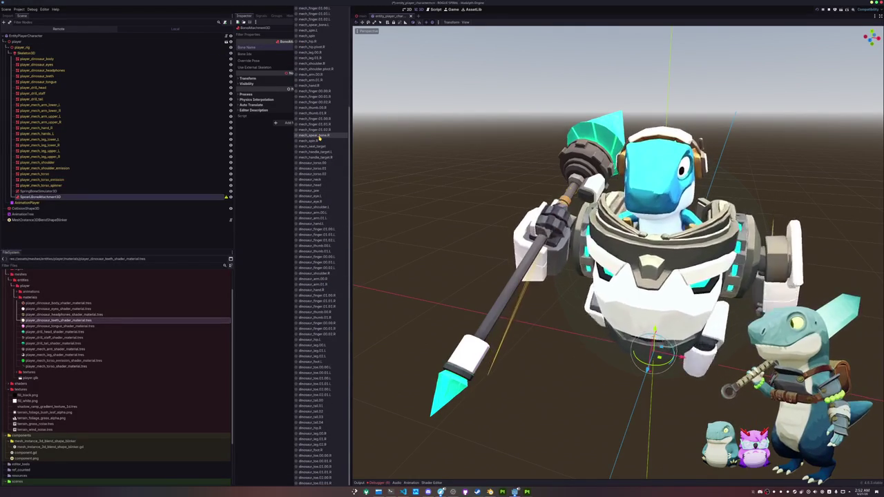
{"action": "left_click", "coordinate": [319, 136]}
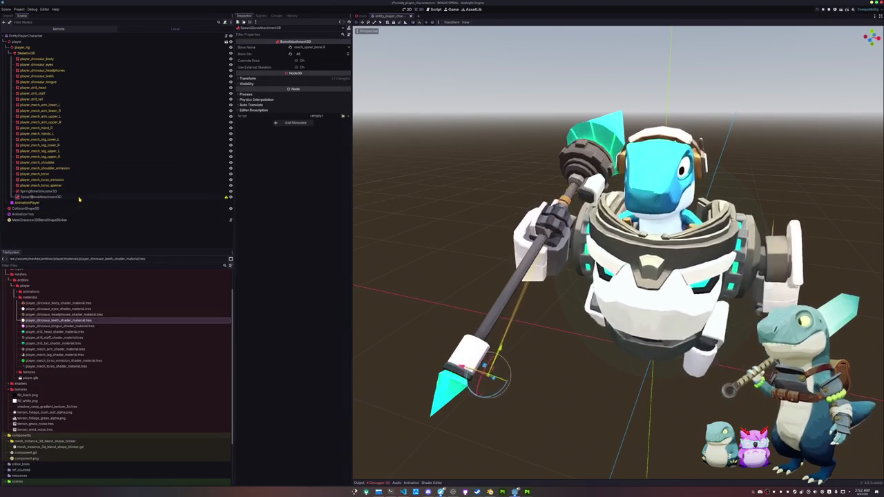
- Add a RemoteTransform3D under the spear attachment with Remote Path set to player_drill_staff
{"action": "right_click", "coordinate": [102, 202]}
{"action": "left_click", "coordinate": [122, 200]}
{"action": "type", "text": "remote"}
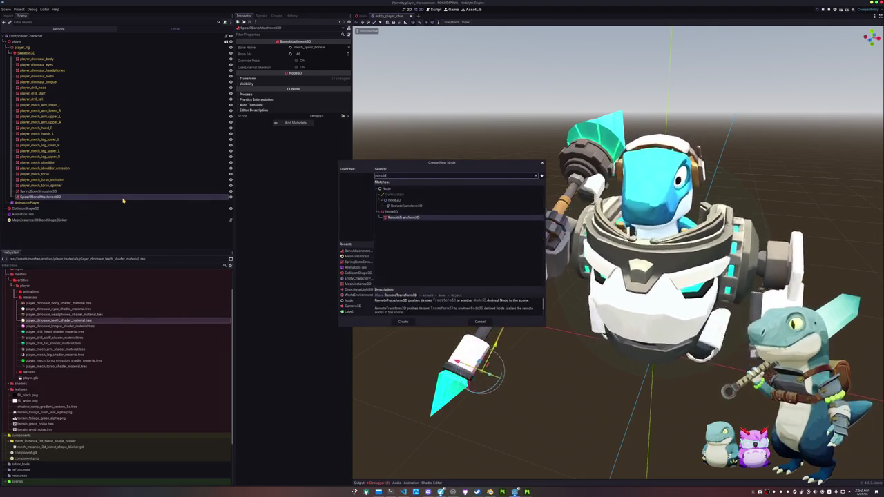
{"action": "key", "text": "Return"}
{"action": "left_click", "coordinate": [317, 47]}
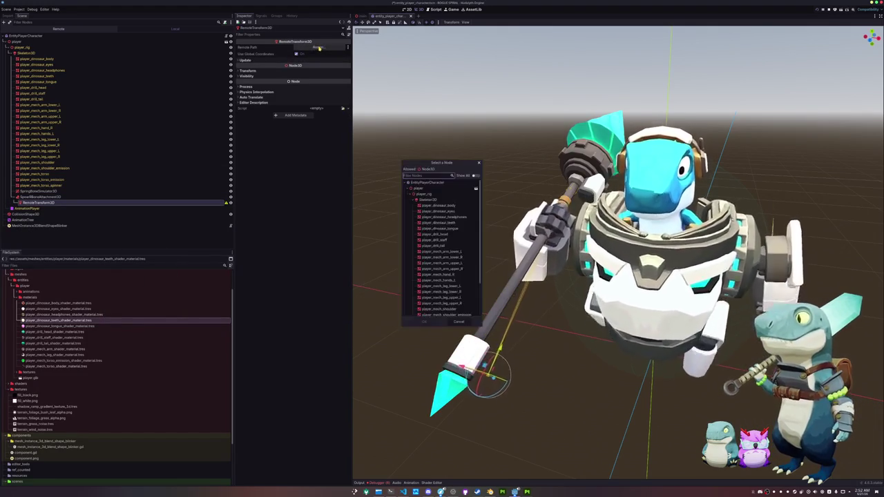
{"action": "scroll", "coordinate": [434, 275], "scroll_direction": "down", "scroll_amount": 2}
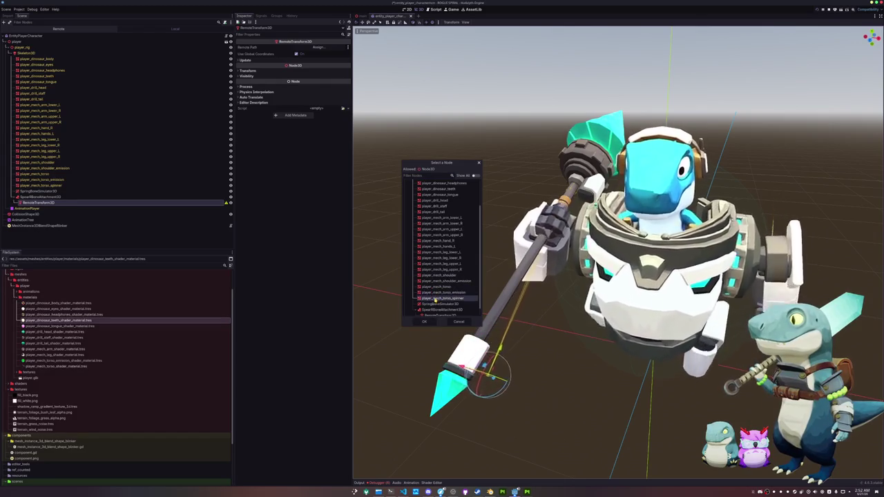
{"action": "scroll", "coordinate": [437, 297], "scroll_direction": "down", "scroll_amount": 1}
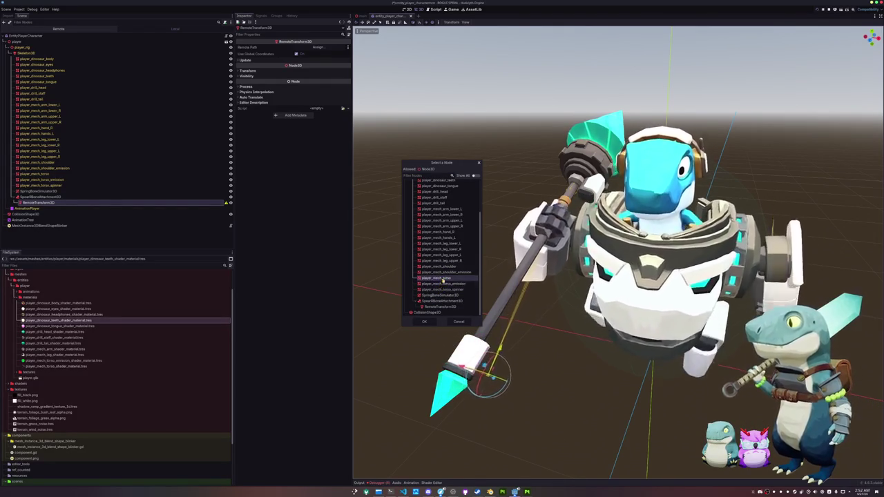
{"action": "scroll", "coordinate": [442, 263], "scroll_direction": "up", "scroll_amount": 2}
{"action": "double_click", "coordinate": [429, 232]}
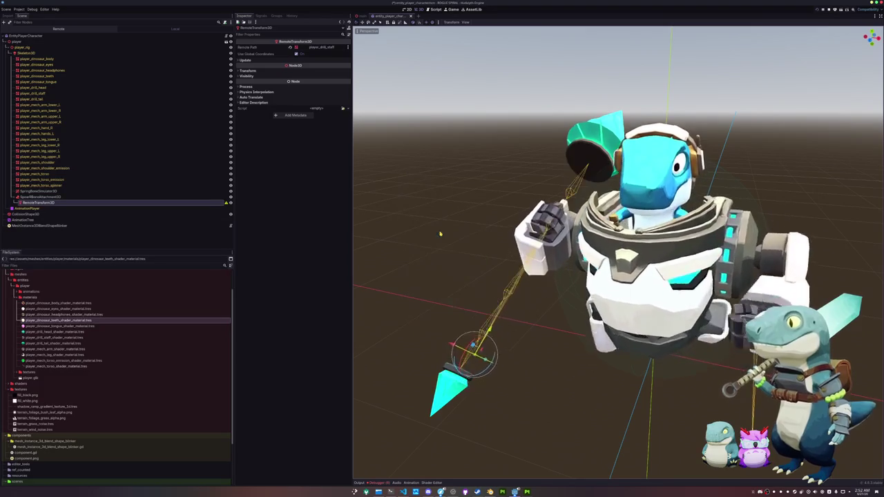
- Adjust the RemoteTransform3D's update options and toggle its global coordinates setting
{"action": "left_click", "coordinate": [246, 60]}
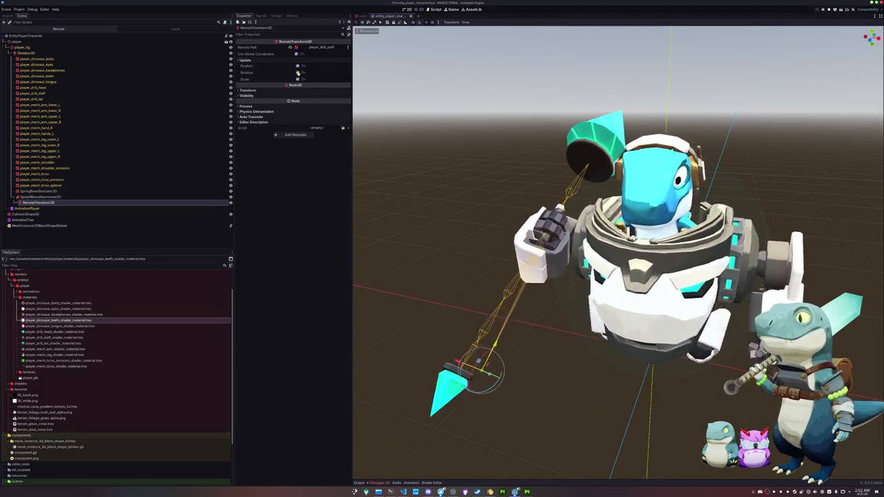
{"action": "scroll", "coordinate": [430, 187], "scroll_direction": "down", "scroll_amount": 4}
{"action": "middle_click_drag", "start_coordinate": [430, 187], "coordinate": [415, 182]}
{"action": "left_click", "coordinate": [247, 66]}
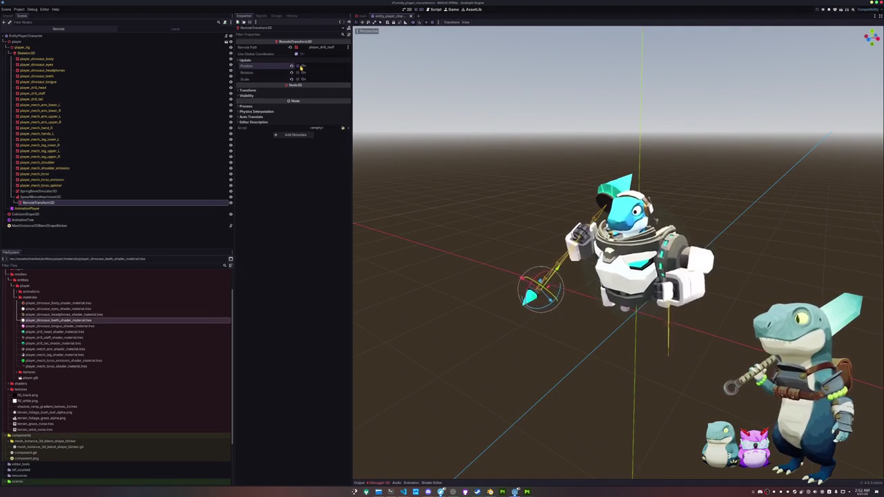
{"action": "left_click", "coordinate": [296, 54]}
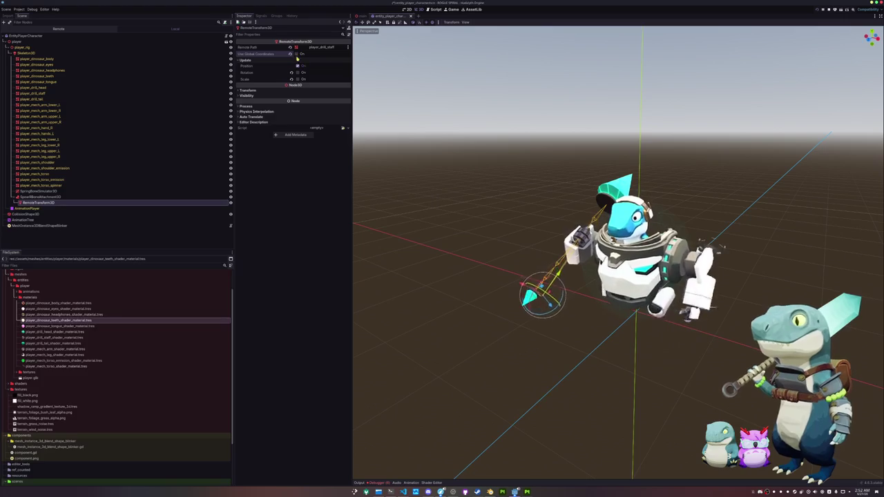
{"action": "middle_click_drag", "start_coordinate": [387, 207], "coordinate": [442, 186]}
- Delete the spear attachment with its RemoteTransform3D and check the player_drill_staff transform values
{"action": "left_click", "coordinate": [134, 196]}
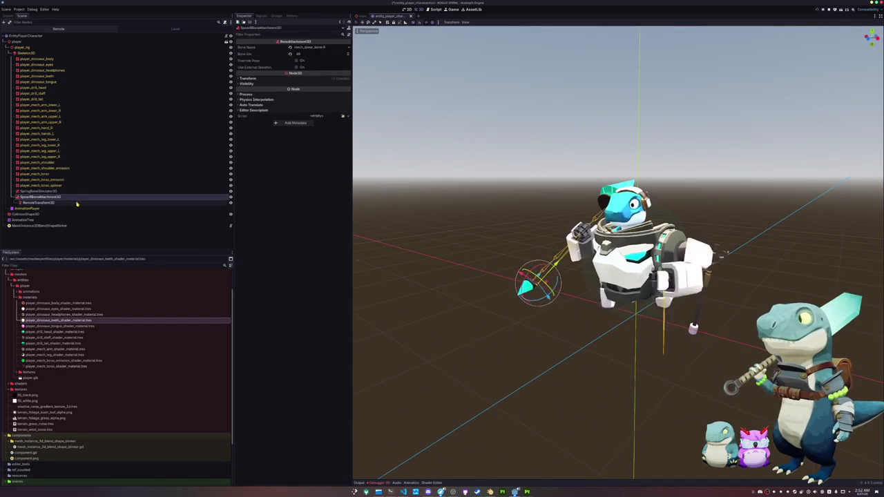
{"action": "key", "text": "Delete"}
{"action": "key", "text": "Return"}
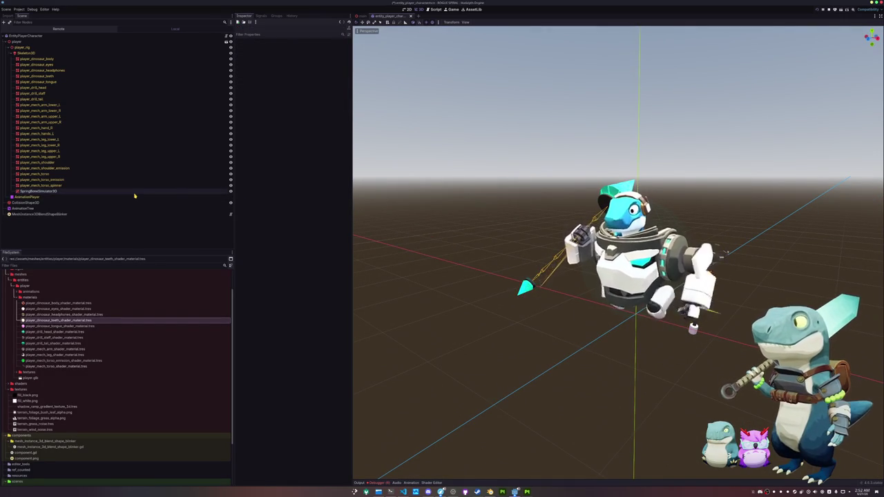
{"action": "left_click", "coordinate": [123, 186]}
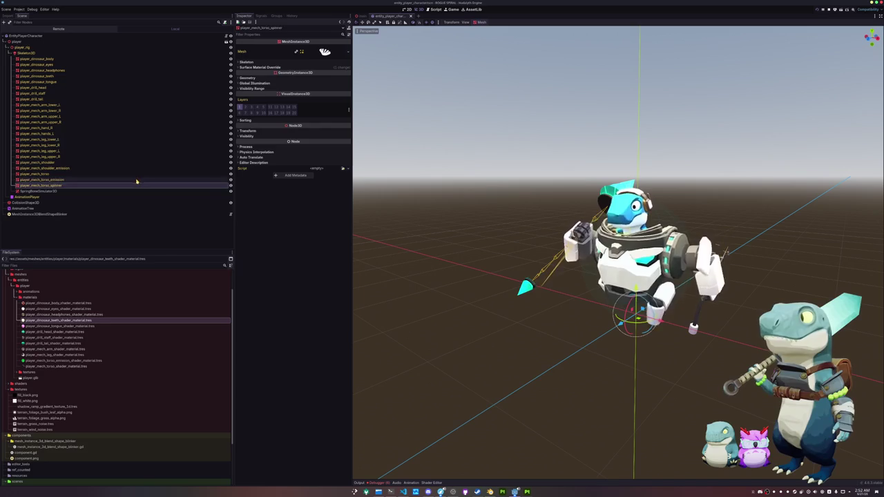
{"action": "left_click", "coordinate": [137, 173]}
{"action": "left_click", "coordinate": [132, 92]}
{"action": "left_click", "coordinate": [302, 131]}
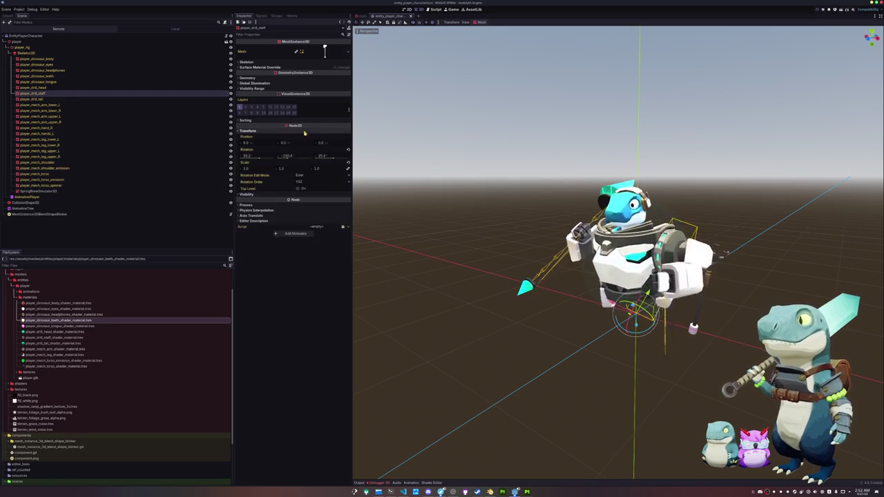
{"action": "left_click", "coordinate": [470, 198]}
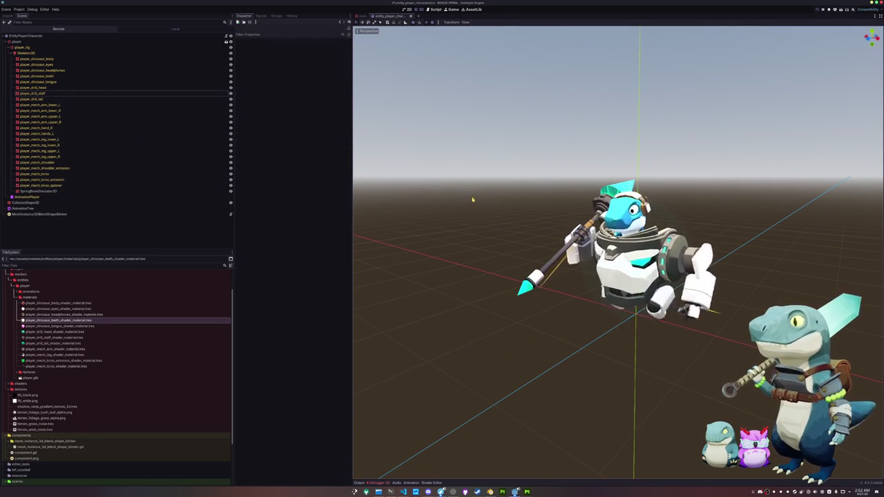
{"action": "key", "text": "alt+Tab"}
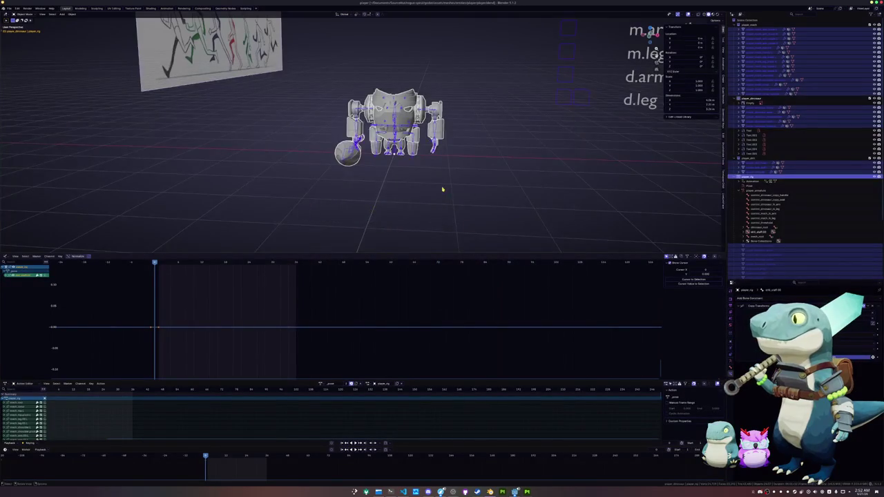
- Zoom in on the mech's arm and put the armature into Pose Mode
{"action": "scroll", "coordinate": [443, 189], "scroll_direction": "up", "scroll_amount": 4}
{"action": "middle_click_drag", "start_coordinate": [442, 189], "coordinate": [380, 194]}
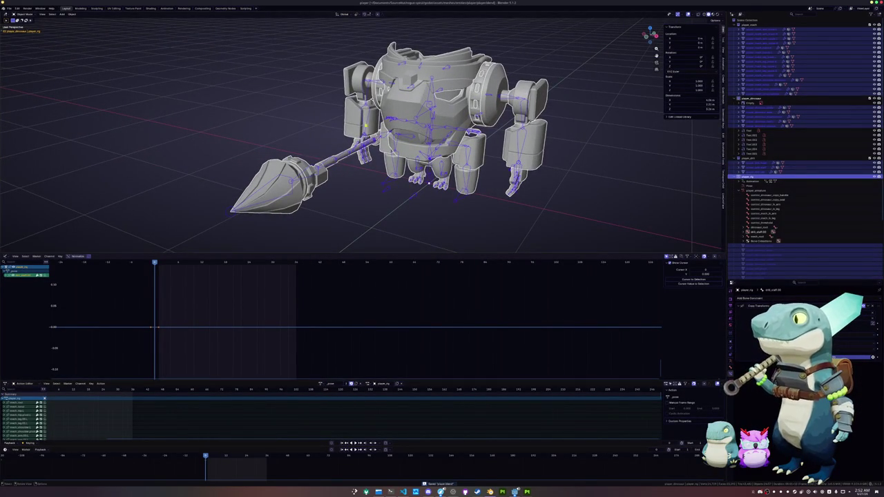
{"action": "scroll", "coordinate": [359, 201], "scroll_direction": "up", "scroll_amount": 4}
{"action": "scroll", "coordinate": [359, 201], "scroll_direction": "up", "scroll_amount": 2}
{"action": "scroll", "coordinate": [359, 201], "scroll_direction": "up", "scroll_amount": 2}
{"action": "key", "text": "ctrl+Tab"}
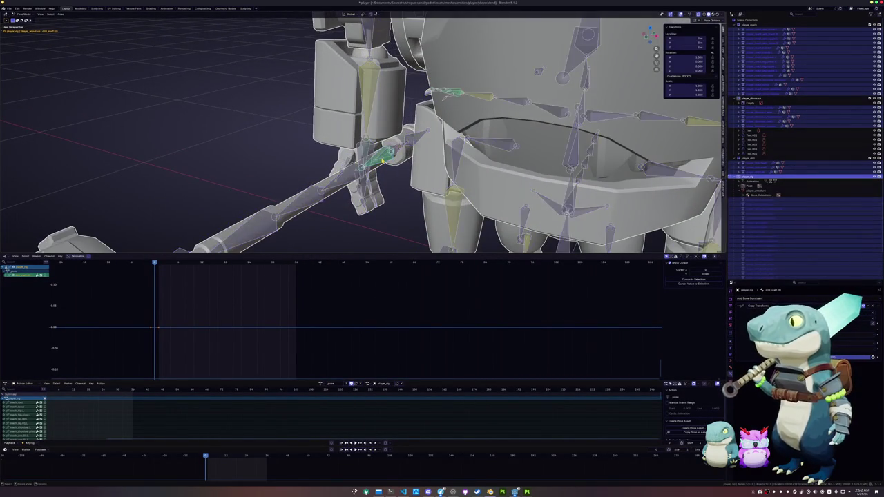
{"action": "scroll", "coordinate": [384, 169], "scroll_direction": "up", "scroll_amount": 3}
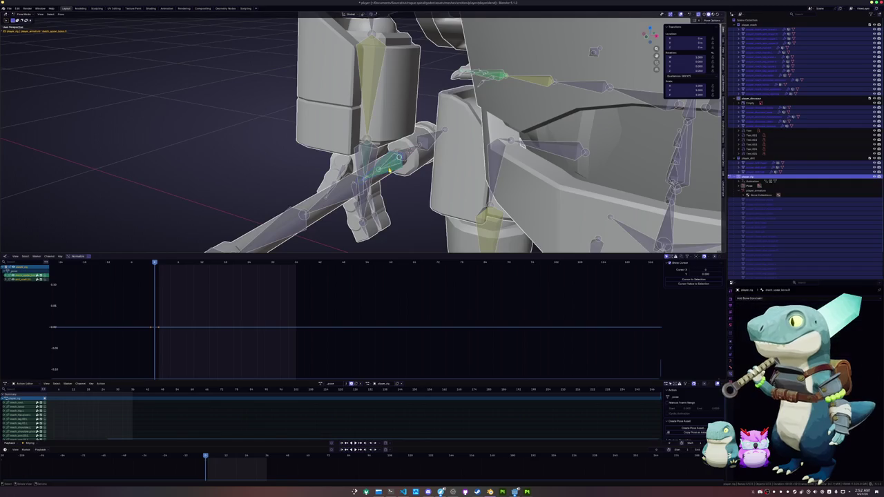
{"action": "scroll", "coordinate": [389, 174], "scroll_direction": "down", "scroll_amount": 2}
{"action": "scroll", "coordinate": [388, 184], "scroll_direction": "down", "scroll_amount": 2}
{"action": "scroll", "coordinate": [388, 183], "scroll_direction": "up", "scroll_amount": 2}
{"action": "scroll", "coordinate": [387, 186], "scroll_direction": "up", "scroll_amount": 1}
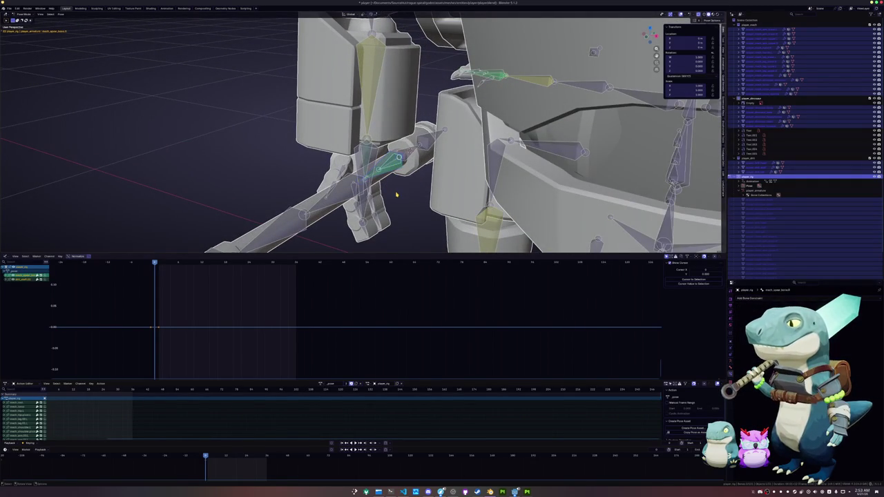
- In Edit Mode, parent the bones with Keep Offset, then return to Object Mode and box-select the robot
{"action": "key", "text": "Tab"}
{"action": "key", "text": "ctrl+p"}
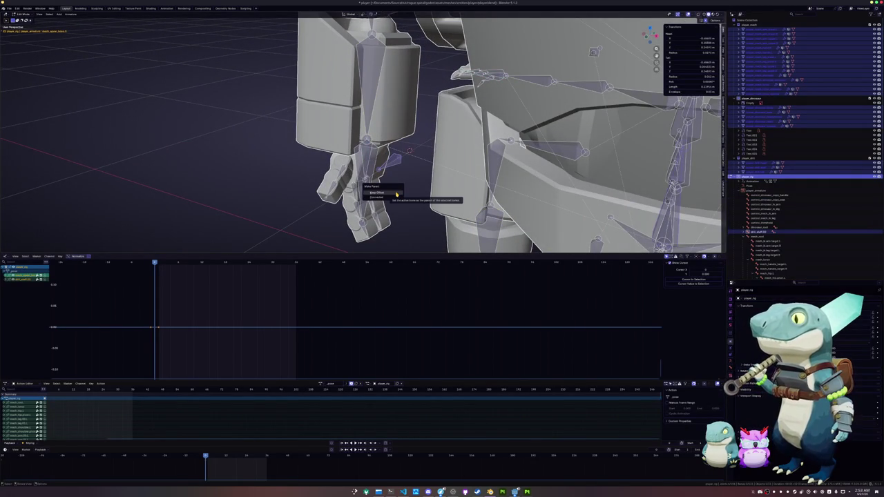
{"action": "left_click", "coordinate": [397, 194]}
{"action": "key", "text": "Tab"}
{"action": "key", "text": "ctrl+Tab"}
{"action": "scroll", "coordinate": [396, 194], "scroll_direction": "down", "scroll_amount": 5}
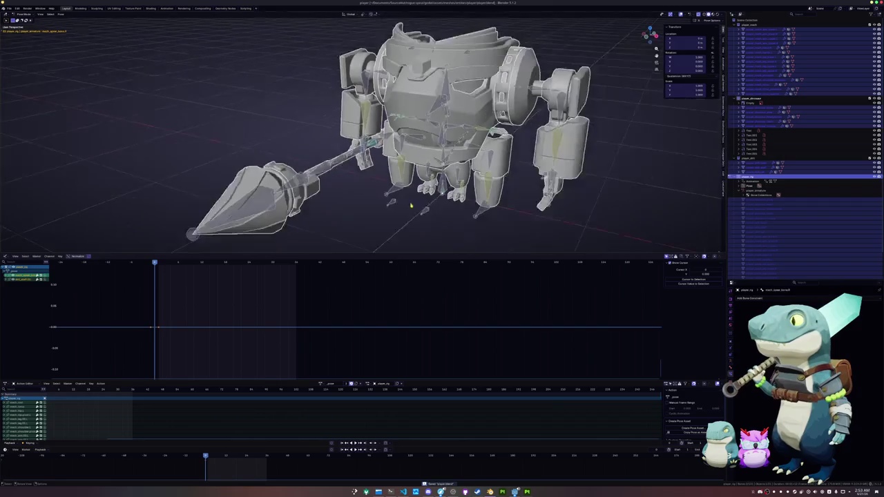
{"action": "middle_click_drag", "start_coordinate": [396, 194], "coordinate": [433, 221]}
{"action": "scroll", "coordinate": [432, 221], "scroll_direction": "down", "scroll_amount": 2}
{"action": "left_click_drag", "start_coordinate": [508, 234], "coordinate": [294, 47]}
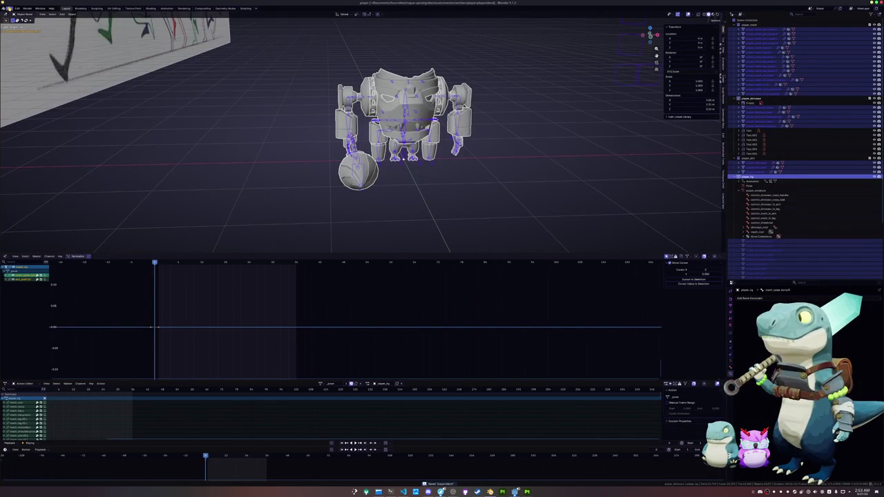
- Export the Blender mech as glTF 2.0, overwriting player.glb, then return to Godot
{"action": "left_click", "coordinate": [9, 7]}
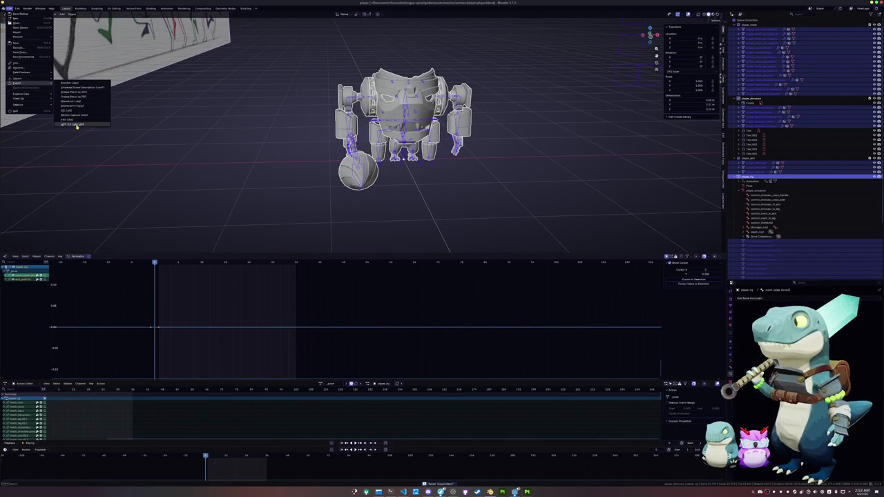
{"action": "left_click", "coordinate": [75, 124]}
{"action": "left_click", "coordinate": [303, 65]}
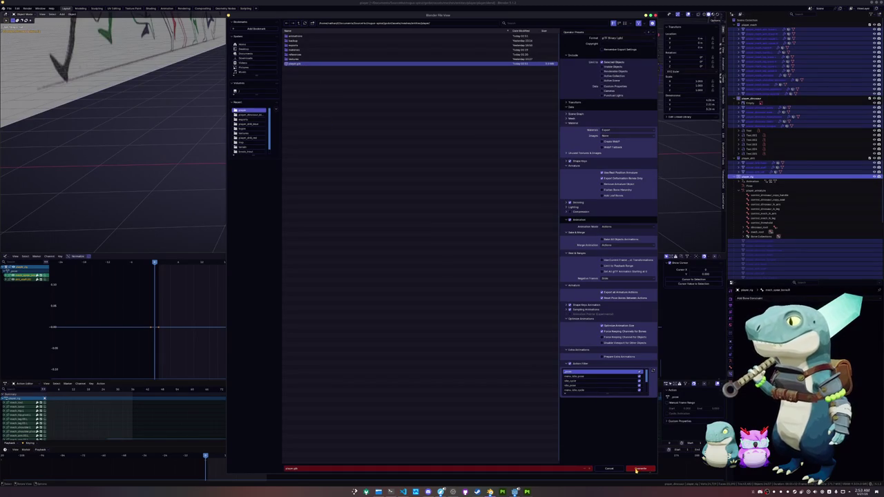
{"action": "left_click", "coordinate": [635, 470]}
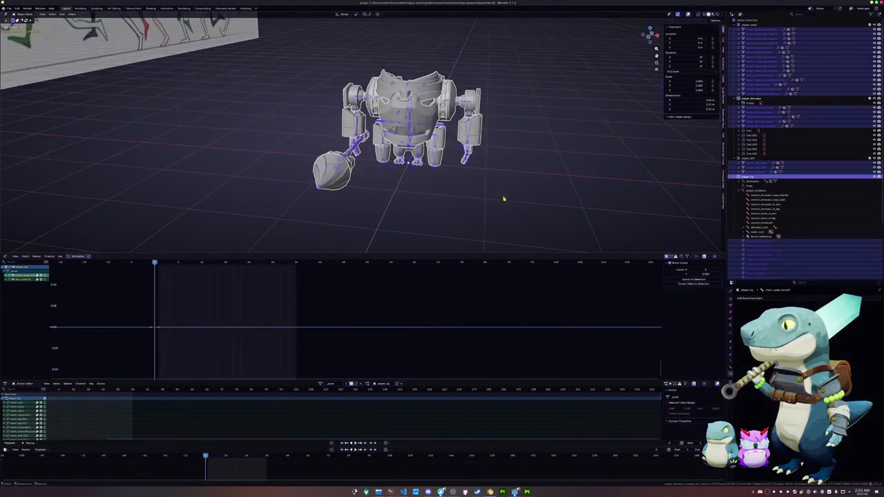
{"action": "key", "text": "alt+Tab"}
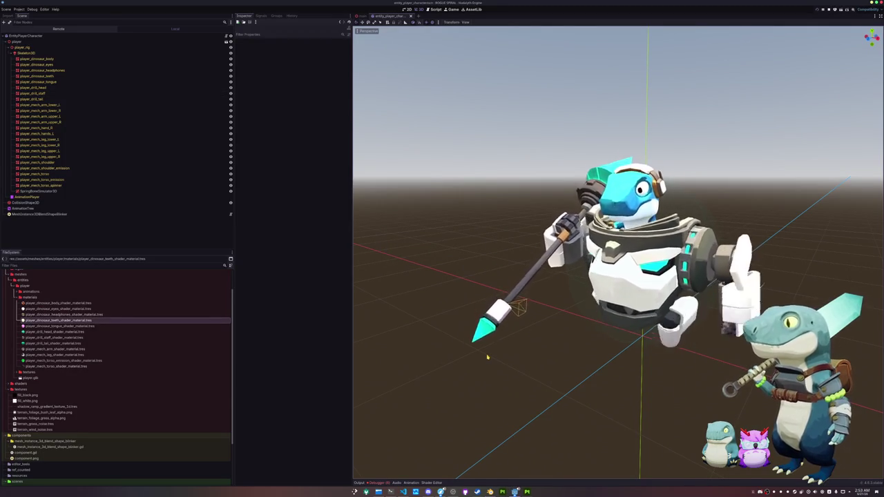
- Orbit around the reimported mech in the player and main scenes to check its new spear pose
{"action": "mouse_move", "coordinate": [486, 357]}
{"action": "middle_mouse_down"}
{"action": "mouse_move", "coordinate": [388, 352]}
{"action": "mouse_move", "coordinate": [400, 355]}
{"action": "mouse_move", "coordinate": [388, 365]}
{"action": "mouse_move", "coordinate": [438, 357]}
{"action": "middle_mouse_up"}
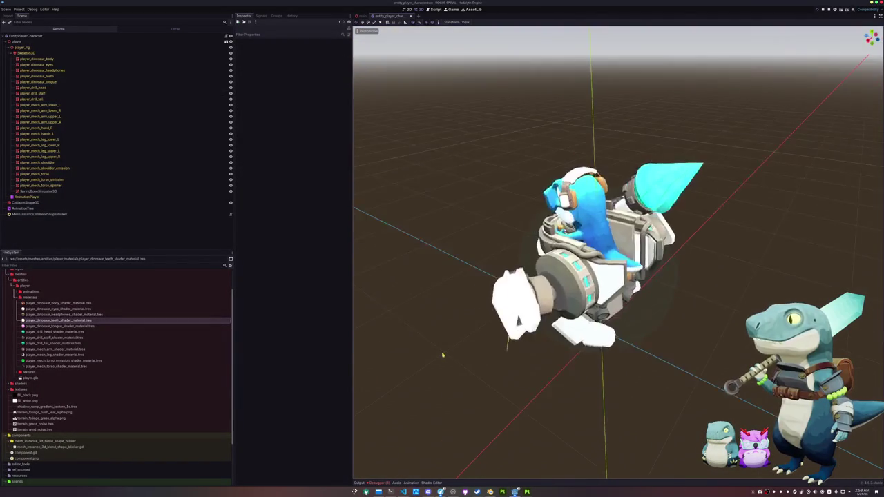
{"action": "left_click", "coordinate": [362, 15]}
{"action": "mouse_move", "coordinate": [380, 76]}
{"action": "middle_mouse_down"}
{"action": "mouse_move", "coordinate": [458, 211]}
{"action": "mouse_move", "coordinate": [495, 211]}
{"action": "mouse_move", "coordinate": [498, 228]}
{"action": "mouse_move", "coordinate": [500, 217]}
{"action": "mouse_move", "coordinate": [545, 211]}
{"action": "middle_mouse_up"}
{"action": "left_click", "coordinate": [72, 64]}
{"action": "left_click", "coordinate": [73, 69]}
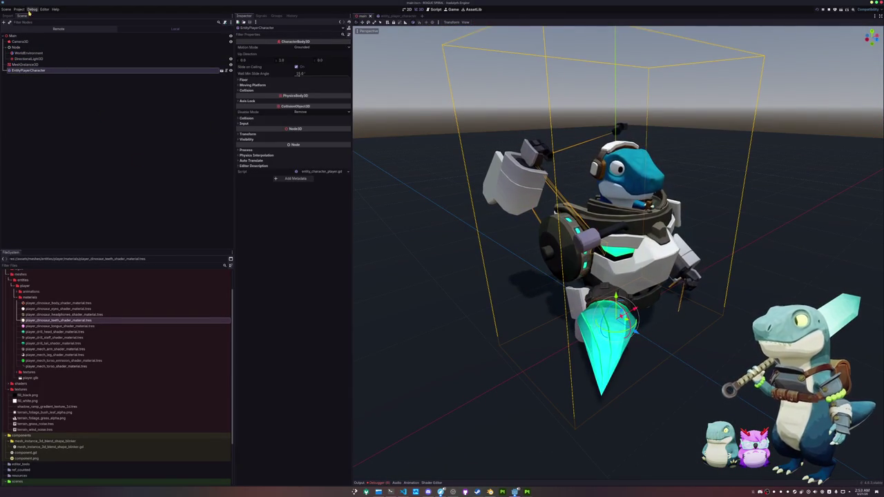
{"action": "left_click", "coordinate": [6, 9]}
{"action": "left_click", "coordinate": [131, 141]}
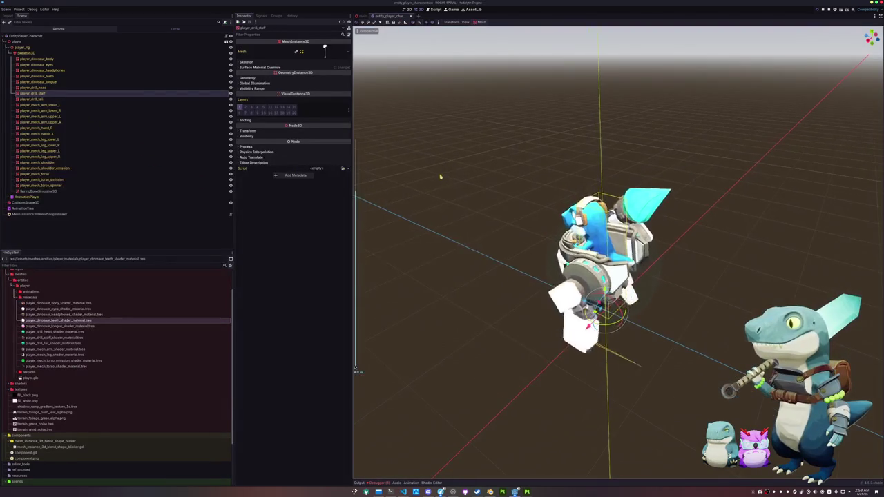
{"action": "left_click", "coordinate": [362, 15]}
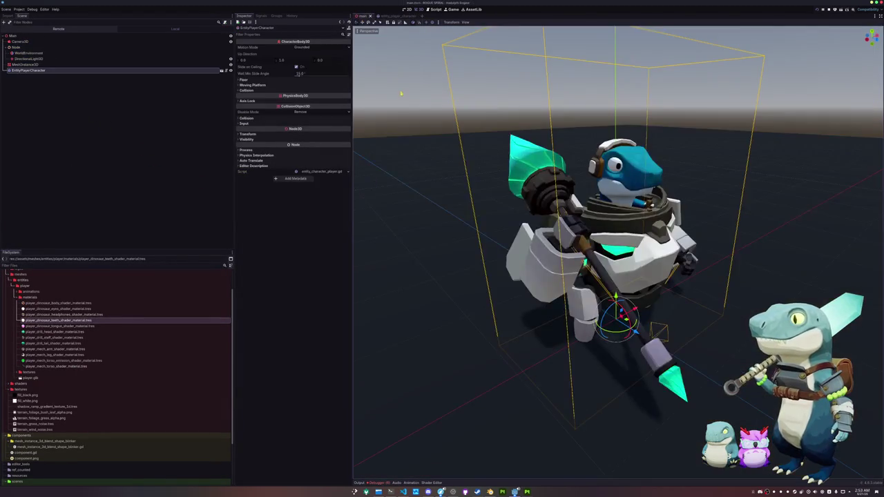
{"action": "scroll", "coordinate": [404, 128], "scroll_direction": "down", "scroll_amount": 3}
{"action": "scroll", "coordinate": [434, 138], "scroll_direction": "down", "scroll_amount": 2}
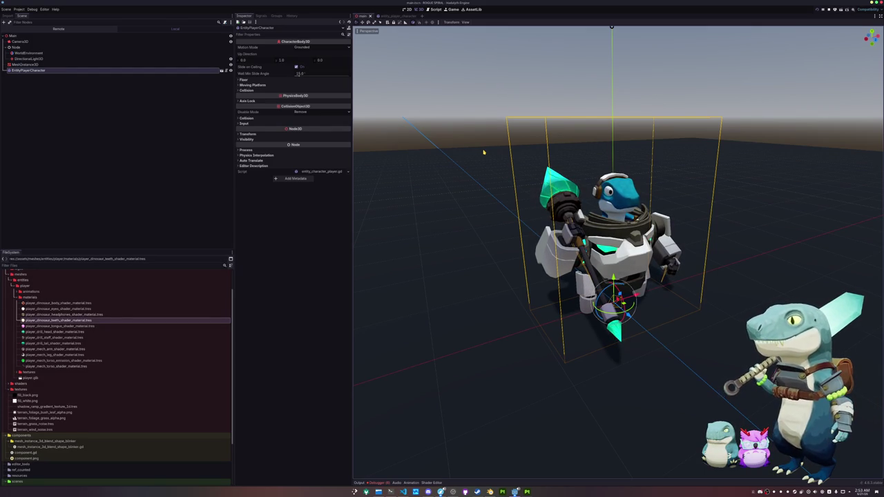
{"action": "middle_click_drag", "start_coordinate": [523, 150], "coordinate": [517, 199]}
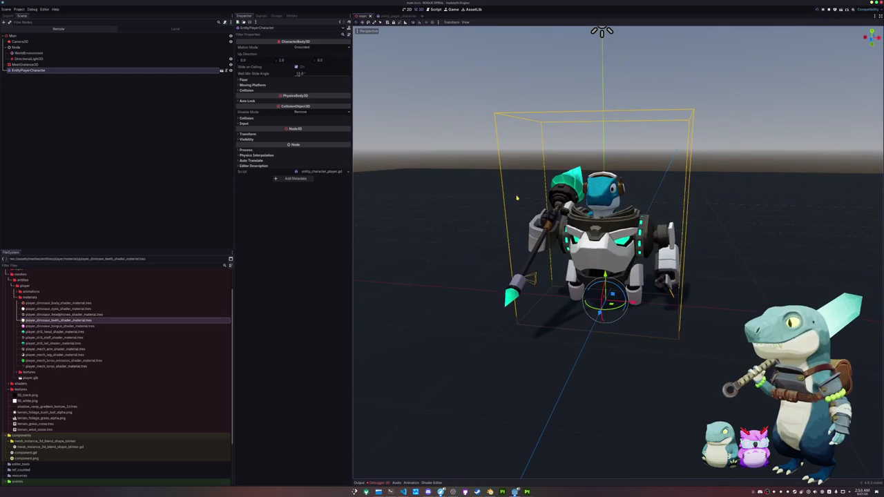
- In the entity_player_character scene, select the AnimationTree and open its graph editor
{"action": "left_click", "coordinate": [392, 15]}
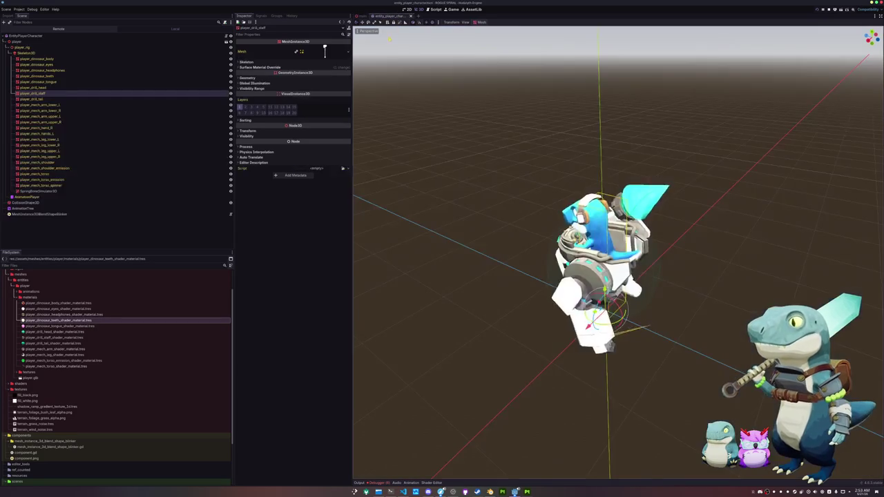
{"action": "middle_click_drag", "start_coordinate": [481, 209], "coordinate": [439, 200]}
{"action": "left_click", "coordinate": [24, 208]}
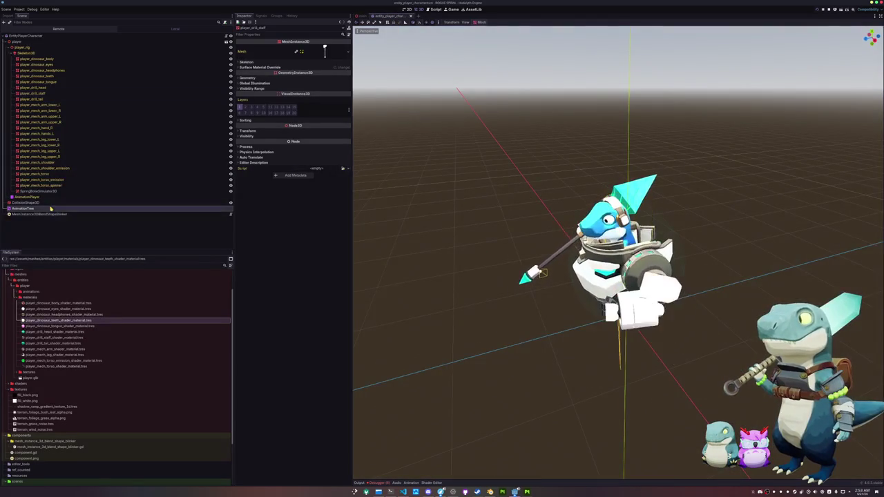
{"action": "left_click", "coordinate": [455, 483]}
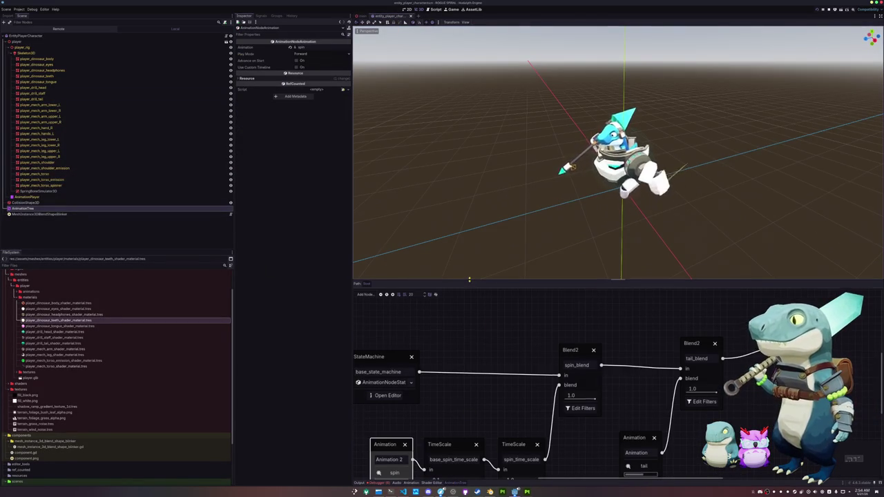
- Inside the state machine, add a menu_idle animation state and place it above the others
{"action": "left_click_drag", "start_coordinate": [470, 282], "coordinate": [475, 148]}
{"action": "left_click", "coordinate": [442, 262]}
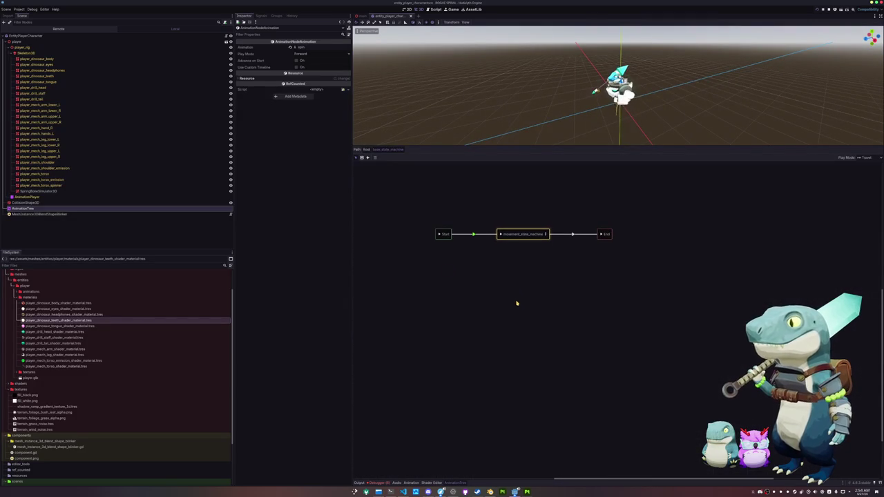
{"action": "right_click", "coordinate": [506, 266]}
{"action": "mouse_move", "coordinate": [519, 268]}
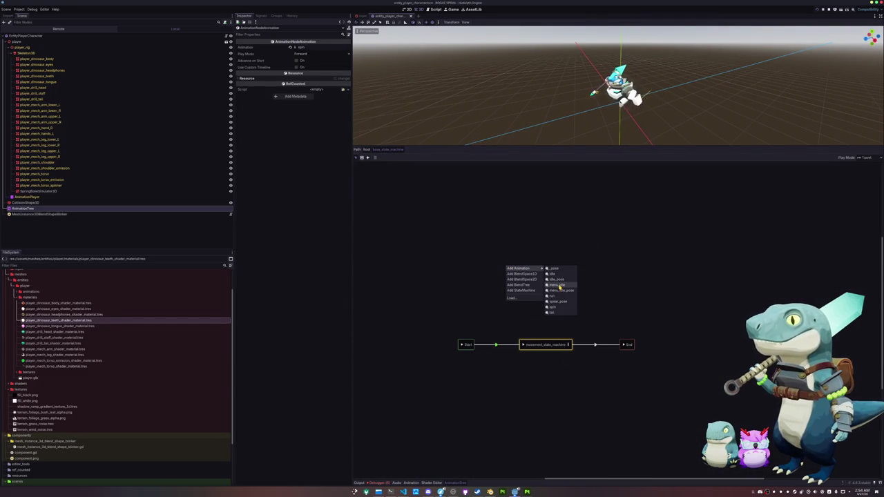
{"action": "left_click", "coordinate": [558, 285]}
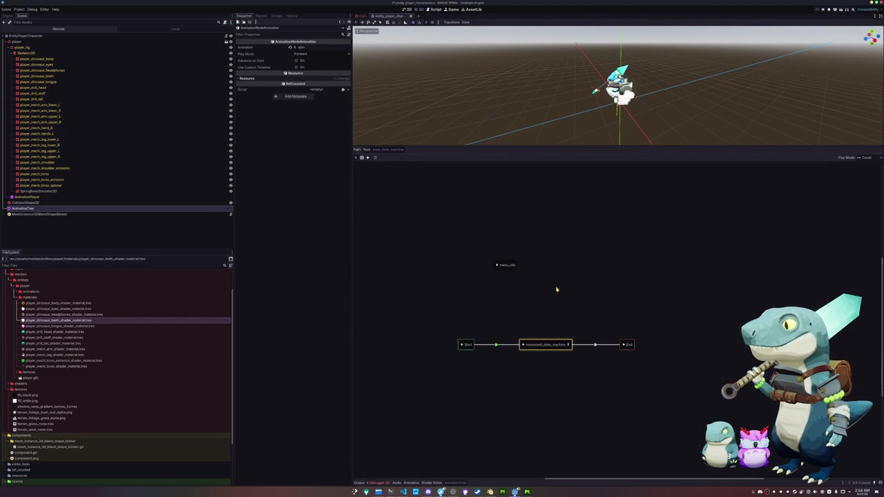
{"action": "left_click_drag", "start_coordinate": [505, 273], "coordinate": [492, 283]}
{"action": "mouse_move", "coordinate": [523, 309]}
{"action": "middle_mouse_down"}
{"action": "mouse_move", "coordinate": [509, 281]}
{"action": "mouse_move", "coordinate": [511, 297]}
{"action": "middle_mouse_up"}
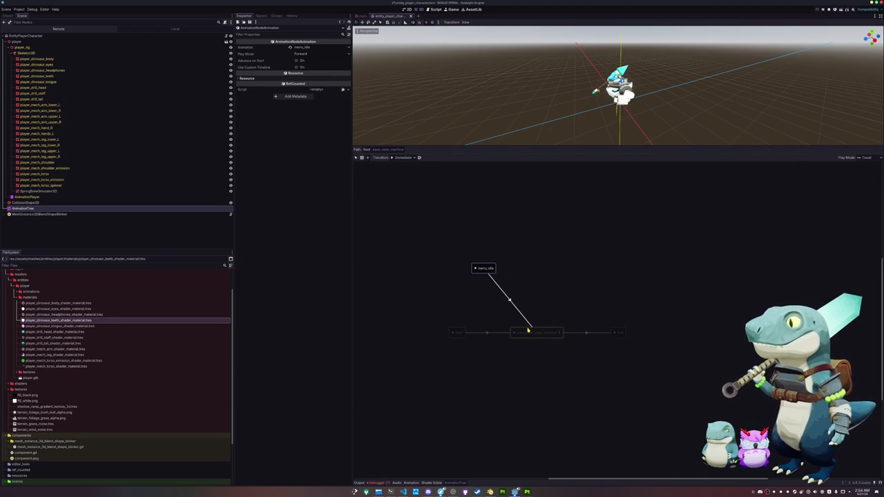
- Link menu_idle and movement_state_machine with transitions both ways, undoing an Xfade Time change
{"action": "left_click_drag", "start_coordinate": [528, 330], "coordinate": [528, 330]}
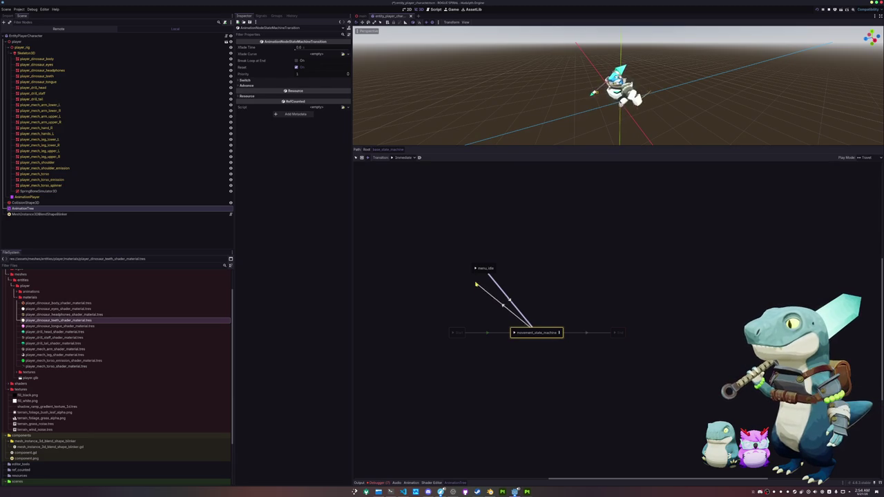
{"action": "left_click_drag", "start_coordinate": [476, 273], "coordinate": [477, 272]}
{"action": "left_click", "coordinate": [356, 158]}
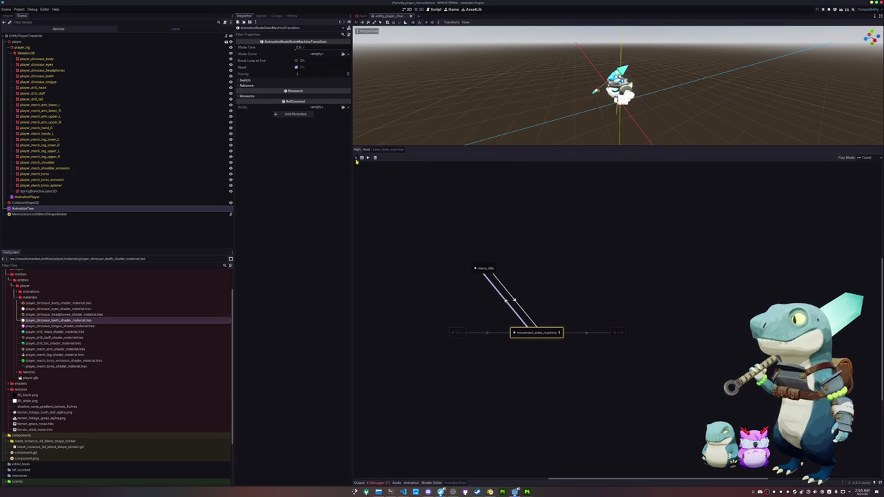
{"action": "left_click", "coordinate": [306, 85]}
{"action": "left_click", "coordinate": [306, 80]}
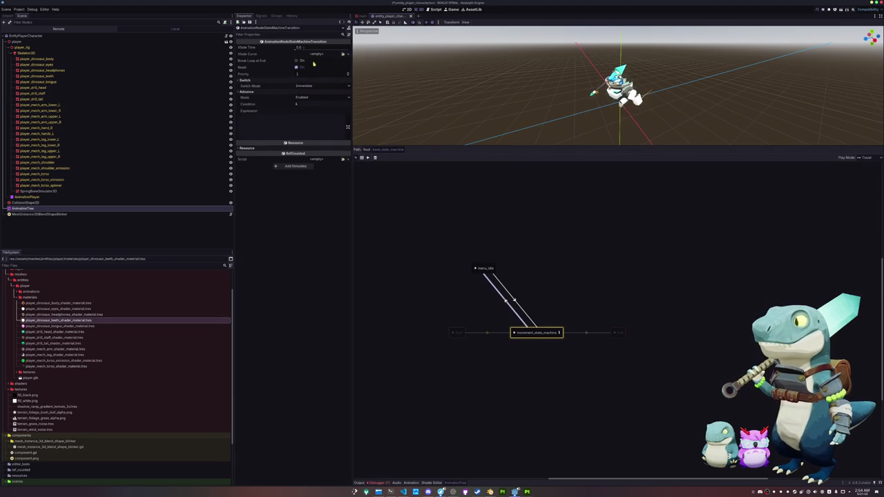
{"action": "left_click_drag", "start_coordinate": [315, 54], "coordinate": [363, 111]}
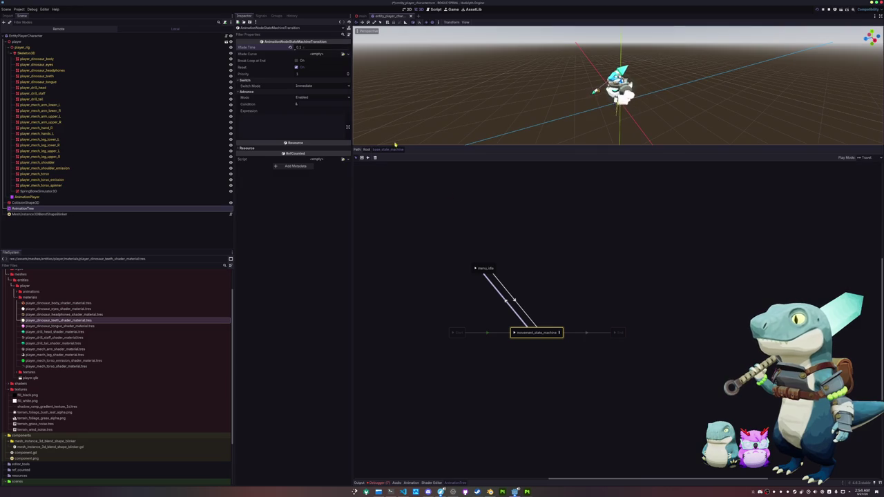
{"action": "key", "text": "ctrl+z"}
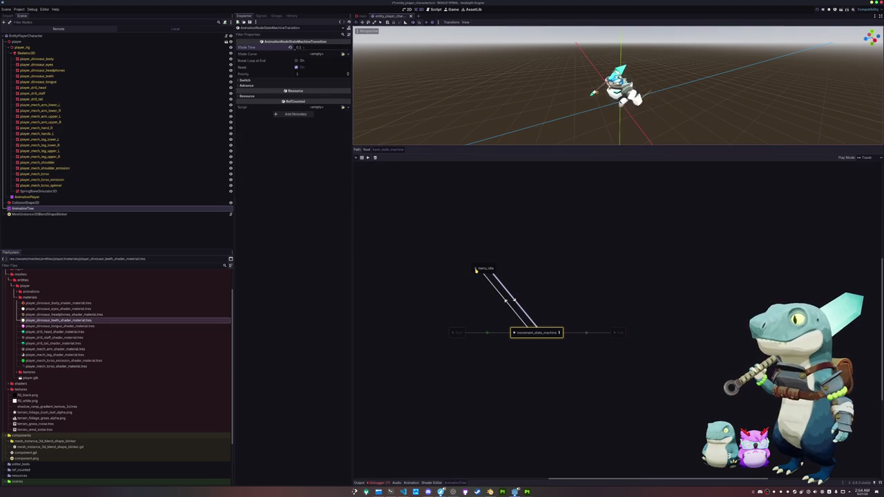
{"action": "left_click", "coordinate": [476, 270]}
{"action": "scroll", "coordinate": [532, 90], "scroll_direction": "up", "scroll_amount": 3}
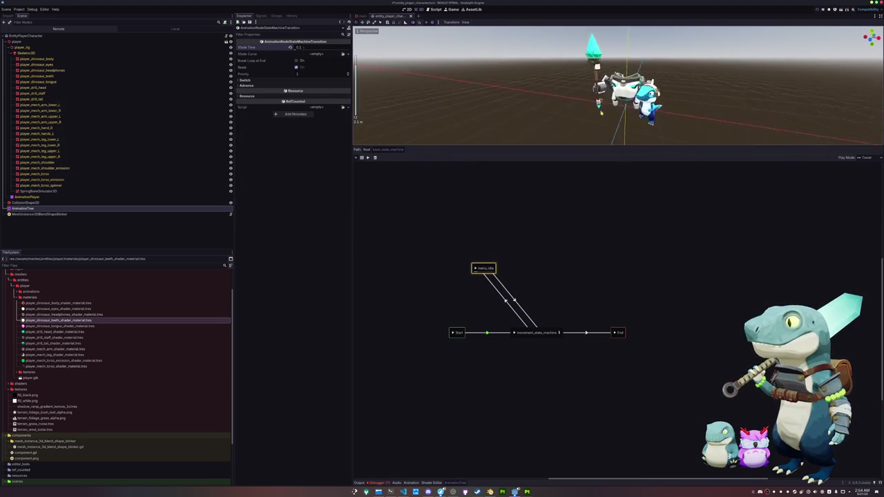
- Preview the movement_state_machine and menu_idle poses on the mech from a side view
{"action": "middle_click_drag", "start_coordinate": [589, 95], "coordinate": [568, 105]}
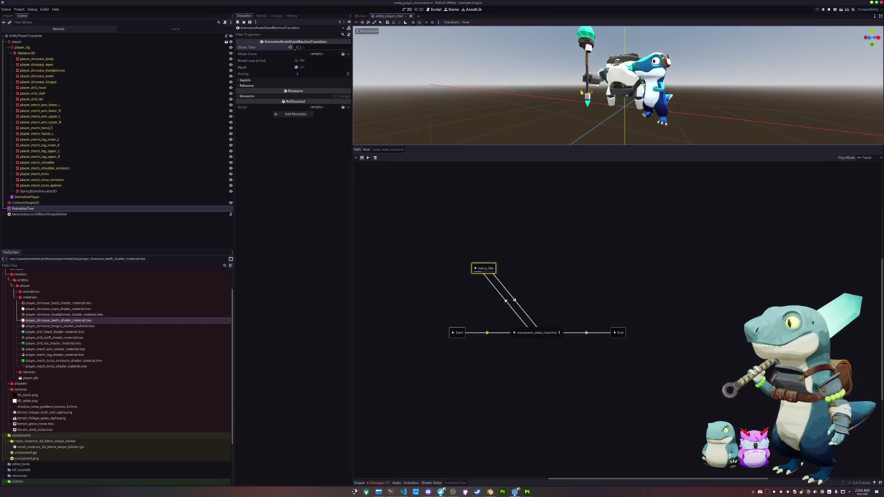
{"action": "middle_click_drag", "start_coordinate": [568, 105], "coordinate": [356, 119]}
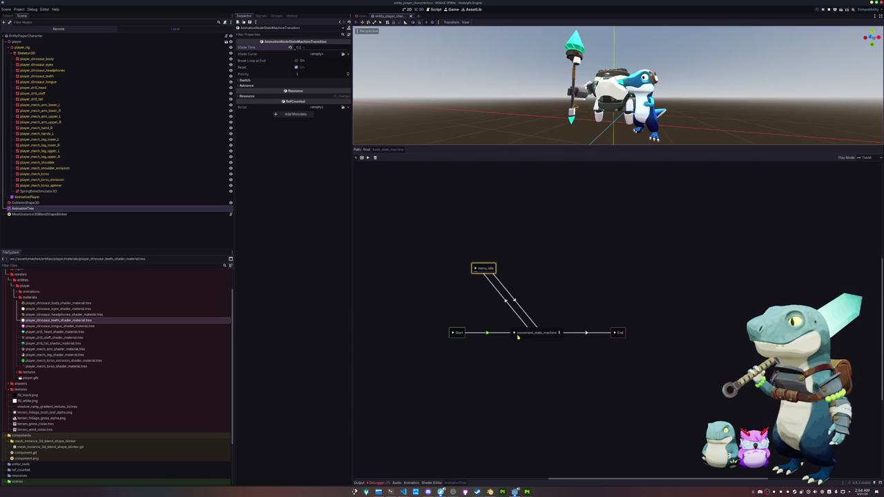
{"action": "left_click", "coordinate": [514, 334]}
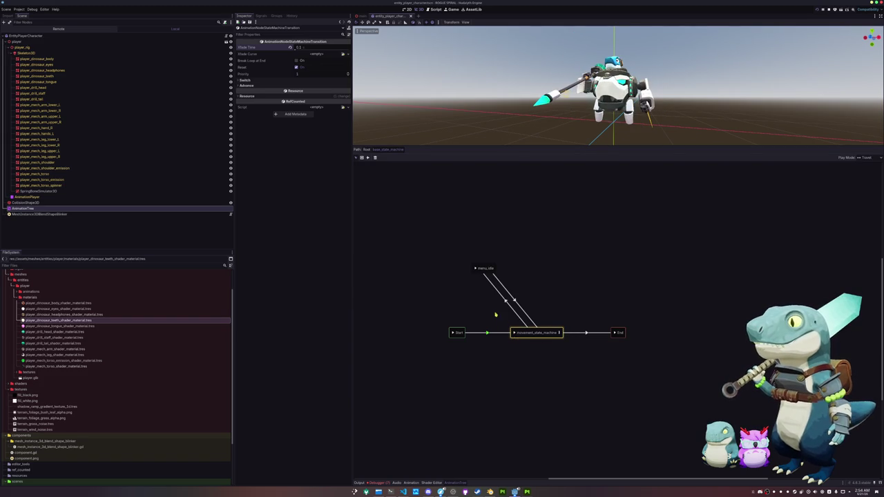
{"action": "left_click", "coordinate": [477, 271]}
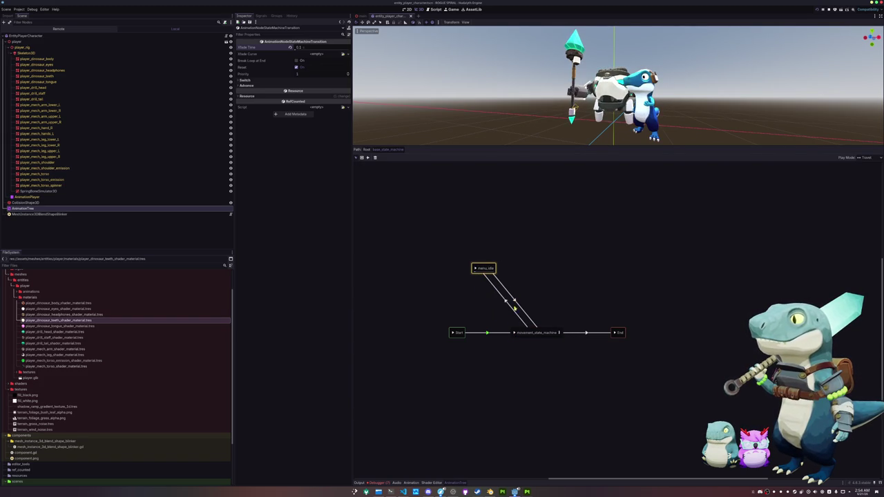
{"action": "left_click", "coordinate": [515, 334]}
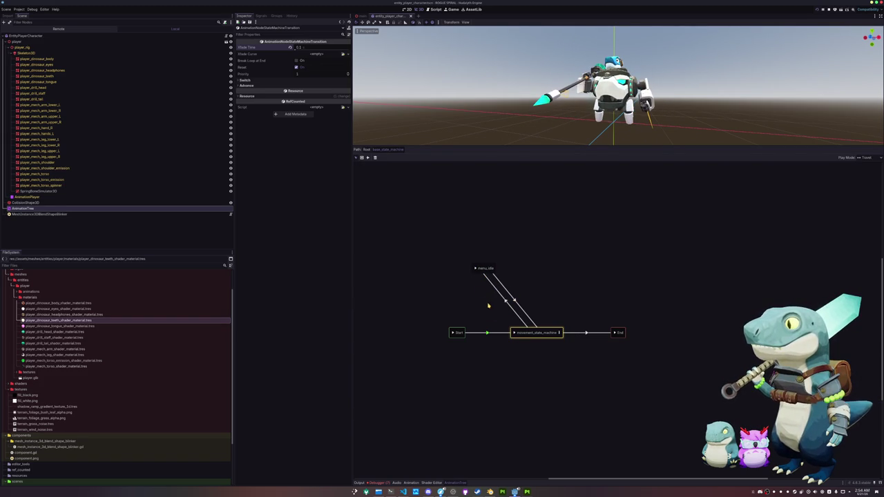
- Revert the transition's Xfade Time to 0 and move menu_idle up and left
{"action": "left_click", "coordinate": [290, 47]}
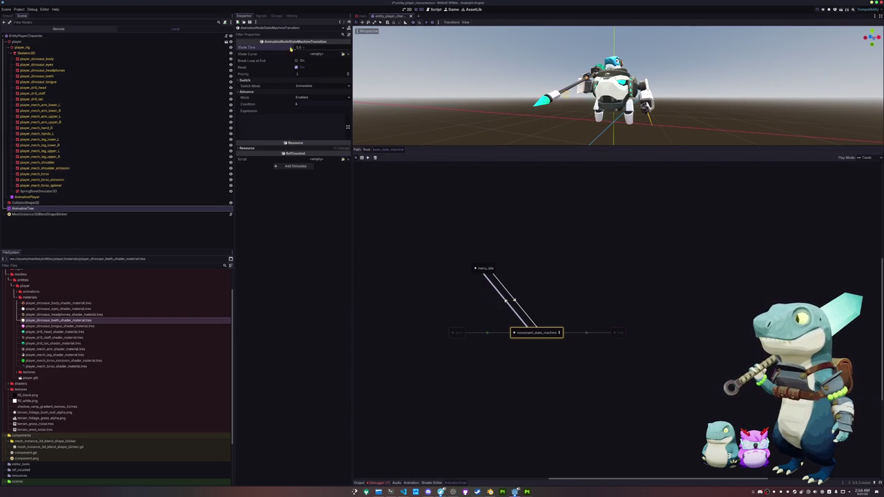
{"action": "left_click", "coordinate": [519, 302]}
{"action": "left_click", "coordinate": [290, 48]}
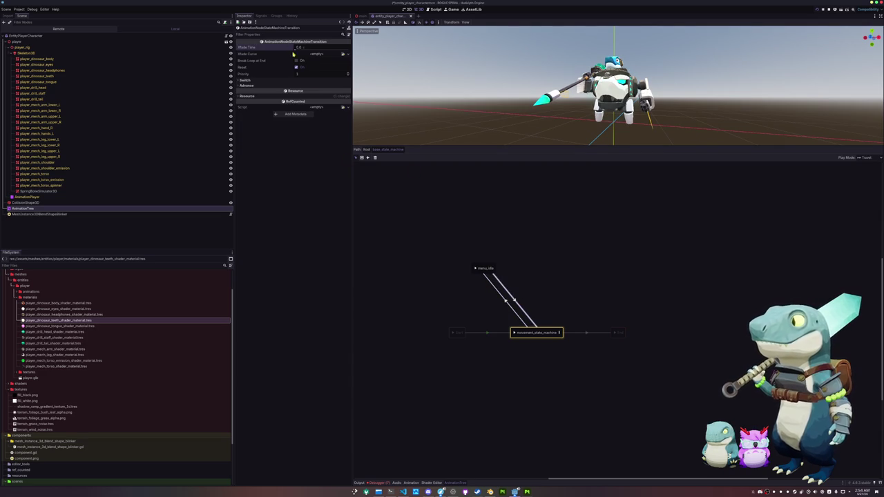
{"action": "left_click_drag", "start_coordinate": [479, 274], "coordinate": [459, 267]}
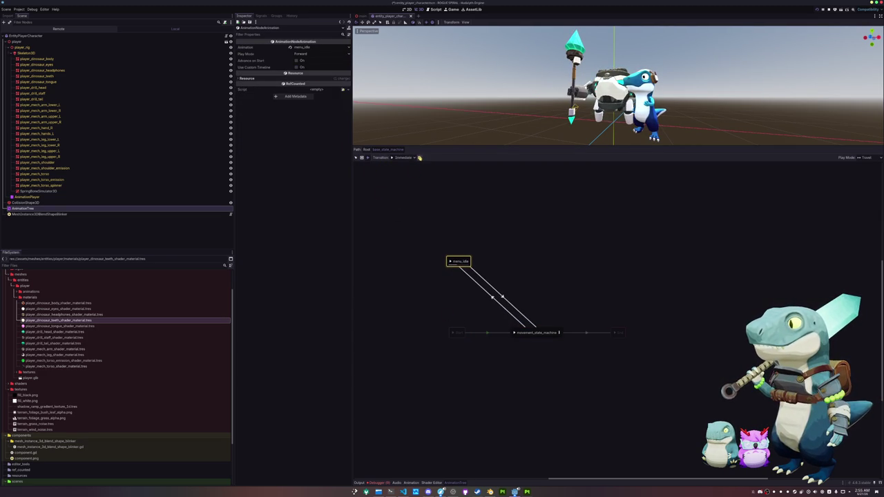
- Place the Start node beside menu_idle and review the transitions through to End
{"action": "left_click", "coordinate": [457, 299]}
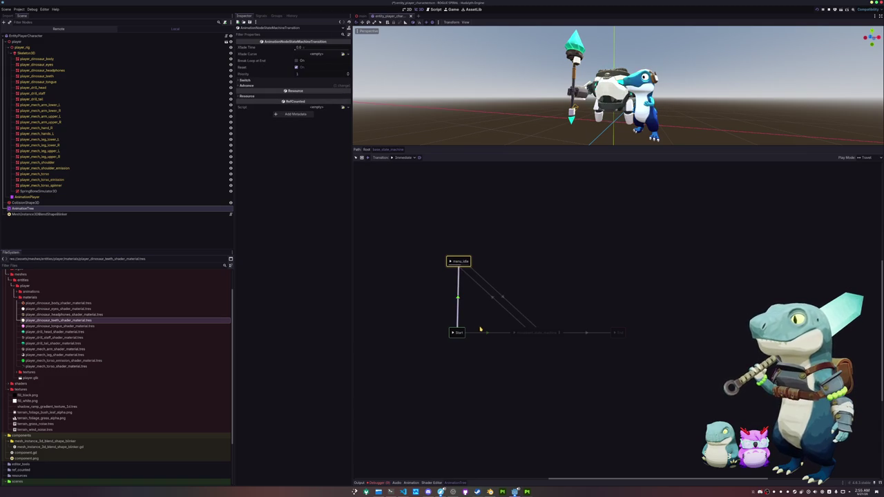
{"action": "left_click", "coordinate": [487, 332]}
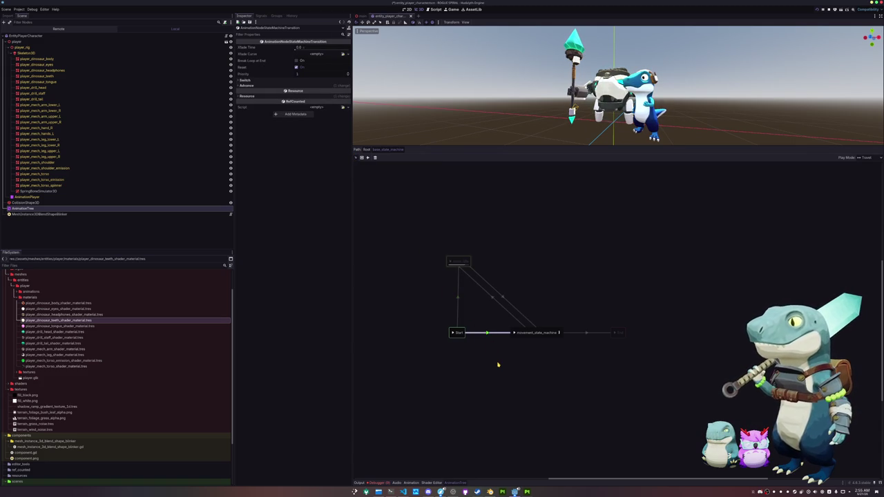
{"action": "left_click", "coordinate": [497, 365]}
{"action": "mouse_move", "coordinate": [459, 334]}
{"action": "left_mouse_down"}
{"action": "mouse_move", "coordinate": [415, 270]}
{"action": "mouse_move", "coordinate": [471, 337]}
{"action": "left_mouse_up"}
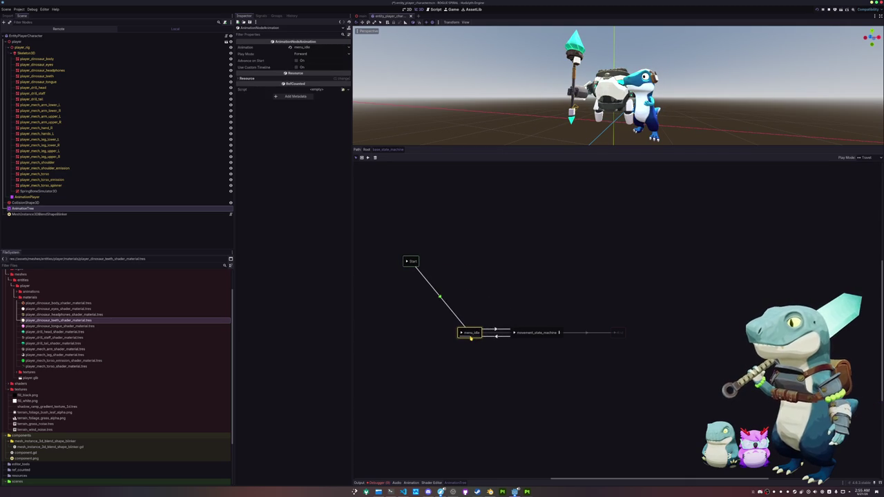
{"action": "left_click", "coordinate": [411, 268]}
{"action": "left_click_drag", "start_coordinate": [412, 267], "coordinate": [423, 337]}
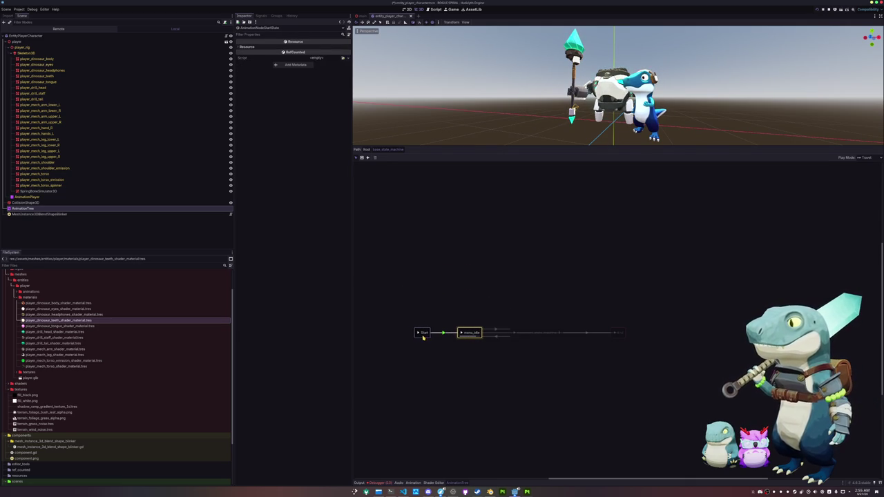
{"action": "left_click", "coordinate": [619, 337]}
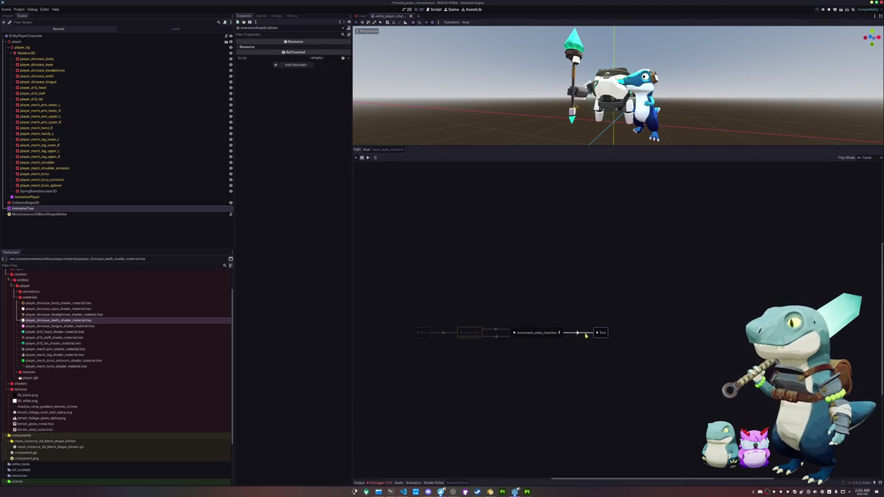
{"action": "left_click", "coordinate": [586, 335]}
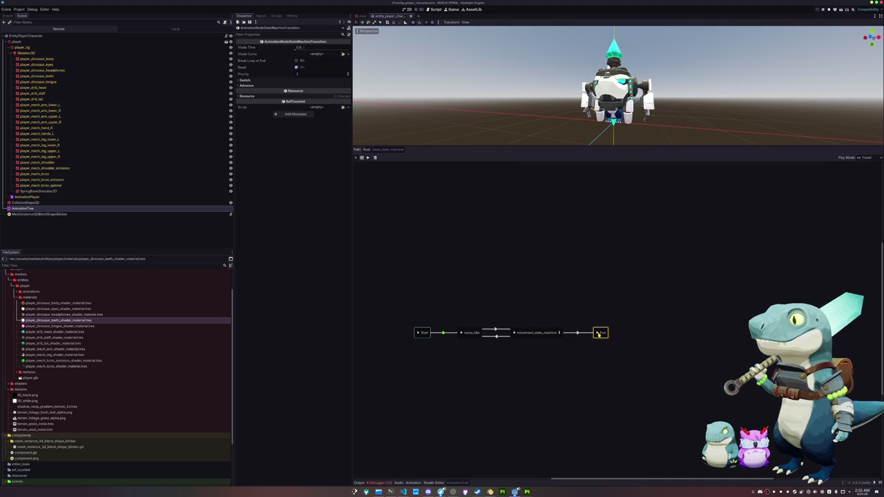
{"action": "left_click", "coordinate": [418, 333]}
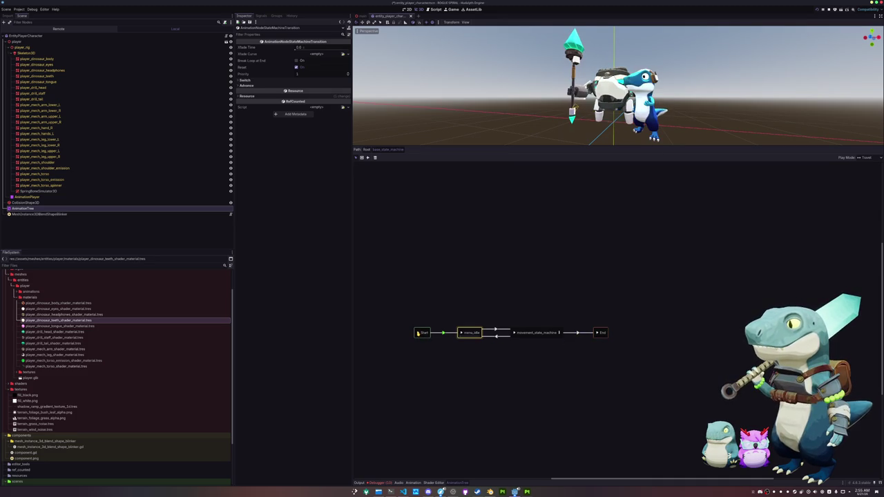
- Return to the animation tree root and hide the AnimationTree panel
{"action": "left_click", "coordinate": [366, 149]}
{"action": "scroll", "coordinate": [418, 346], "scroll_direction": "down", "scroll_amount": 2}
{"action": "key", "text": "ctrl+j"}
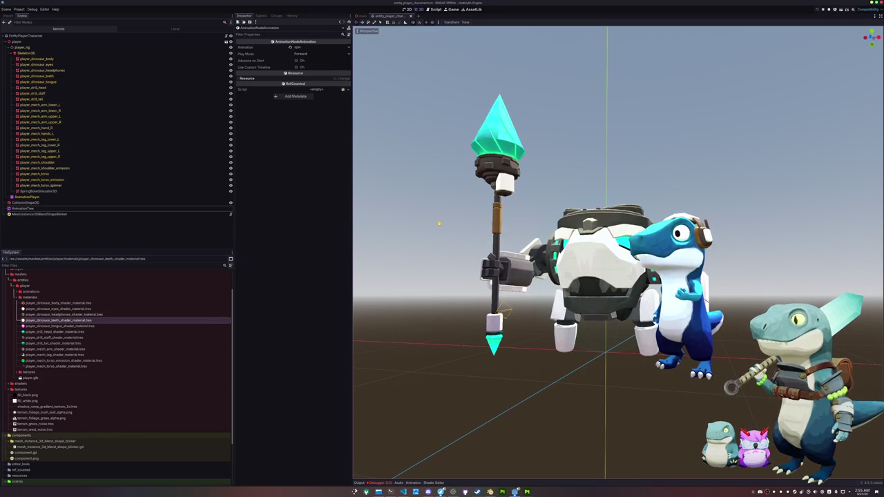
- Clear the errors listed in the Debugger panel and collapse it
{"action": "left_click", "coordinate": [392, 482]}
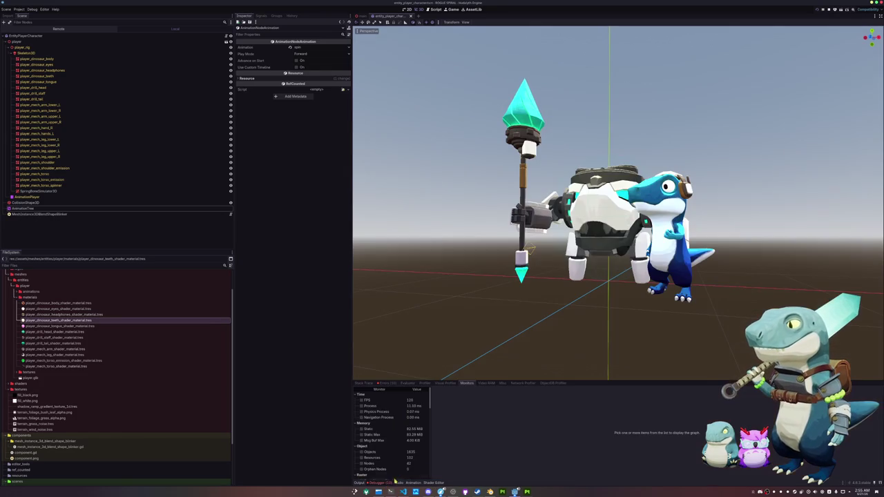
{"action": "left_click", "coordinate": [385, 382]}
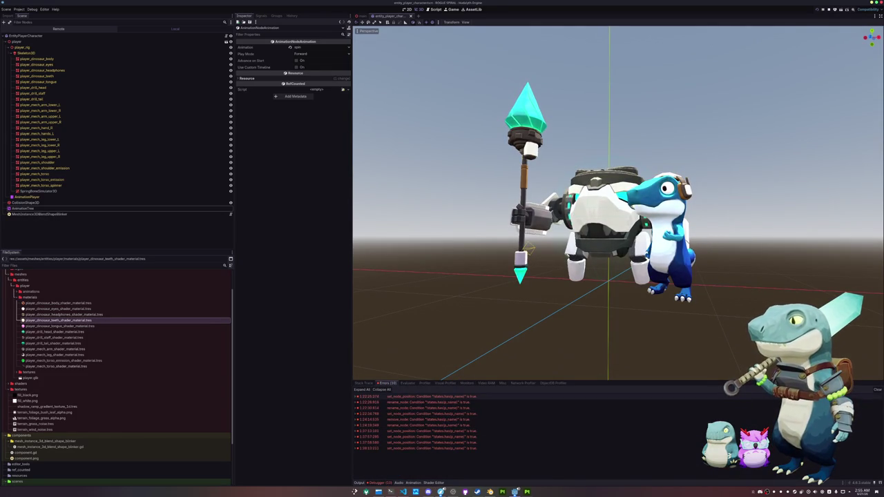
{"action": "left_click", "coordinate": [877, 389]}
{"action": "key", "text": "alt+d"}
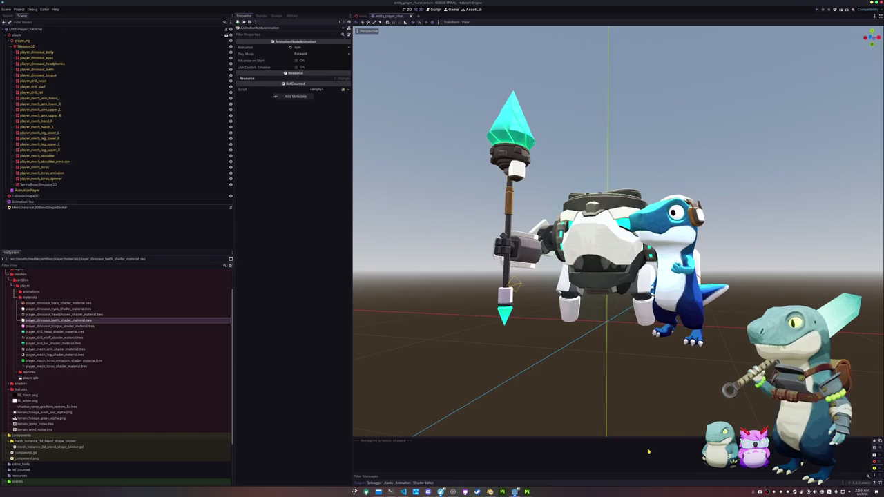
- Run the game, moving and enlarging its window to check the mech
{"action": "key", "text": "F6"}
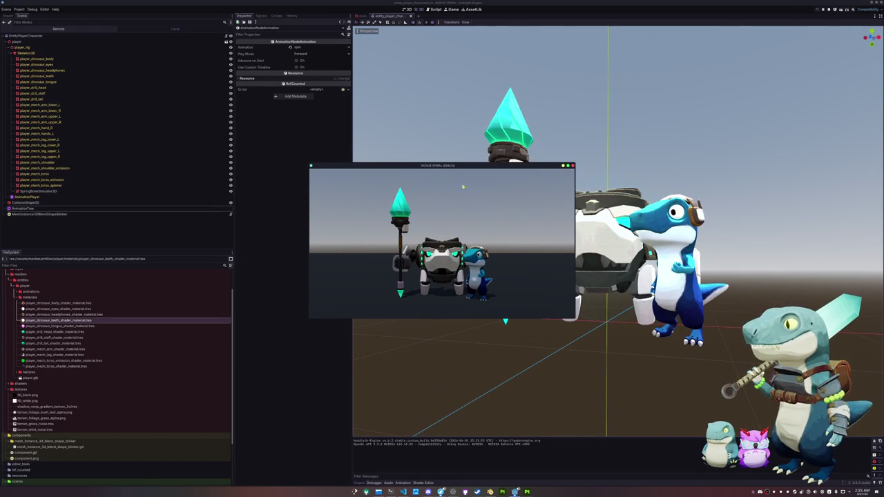
{"action": "left_click_drag", "start_coordinate": [442, 166], "coordinate": [623, 219]}
{"action": "mouse_move", "coordinate": [491, 218]}
{"action": "left_mouse_down"}
{"action": "mouse_move", "coordinate": [347, 92]}
{"action": "mouse_move", "coordinate": [283, 92]}
{"action": "mouse_move", "coordinate": [230, 74]}
{"action": "mouse_move", "coordinate": [365, 108]}
{"action": "mouse_move", "coordinate": [355, 108]}
{"action": "left_mouse_up"}
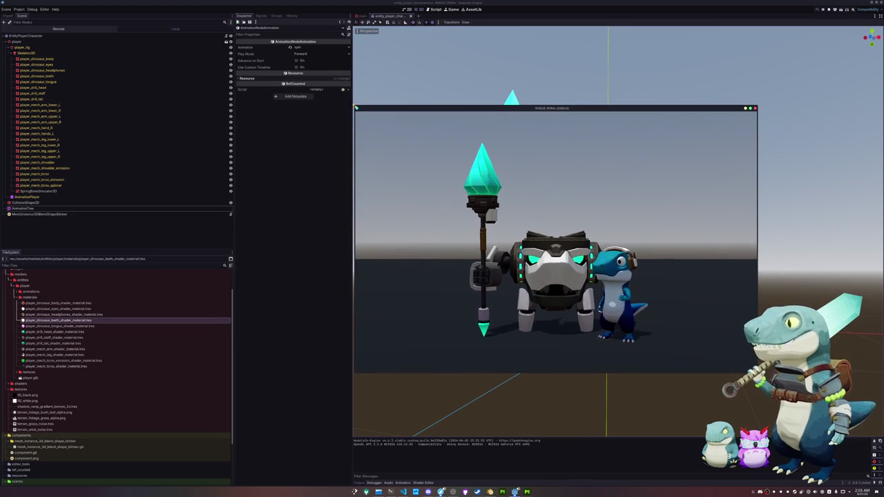
{"action": "left_click", "coordinate": [280, 288]}
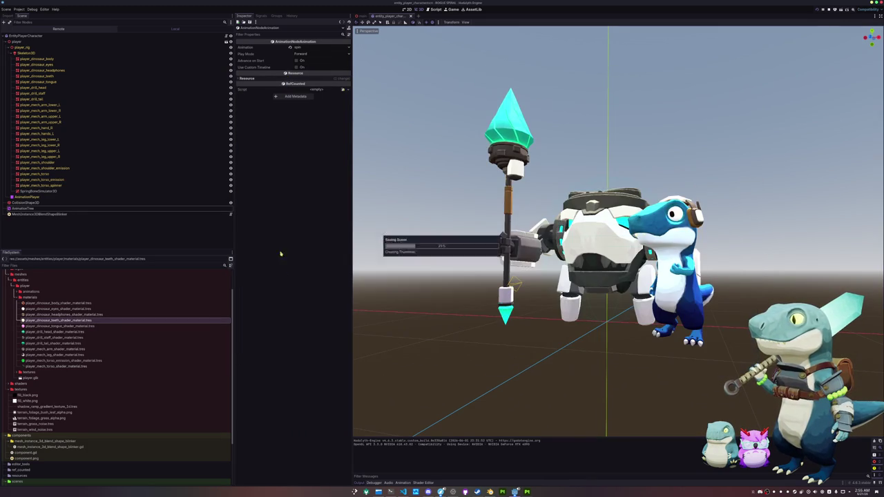
- Export all presets as a release build, then switch to Konsole
{"action": "left_click", "coordinate": [19, 9]}
{"action": "left_click", "coordinate": [22, 36]}
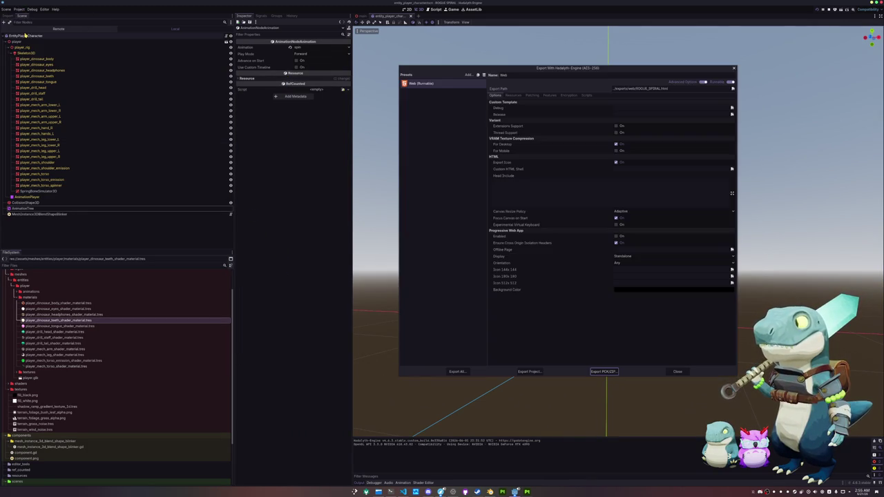
{"action": "left_click", "coordinate": [457, 372]}
{"action": "left_click", "coordinate": [467, 250]}
{"action": "left_click", "coordinate": [677, 371]}
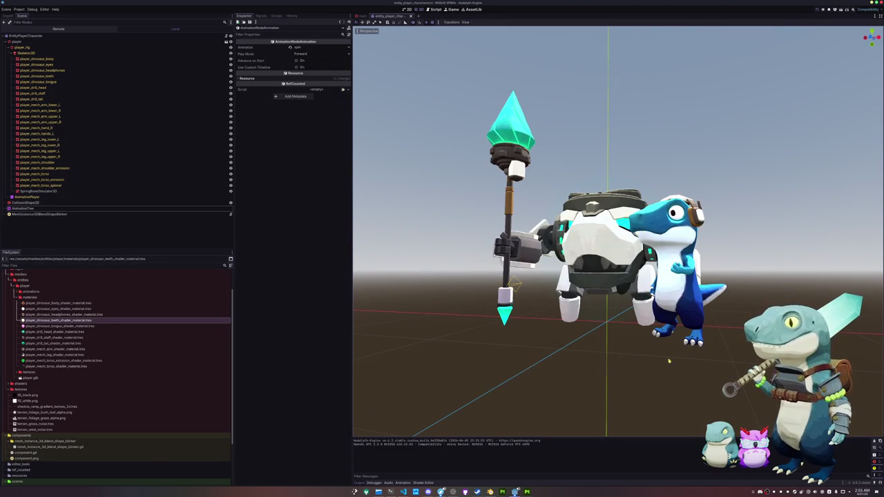
{"action": "left_click", "coordinate": [390, 492]}
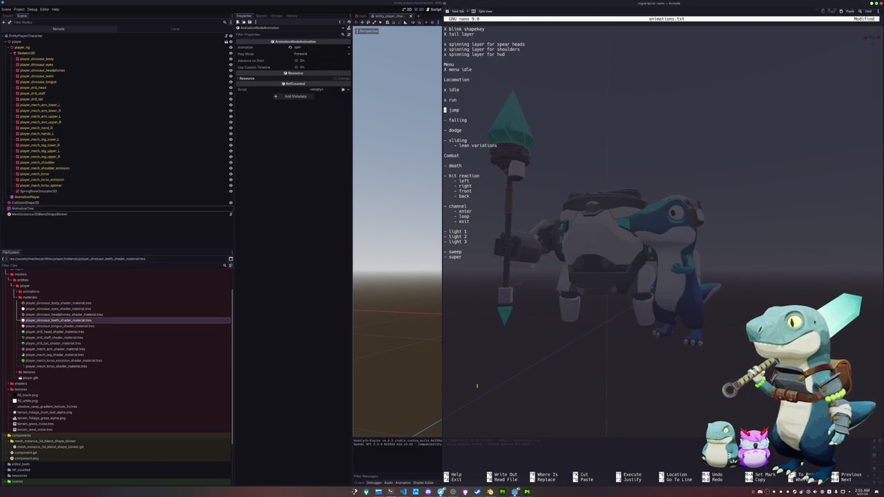
- Exit nano, saving the animations.txt notes
{"action": "key", "text": "ctrl+x"}
{"action": "key", "text": "y"}
{"action": "key", "text": "Return"}
- Run ./itch.sh to push the web build to itch.io with butler
{"action": "type", "text": "./"}
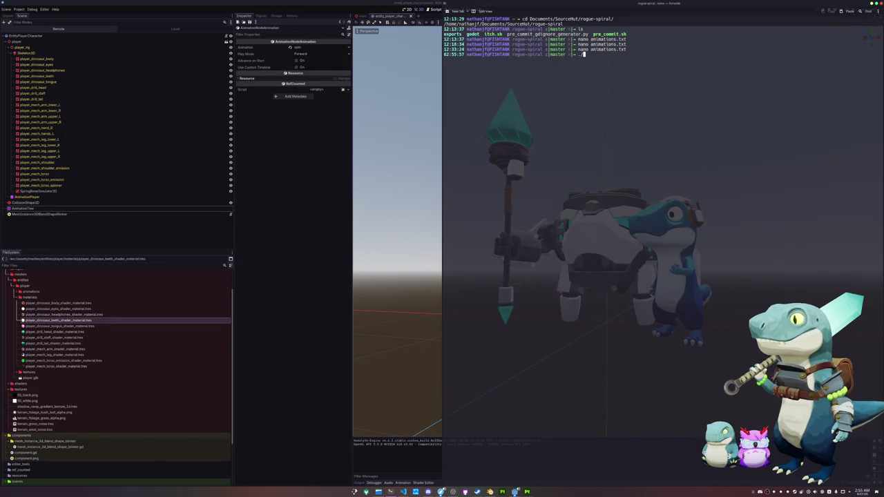
{"action": "type", "text": "itch.sh"}
{"action": "key", "text": "Return"}
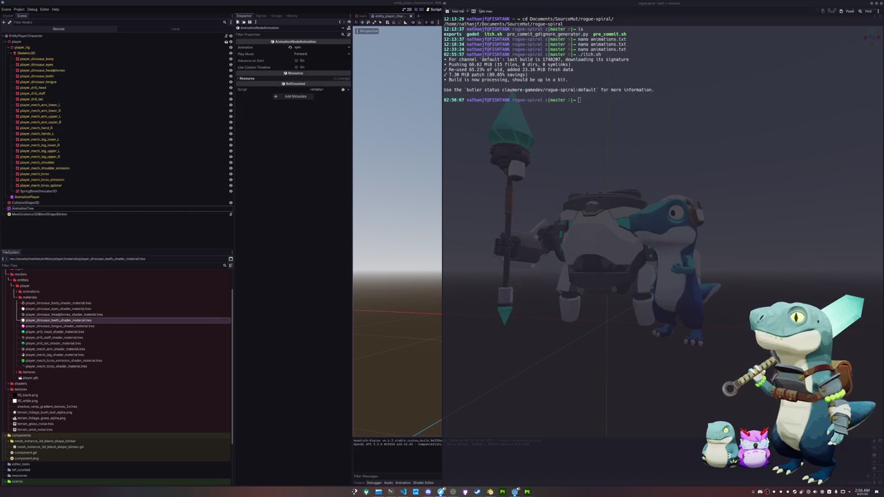
{"action": "key", "text": "alt+Tab"}
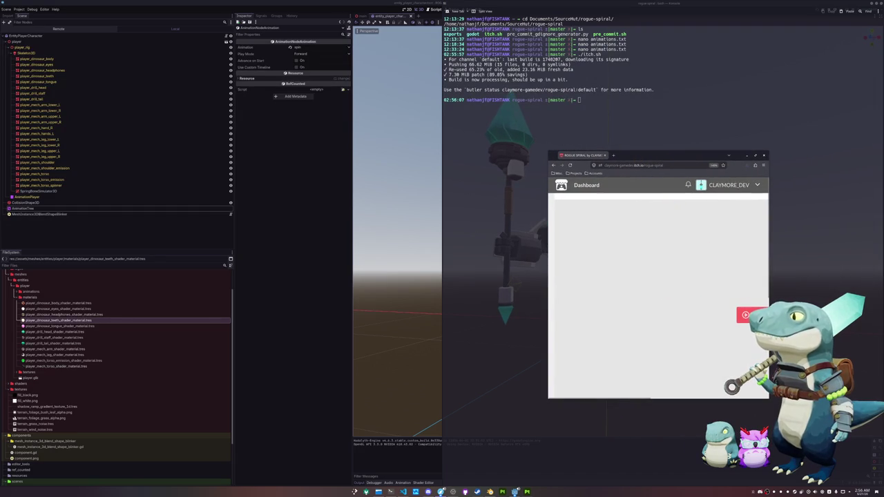
- Reload the itch.io game page at default zoom and launch the web build
{"action": "left_click_drag", "start_coordinate": [548, 149], "coordinate": [308, 85]}
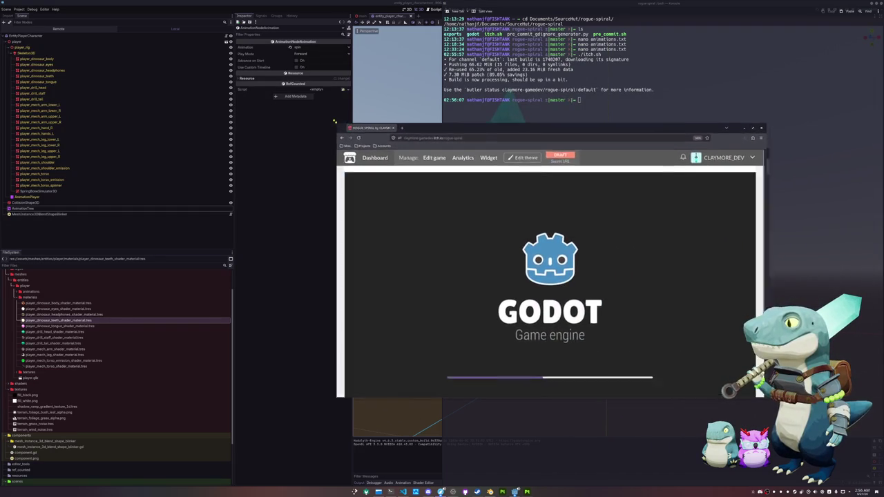
{"action": "key", "text": "ctrl+0"}
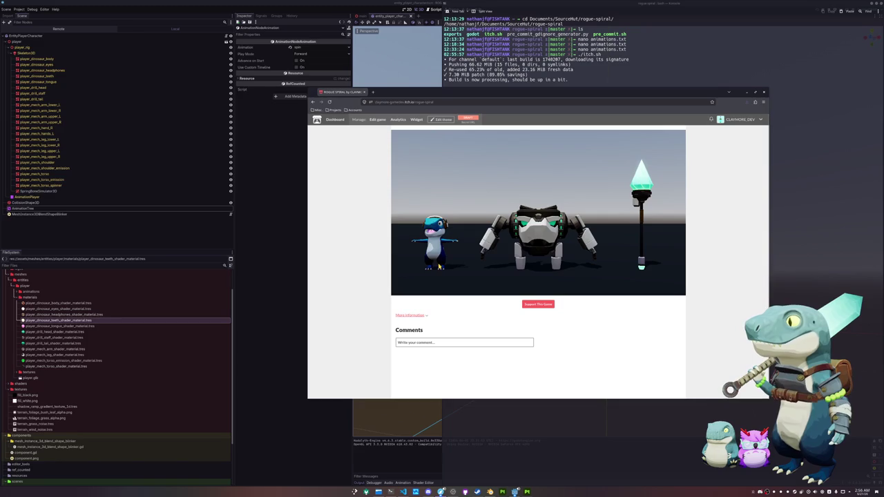
{"action": "left_click", "coordinate": [330, 102]}
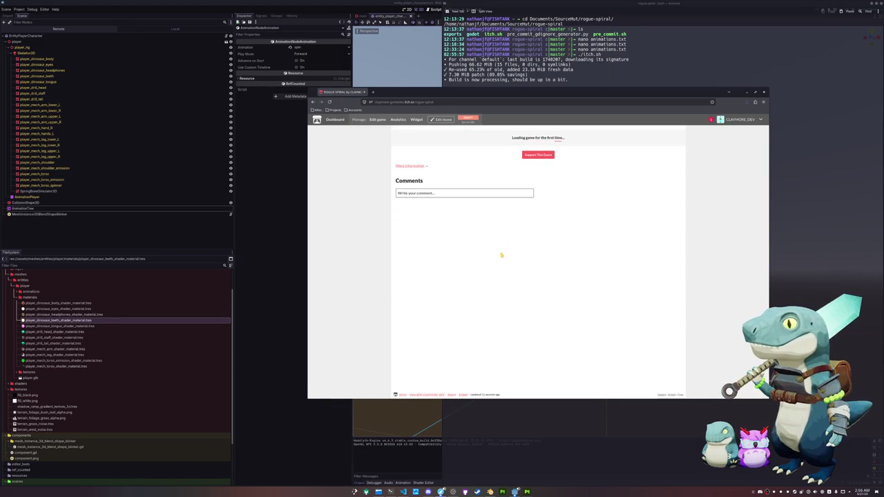
{"action": "left_click", "coordinate": [537, 212]}
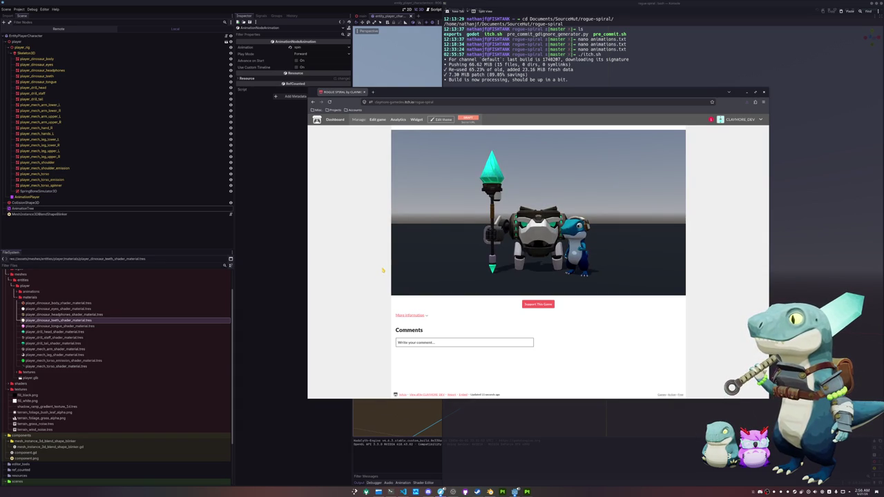
- Bring the local debug game window to the front and close it
{"action": "left_click_drag", "start_coordinate": [381, 270], "coordinate": [435, 298], "text": "super"}
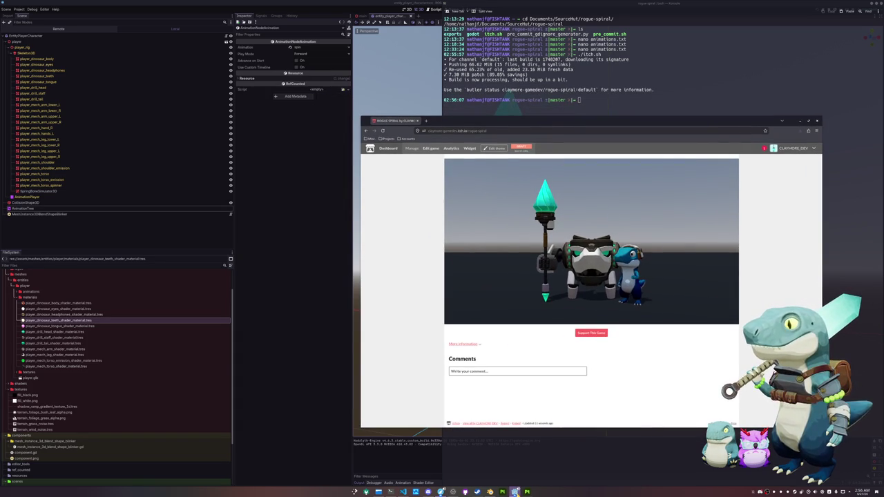
{"action": "mouse_move", "coordinate": [515, 491]}
{"action": "left_click", "coordinate": [522, 461]}
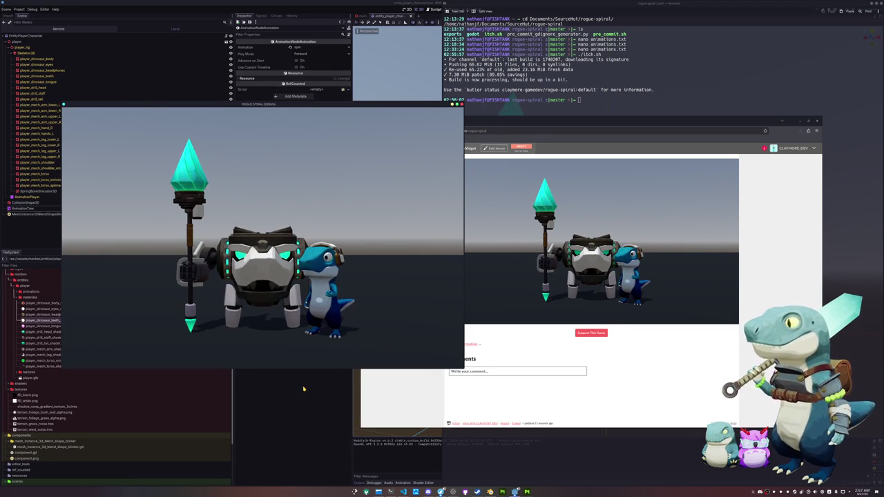
{"action": "key", "text": "alt+F4"}
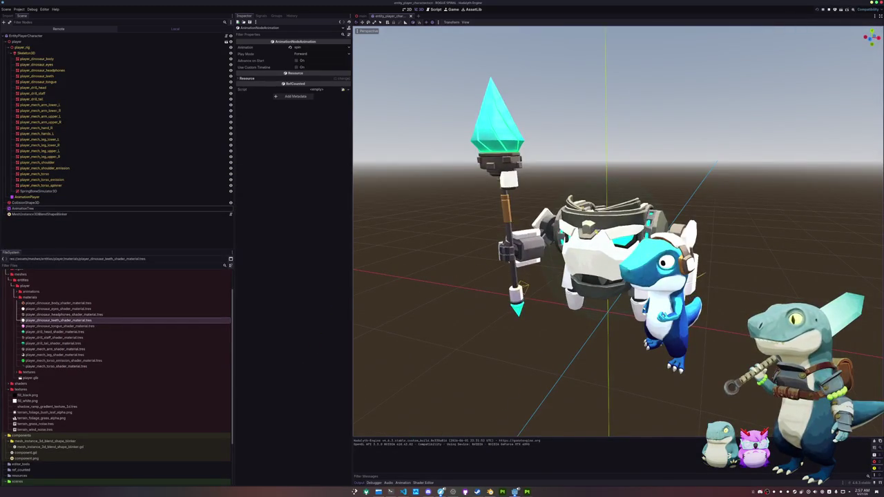
- Inspect the player_mech_shoulder_emission mesh's override material shader parameters
{"action": "left_click", "coordinate": [55, 168]}
{"action": "left_click", "coordinate": [260, 67]}
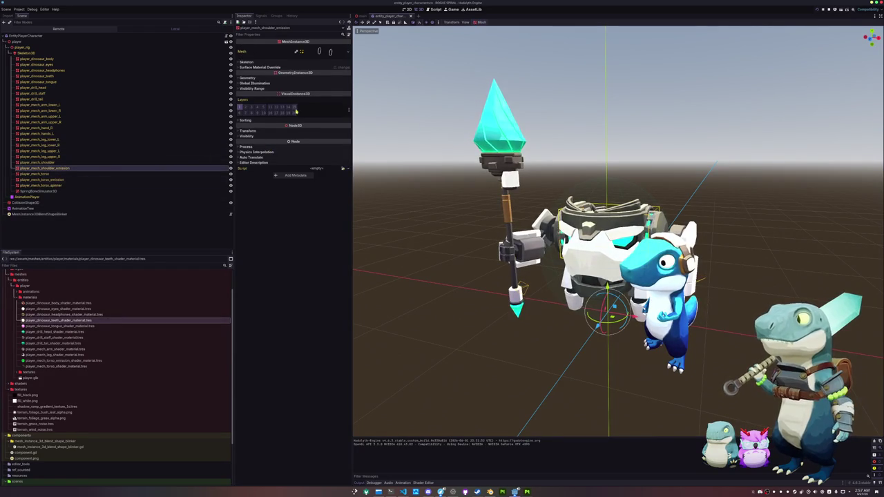
{"action": "left_click", "coordinate": [325, 76]}
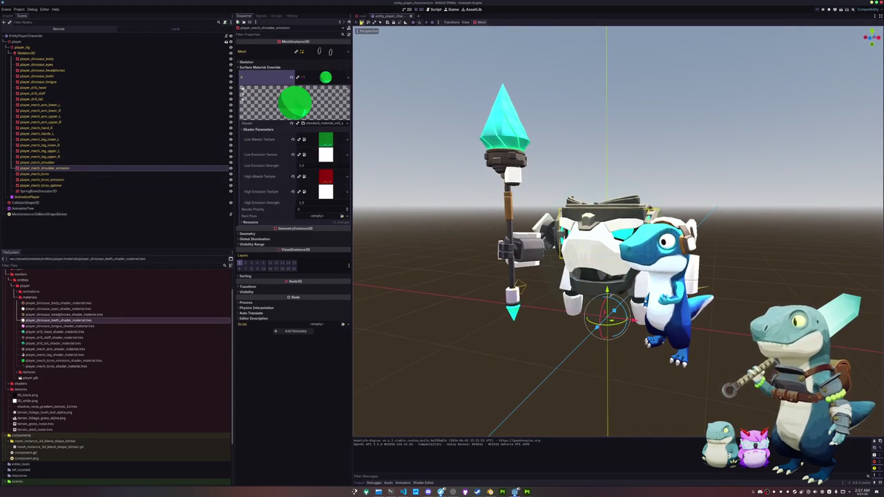
- Test-run the main scene, close the game, and select WorldEnvironment
{"action": "left_click", "coordinate": [361, 15]}
{"action": "scroll", "coordinate": [468, 204], "scroll_direction": "up", "scroll_amount": 3}
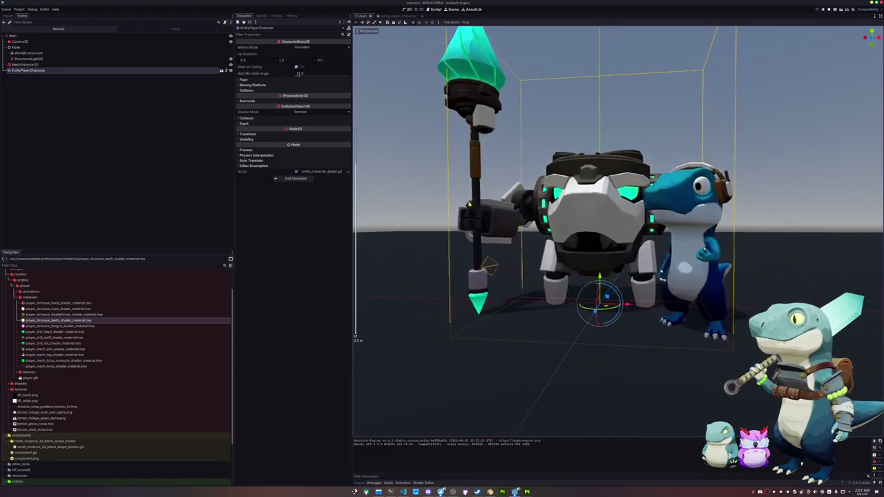
{"action": "scroll", "coordinate": [477, 205], "scroll_direction": "up", "scroll_amount": 1}
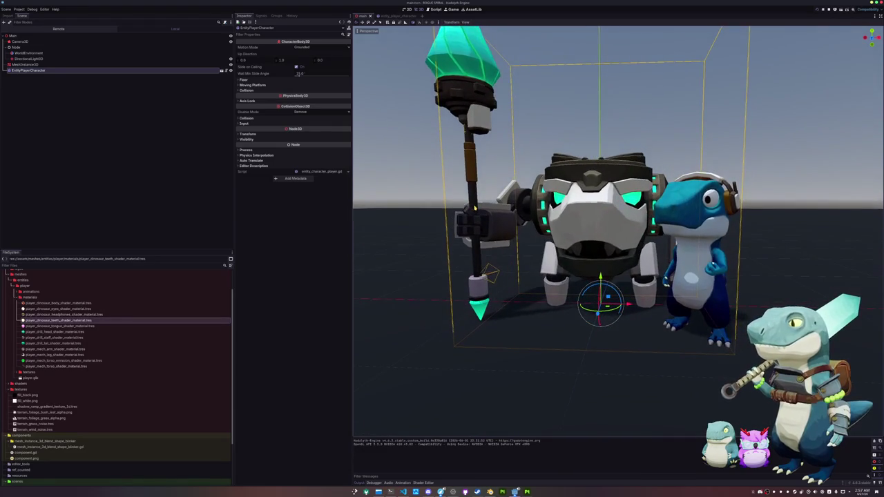
{"action": "key", "text": "F5"}
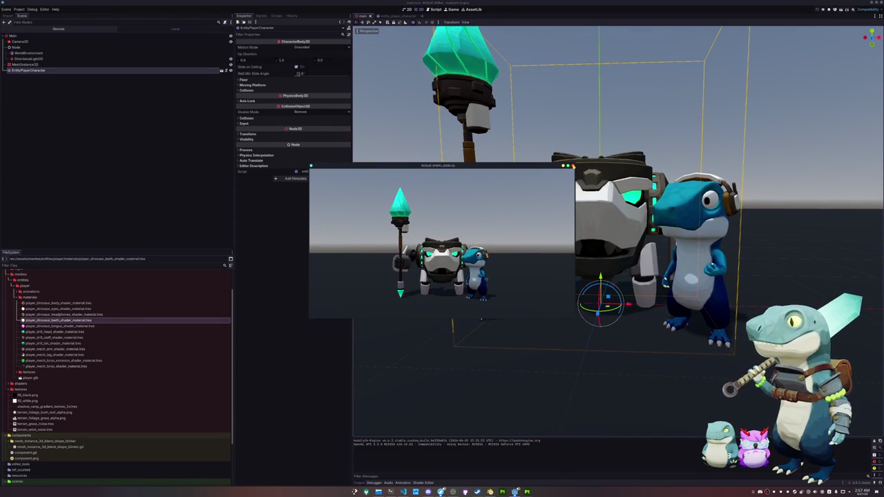
{"action": "left_click", "coordinate": [572, 166]}
{"action": "left_click", "coordinate": [52, 48]}
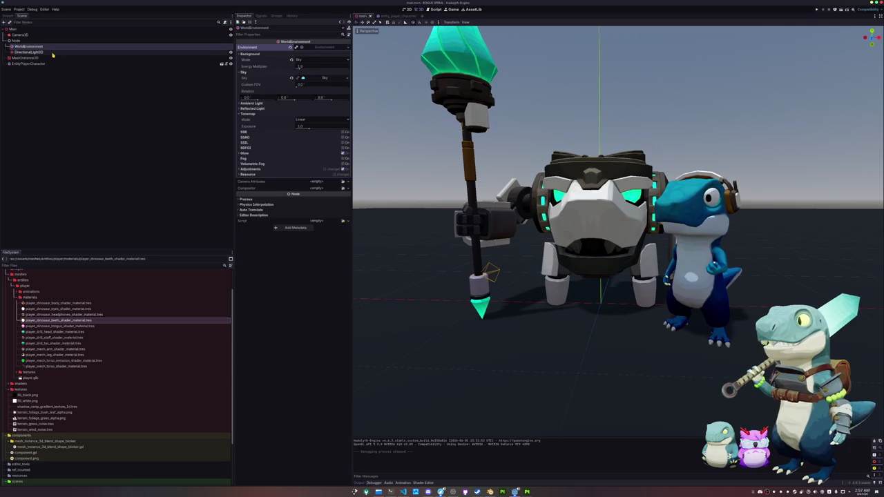
- In player_mech_torso_emission_shader_material.tres, raise Low and High Emission Strength from 1.0 to 1.5
{"action": "left_click", "coordinate": [281, 154]}
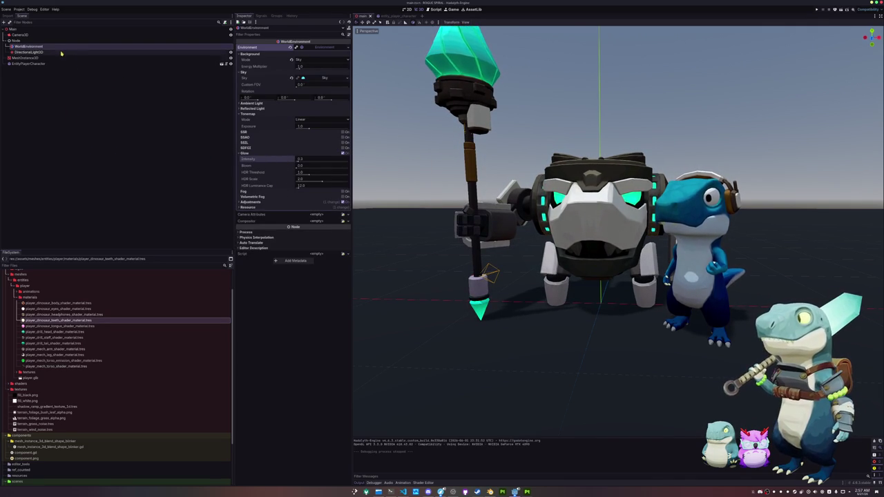
{"action": "left_click", "coordinate": [69, 360]}
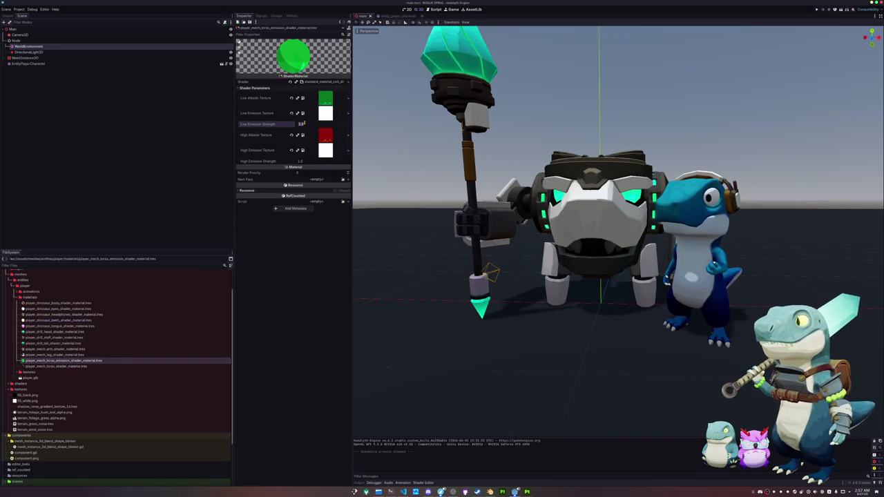
{"action": "left_click_drag", "start_coordinate": [304, 124], "coordinate": [309, 124]}
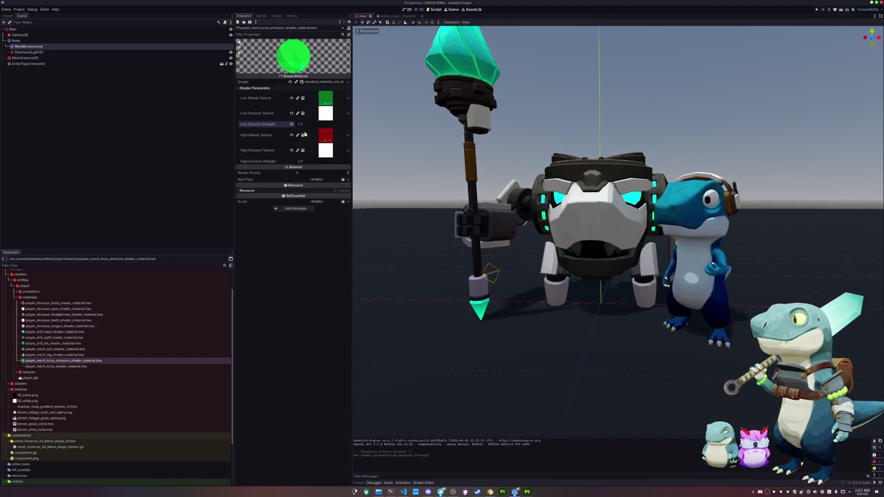
{"action": "left_click_drag", "start_coordinate": [304, 160], "coordinate": [309, 161]}
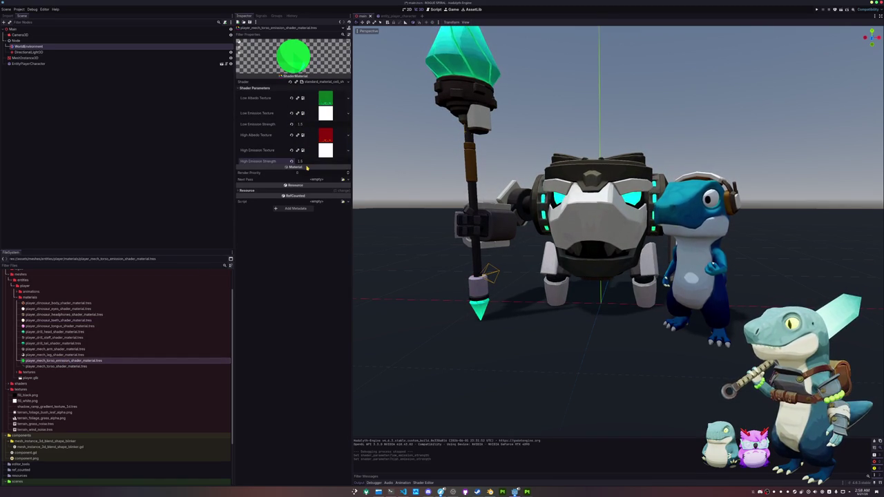
{"action": "scroll", "coordinate": [400, 176], "scroll_direction": "down", "scroll_amount": 3}
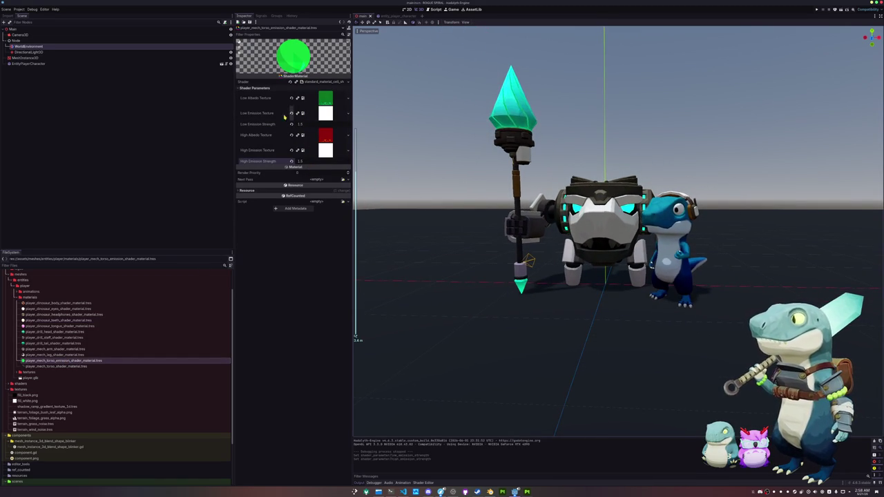
{"action": "left_click", "coordinate": [18, 9]}
{"action": "left_click", "coordinate": [23, 38]}
- Review the Web export preset's settings tabs, including features and encryption
{"action": "left_click", "coordinate": [457, 372]}
{"action": "left_click", "coordinate": [470, 250]}
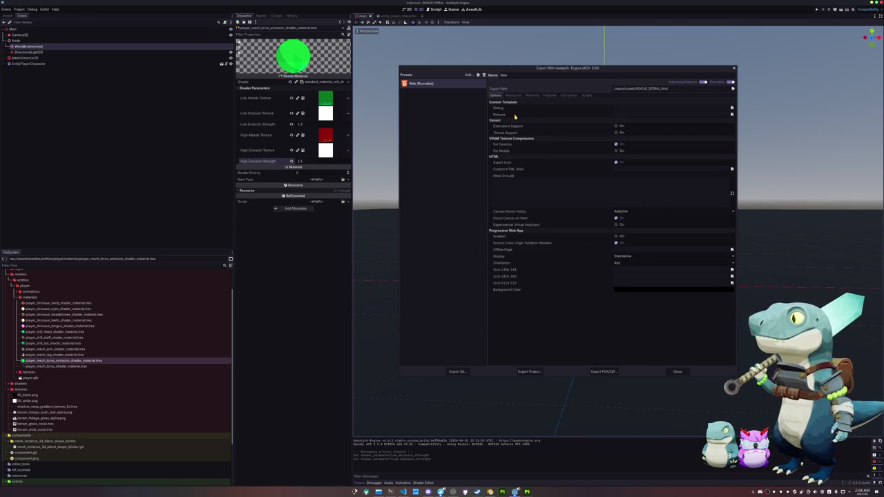
{"action": "left_click", "coordinate": [512, 96]}
{"action": "left_click", "coordinate": [532, 95]}
{"action": "left_click", "coordinate": [550, 96]}
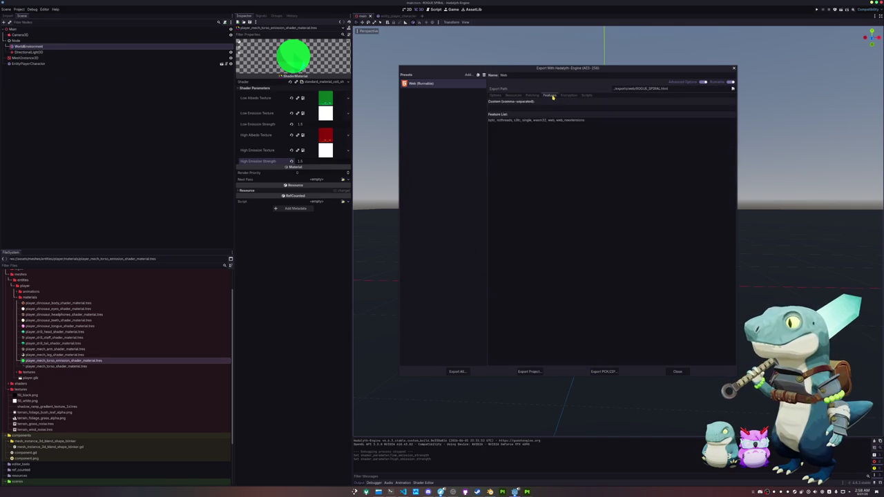
{"action": "left_click", "coordinate": [567, 96]}
{"action": "left_click", "coordinate": [585, 95]}
{"action": "left_click", "coordinate": [532, 95]}
{"action": "left_click", "coordinate": [495, 96]}
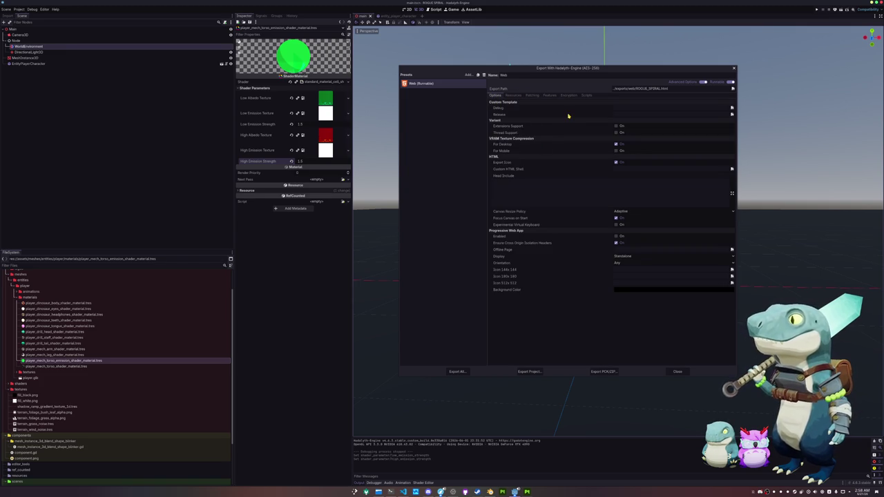
{"action": "mouse_move", "coordinate": [618, 236]}
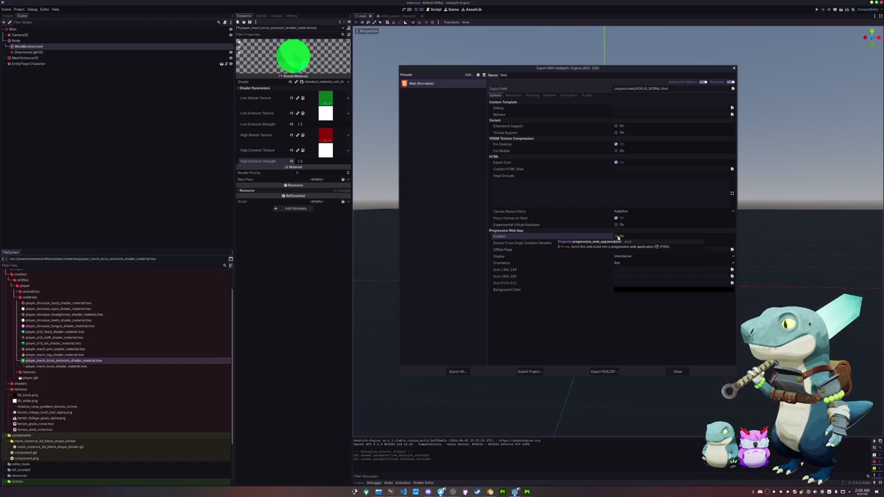
- Export all presets as a release build and close the export window
{"action": "left_click", "coordinate": [456, 371]}
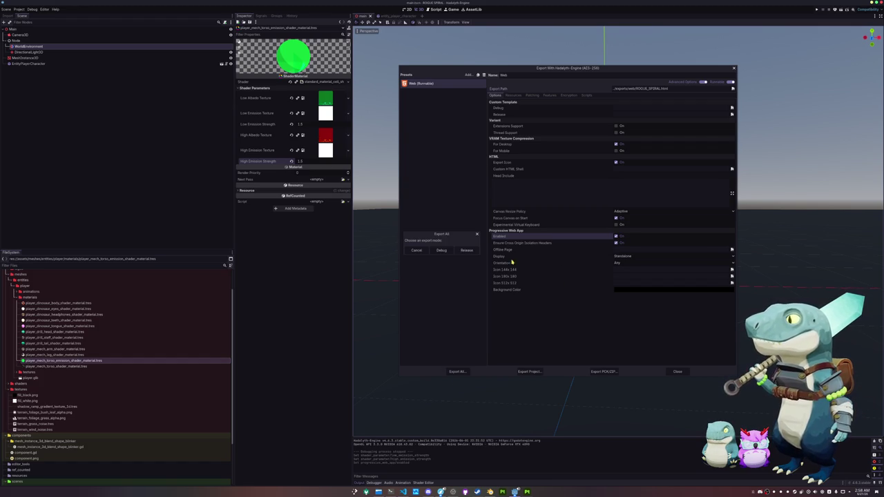
{"action": "left_click", "coordinate": [467, 250]}
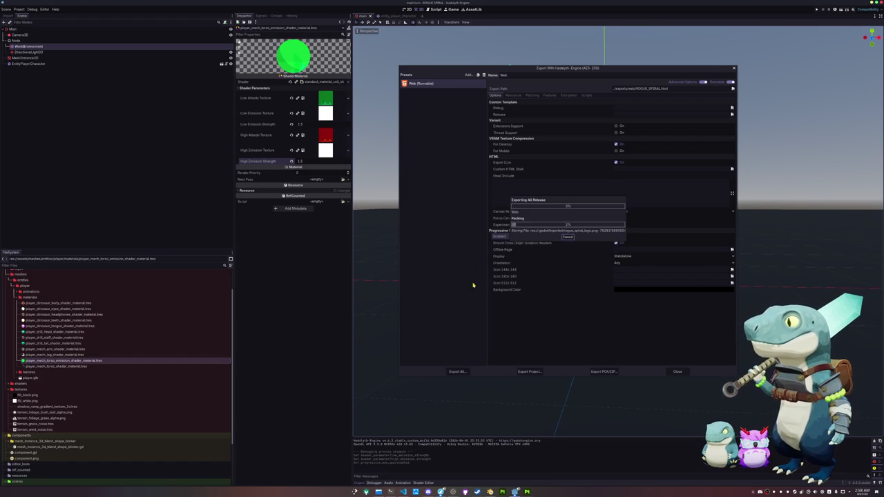
{"action": "left_click", "coordinate": [677, 371]}
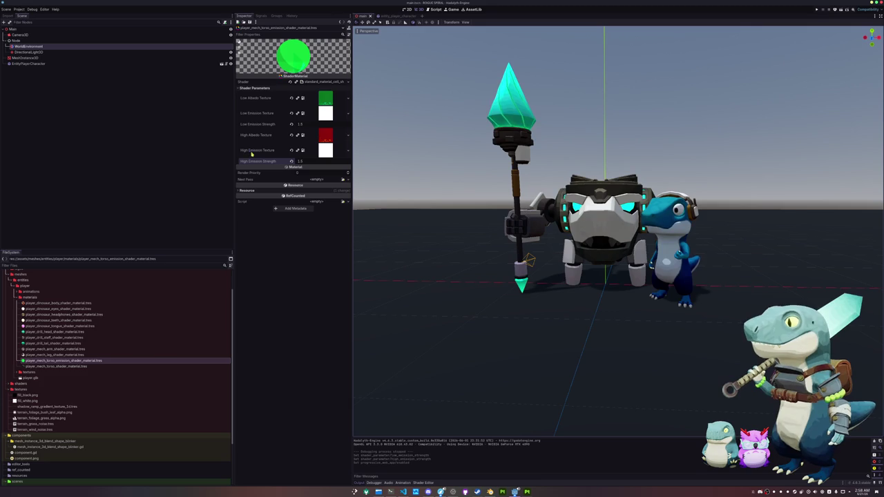
{"action": "left_click", "coordinate": [19, 10]}
{"action": "left_click", "coordinate": [25, 14]}
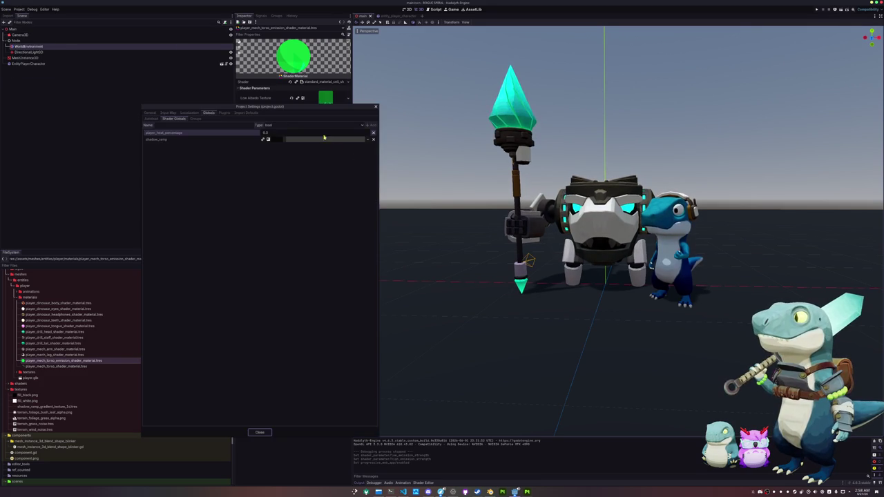
- Toggle the Boot Splash Show Image and Use Filter options in Project Settings
{"action": "left_click", "coordinate": [403, 120]}
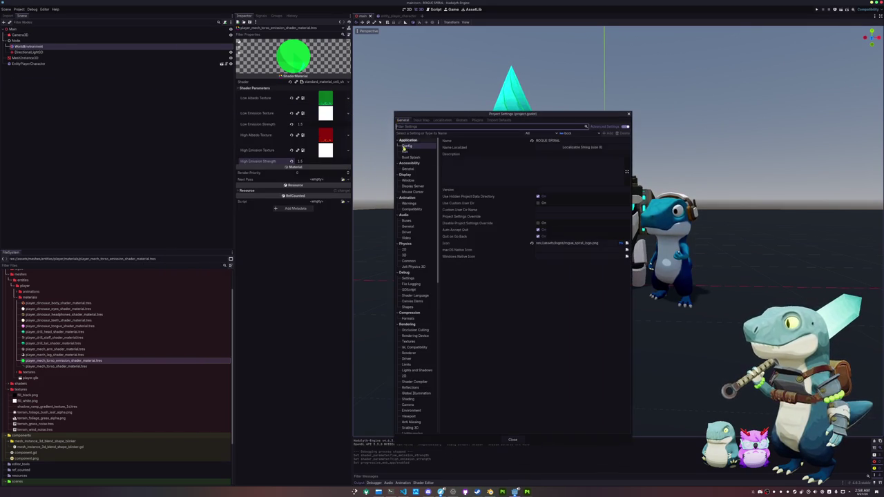
{"action": "left_click", "coordinate": [408, 151]}
{"action": "left_click", "coordinate": [411, 157]}
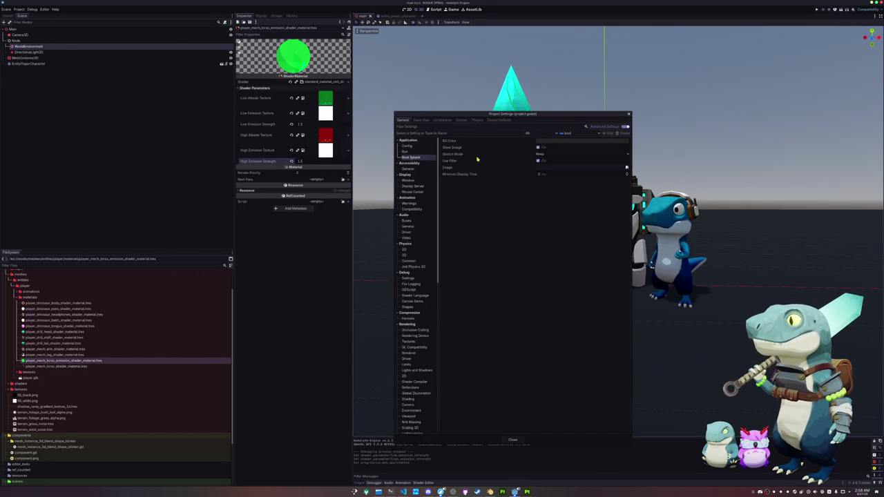
{"action": "left_click", "coordinate": [537, 148]}
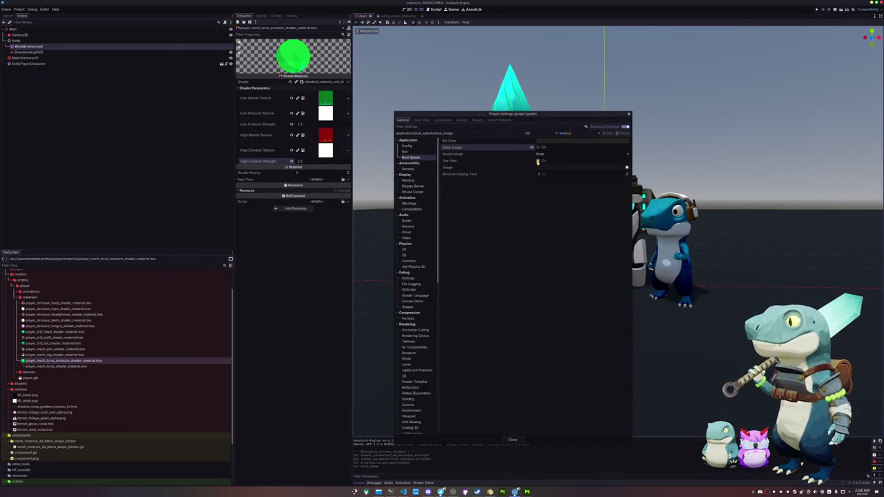
{"action": "left_click", "coordinate": [537, 160]}
{"action": "left_click", "coordinate": [564, 141]}
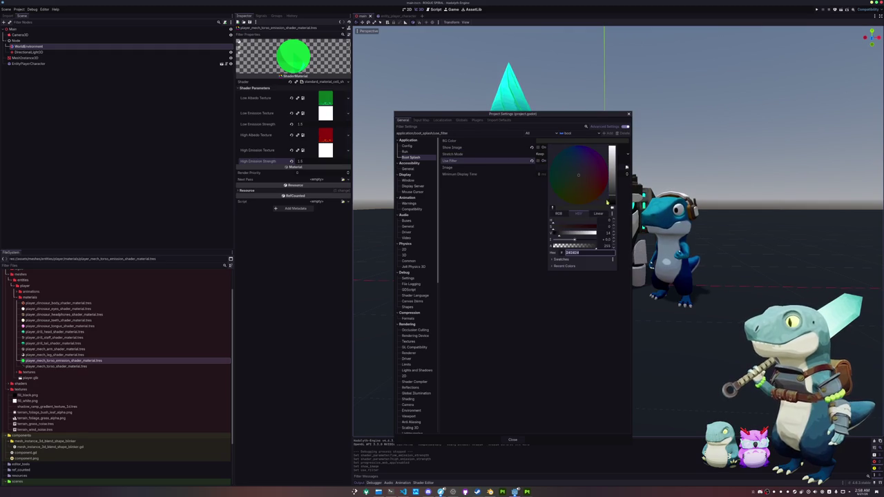
{"action": "left_click", "coordinate": [499, 223]}
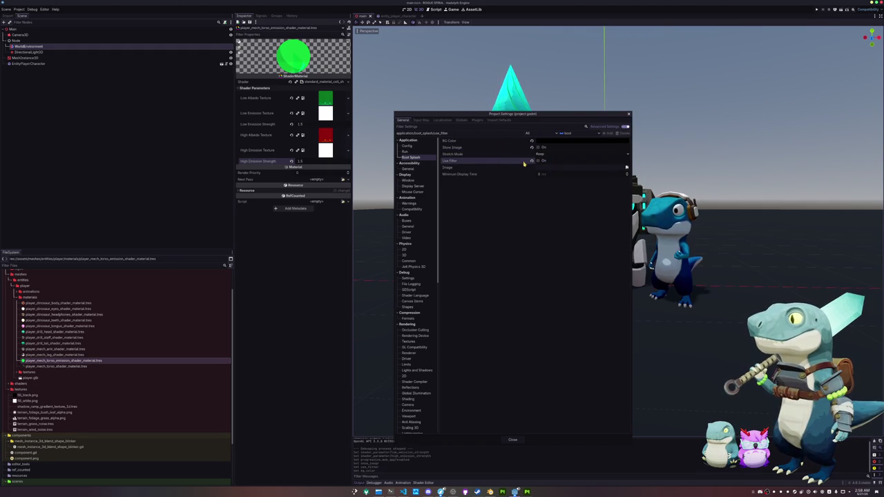
{"action": "left_click", "coordinate": [512, 440]}
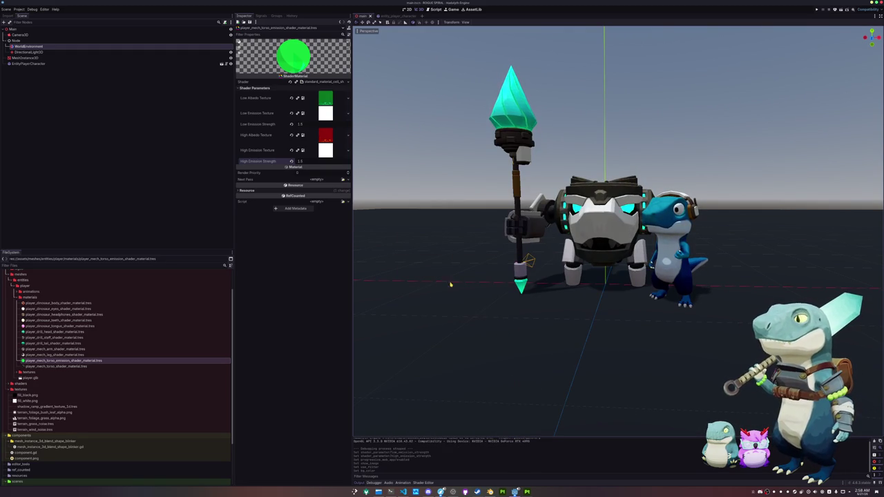
- Re-export all presets as a release build
{"action": "left_click", "coordinate": [20, 9]}
{"action": "left_click", "coordinate": [25, 35]}
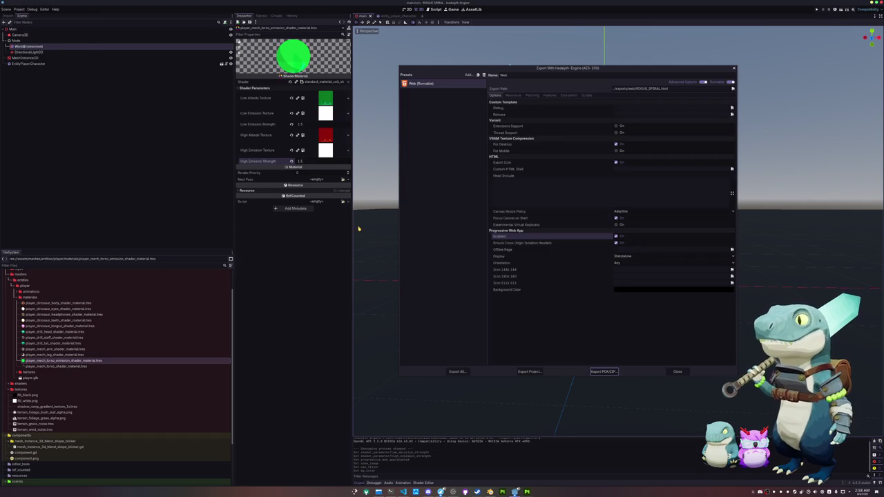
{"action": "left_click", "coordinate": [456, 371]}
{"action": "left_click", "coordinate": [466, 250]}
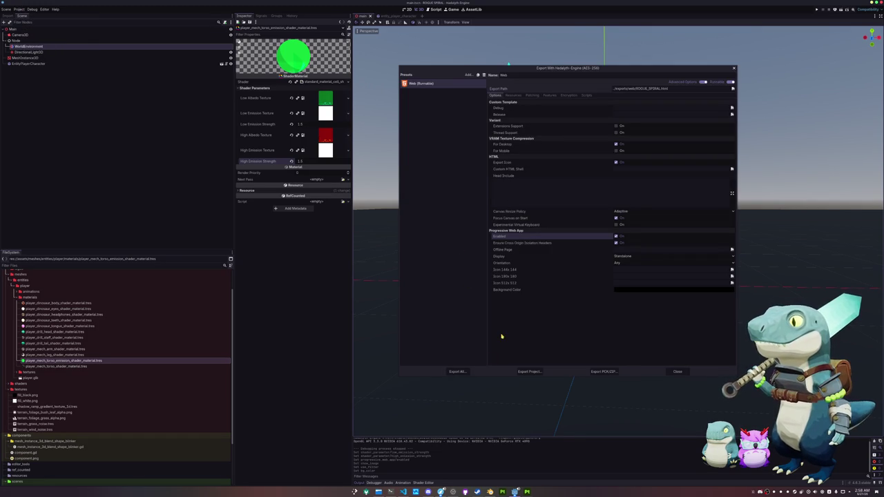
{"action": "left_click", "coordinate": [677, 371]}
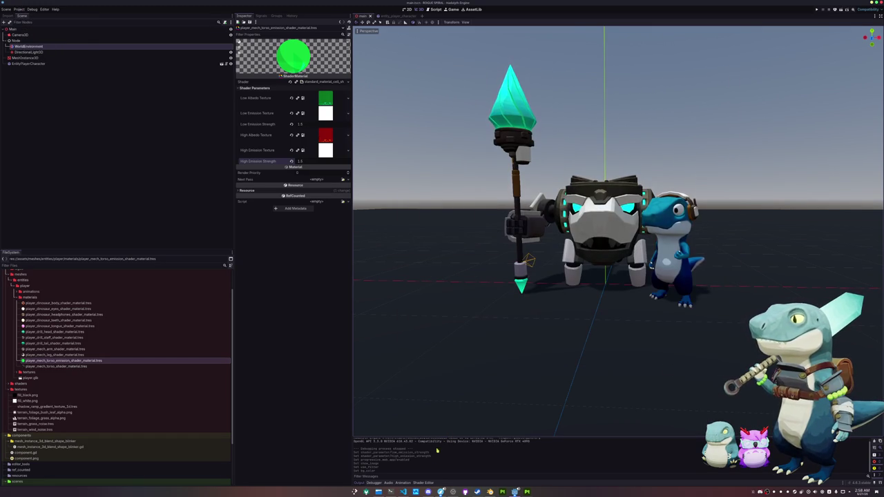
- Run ./itch.sh in Konsole to upload the web build to itch.io
{"action": "left_click", "coordinate": [390, 493]}
{"action": "key", "text": "Up"}
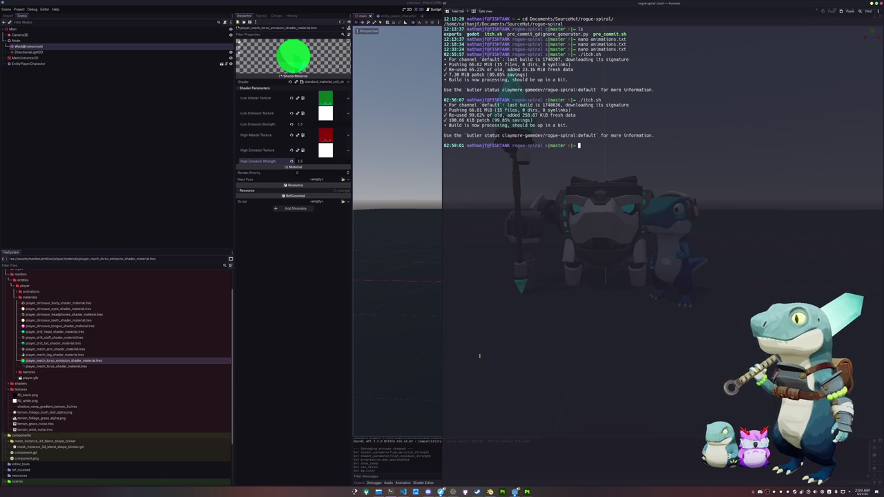
{"action": "left_click", "coordinate": [277, 374]}
{"action": "left_click", "coordinate": [441, 492]}
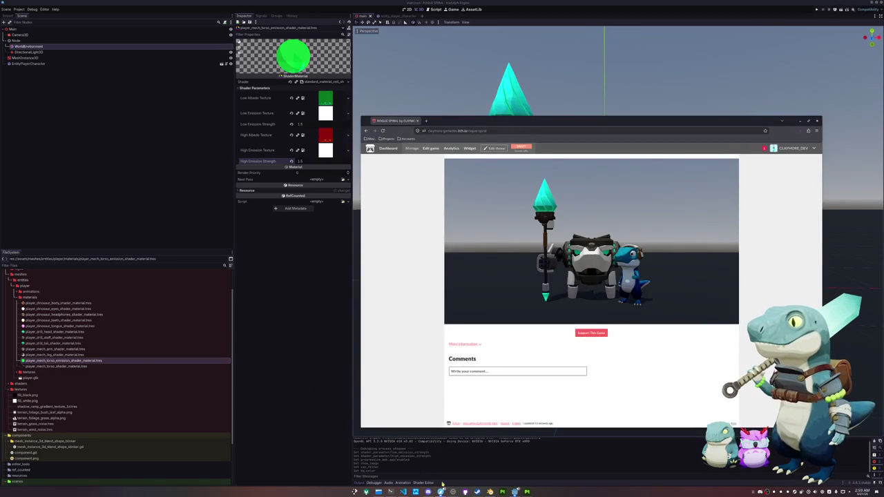
- Reload the itch.io game page and run the updated web build
{"action": "left_click", "coordinate": [381, 130]}
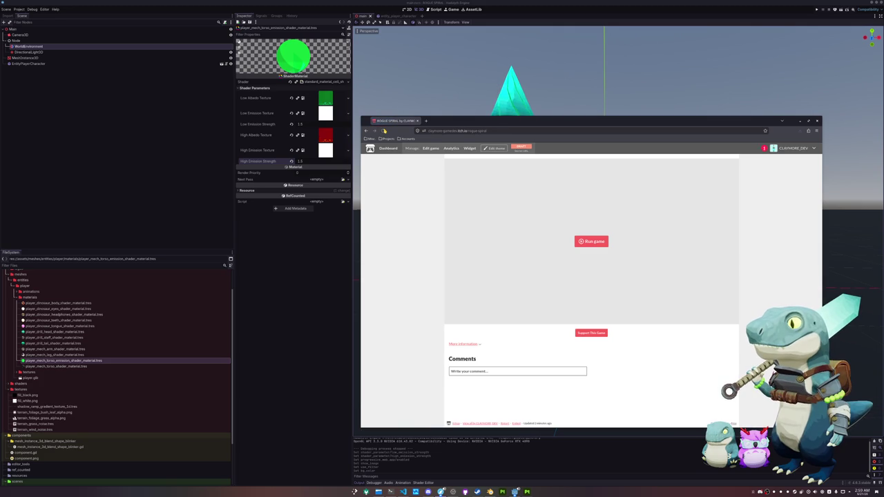
{"action": "left_click", "coordinate": [584, 243]}
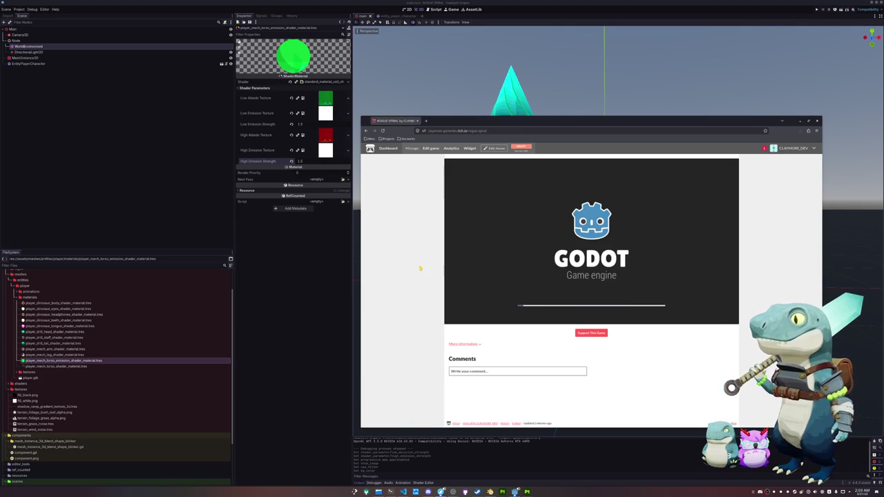
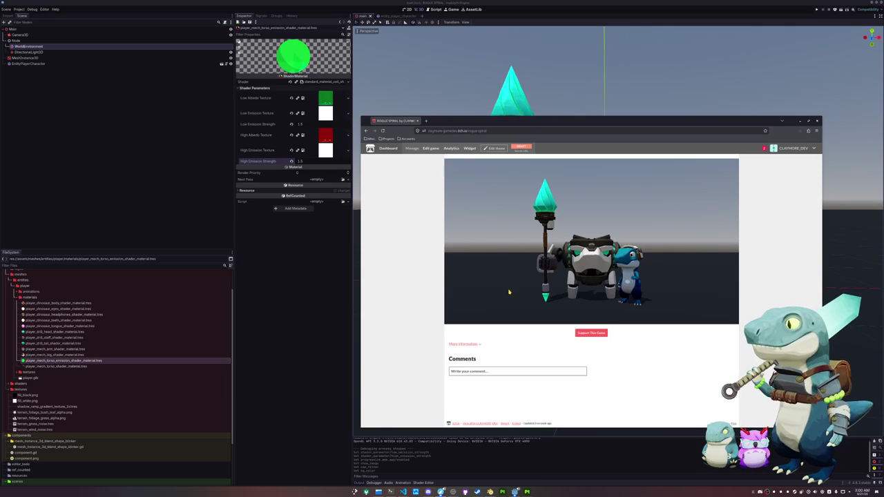
- Move the itch.io game page aside and bring the Godot mech scene back in front
{"action": "left_click_drag", "start_coordinate": [535, 129], "coordinate": [497, 244]}
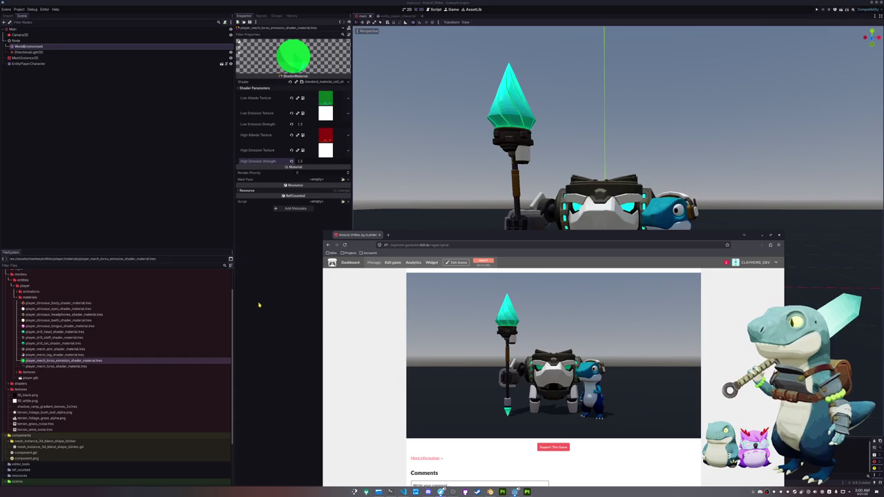
{"action": "left_click", "coordinate": [280, 280]}
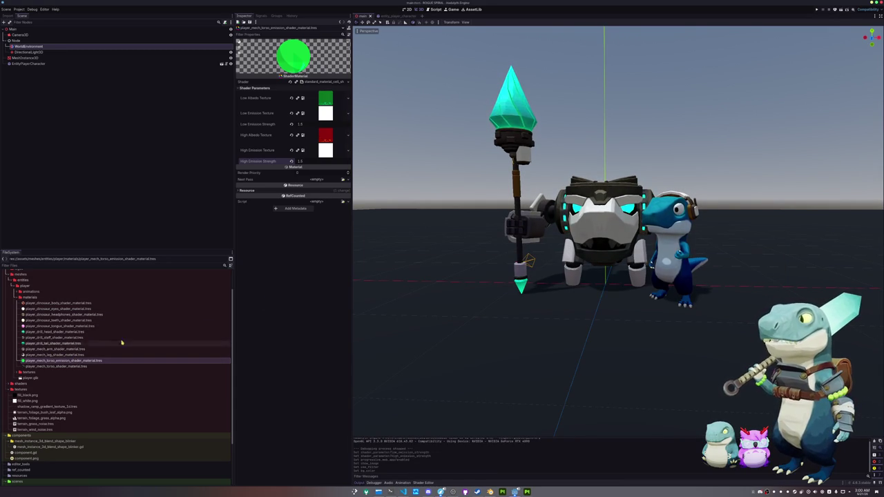
- Orbit and zoom around the mech and dinosaur to inspect them, saving the scene along the way
{"action": "scroll", "coordinate": [452, 274], "scroll_direction": "down", "scroll_amount": 2}
{"action": "mouse_move", "coordinate": [452, 274]}
{"action": "middle_mouse_down"}
{"action": "mouse_move", "coordinate": [334, 333]}
{"action": "mouse_move", "coordinate": [297, 306]}
{"action": "middle_mouse_up"}
{"action": "scroll", "coordinate": [357, 339], "scroll_direction": "up", "scroll_amount": 3}
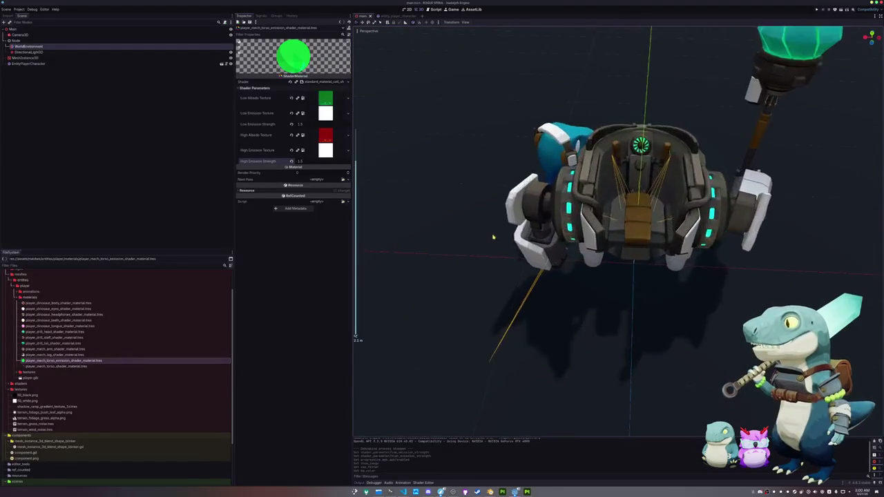
{"action": "scroll", "coordinate": [357, 339], "scroll_direction": "up", "scroll_amount": 3}
{"action": "scroll", "coordinate": [357, 340], "scroll_direction": "up", "scroll_amount": 3}
{"action": "scroll", "coordinate": [479, 276], "scroll_direction": "up", "scroll_amount": 5}
{"action": "scroll", "coordinate": [477, 267], "scroll_direction": "up", "scroll_amount": 5}
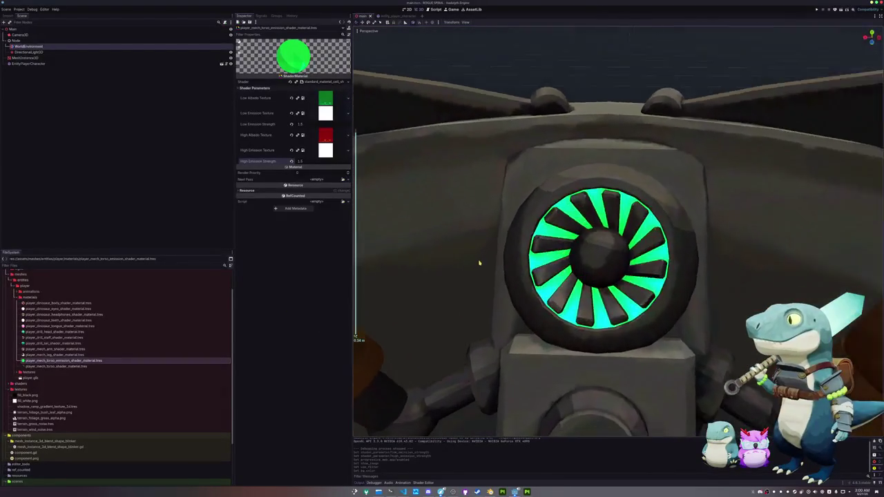
{"action": "scroll", "coordinate": [479, 259], "scroll_direction": "down", "scroll_amount": 2}
{"action": "scroll", "coordinate": [479, 256], "scroll_direction": "down", "scroll_amount": 5}
{"action": "scroll", "coordinate": [481, 262], "scroll_direction": "down", "scroll_amount": 5}
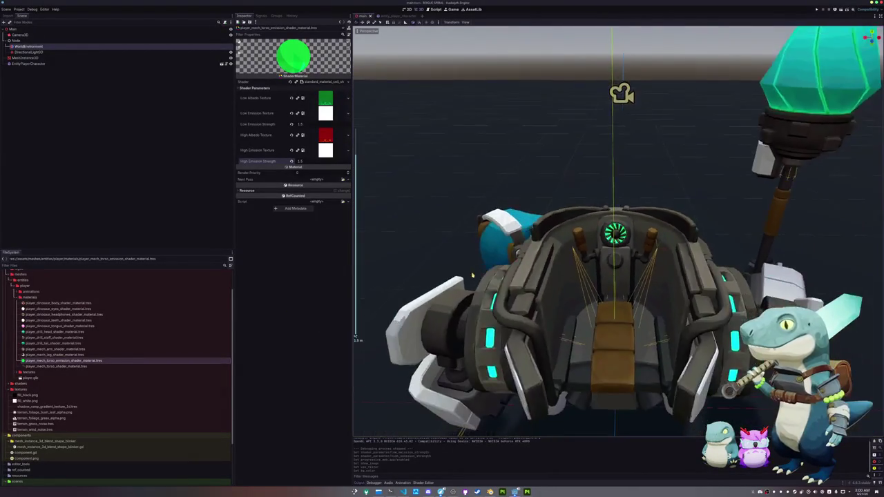
{"action": "scroll", "coordinate": [483, 269], "scroll_direction": "down", "scroll_amount": 3}
{"action": "key", "text": "ctrl+s"}
{"action": "mouse_move", "coordinate": [483, 268]}
{"action": "middle_mouse_down"}
{"action": "mouse_move", "coordinate": [518, 260]}
{"action": "mouse_move", "coordinate": [520, 328]}
{"action": "middle_mouse_up"}
{"action": "scroll", "coordinate": [521, 329], "scroll_direction": "up", "scroll_amount": 3}
{"action": "scroll", "coordinate": [618, 231], "scroll_direction": "up", "scroll_amount": 3}
{"action": "scroll", "coordinate": [618, 231], "scroll_direction": "up", "scroll_amount": 2}
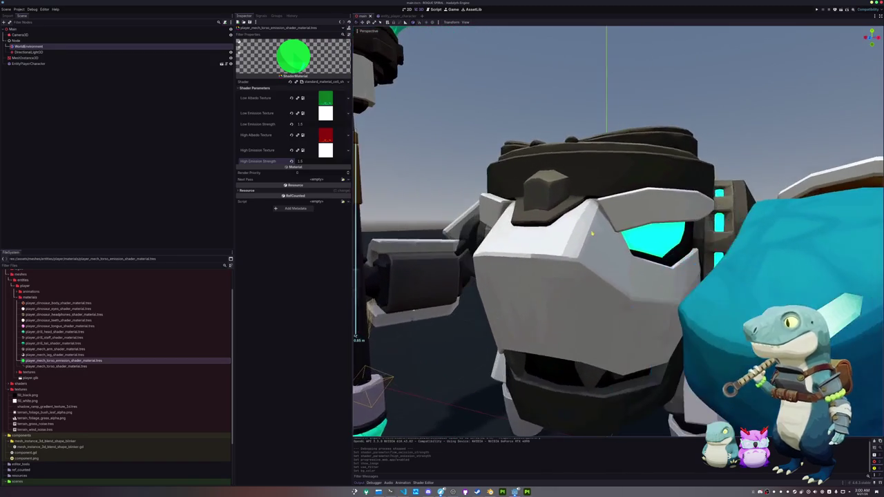
{"action": "middle_click_drag", "start_coordinate": [592, 233], "coordinate": [593, 249]}
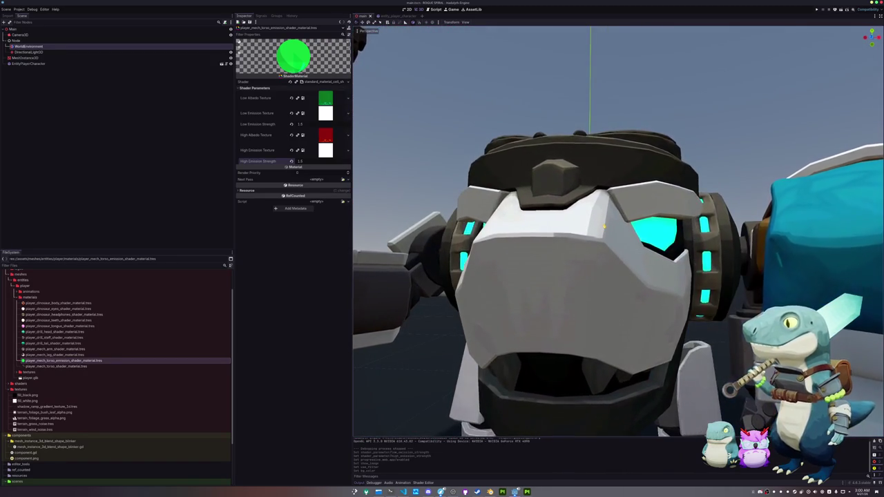
{"action": "scroll", "coordinate": [594, 248], "scroll_direction": "down", "scroll_amount": 5}
- Check the Low/High Albedo and Emission texture previews, and open player_drill_tail_shader_material.tres
{"action": "left_click", "coordinate": [325, 98]}
{"action": "left_click", "coordinate": [325, 98]}
{"action": "left_click", "coordinate": [325, 112]}
{"action": "left_click", "coordinate": [325, 112]}
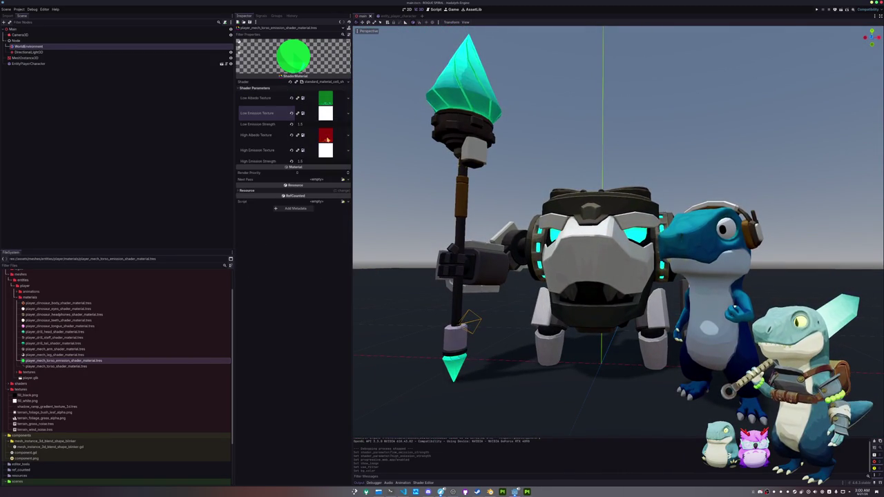
{"action": "left_click", "coordinate": [325, 137]}
{"action": "left_click", "coordinate": [325, 136]}
{"action": "left_click", "coordinate": [324, 150]}
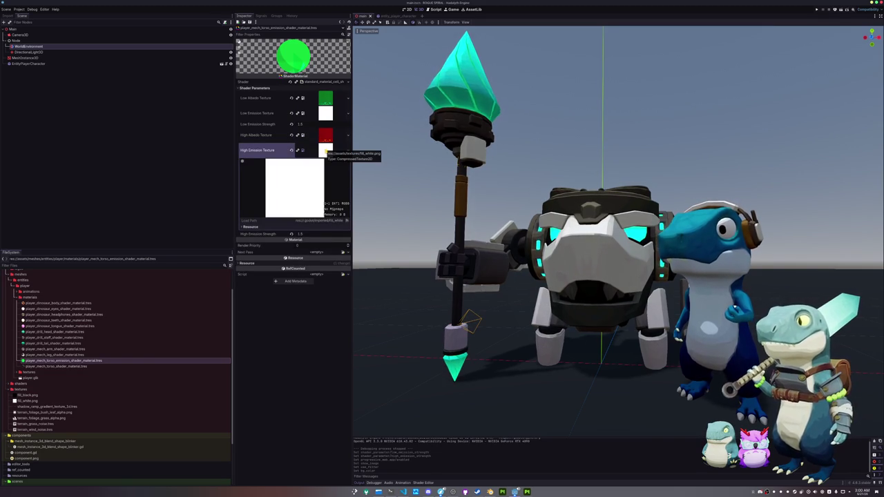
{"action": "left_click", "coordinate": [325, 150]}
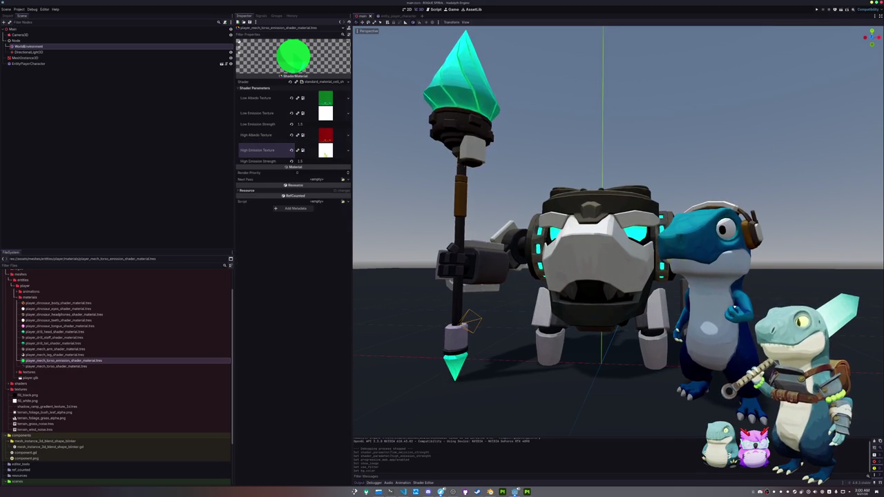
{"action": "left_click", "coordinate": [54, 342]}
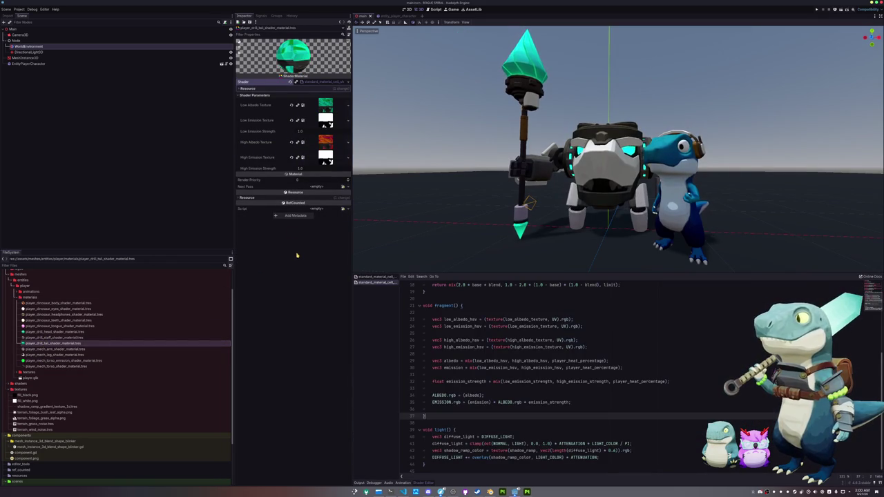
- Try raising Low Emission Strength on the drill tail and drill head materials, then undo and redo
{"action": "mouse_move", "coordinate": [302, 131]}
{"action": "left_mouse_down"}
{"action": "mouse_move", "coordinate": [332, 131]}
{"action": "mouse_move", "coordinate": [302, 131]}
{"action": "left_mouse_up"}
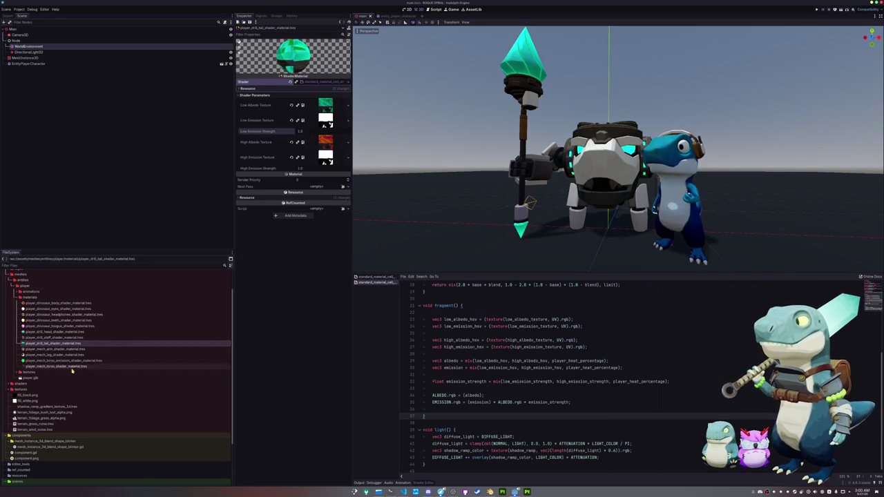
{"action": "left_click", "coordinate": [55, 331]}
{"action": "left_click_drag", "start_coordinate": [314, 130], "coordinate": [348, 131]}
{"action": "key", "text": "ctrl+z"}
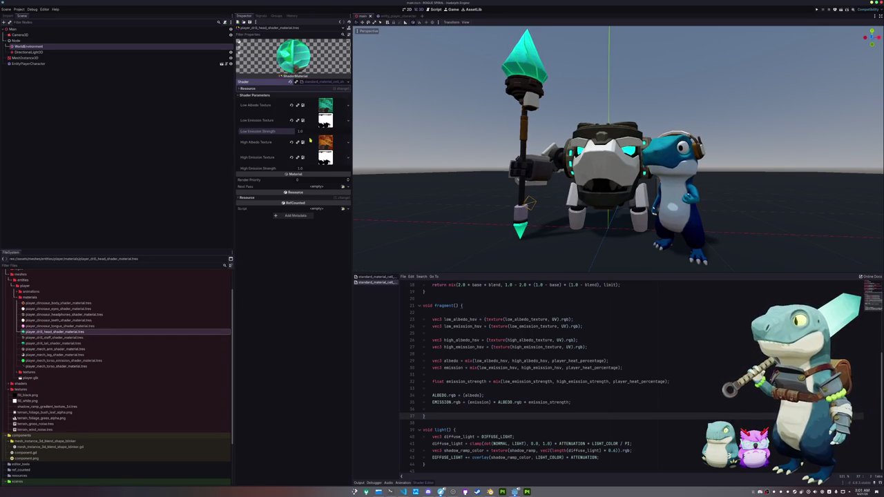
{"action": "key", "text": "ctrl+shift+z"}
- Export all presets as a release build from Project > Export
{"action": "left_click", "coordinate": [15, 10]}
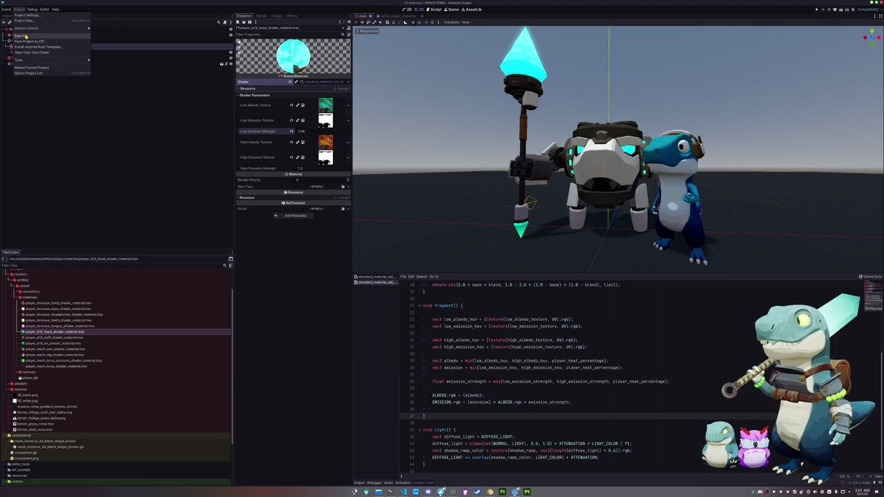
{"action": "left_click", "coordinate": [31, 36]}
{"action": "left_click", "coordinate": [457, 371]}
{"action": "left_click", "coordinate": [466, 250]}
{"action": "left_click", "coordinate": [682, 372]}
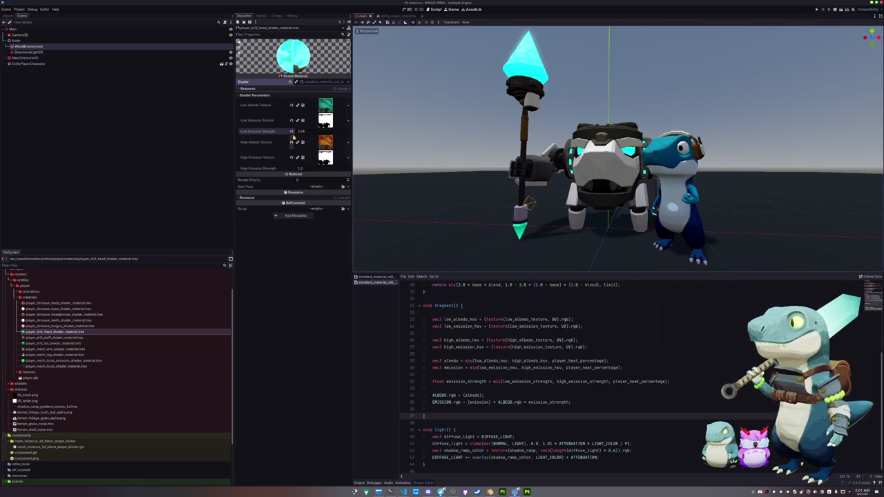
- Reset Low Emission Strength to 1.0 and run the itch.sh upload script in the terminal
{"action": "left_click", "coordinate": [291, 130]}
{"action": "key", "text": "F12"}
{"action": "key", "text": "Up"}
{"action": "key", "text": "Return"}
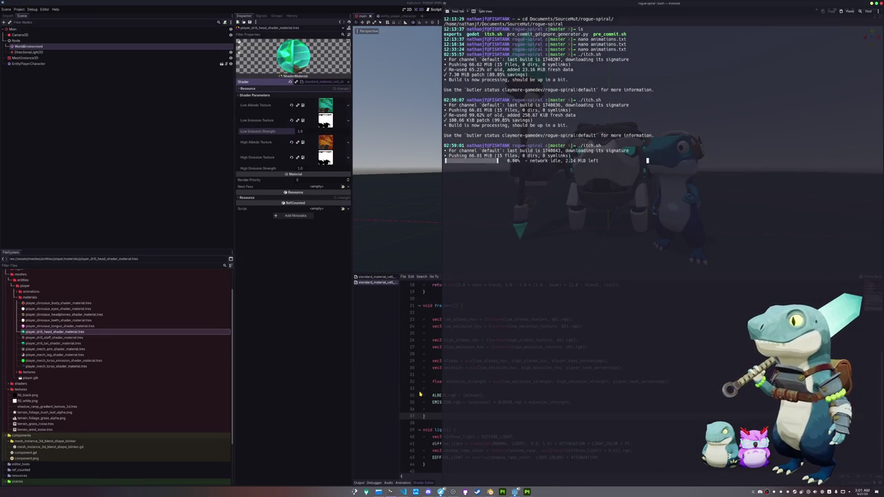
- Reload the itch.io game page, play the new build briefly, and return to Godot
{"action": "left_click", "coordinate": [440, 492]}
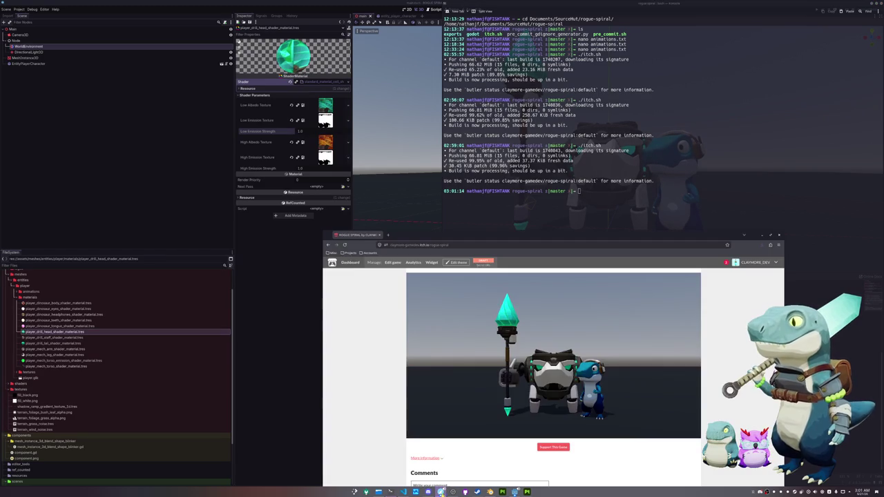
{"action": "left_click_drag", "start_coordinate": [415, 234], "coordinate": [486, 135]}
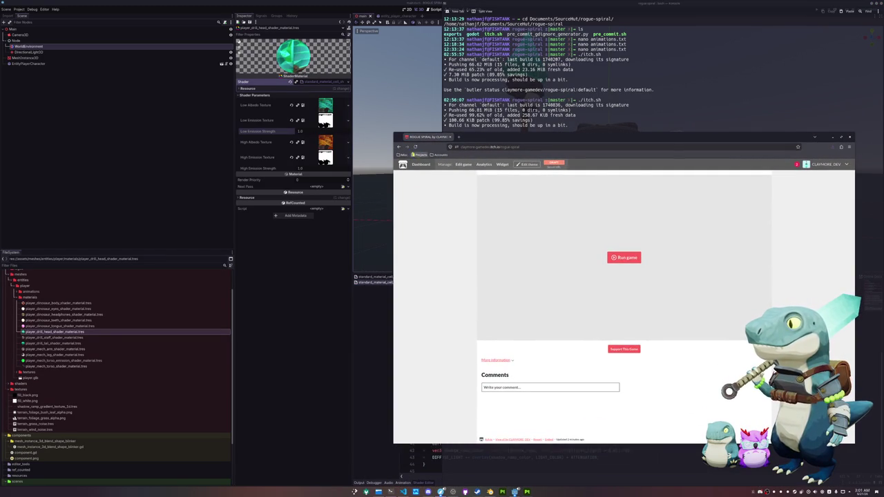
{"action": "left_click", "coordinate": [415, 146]}
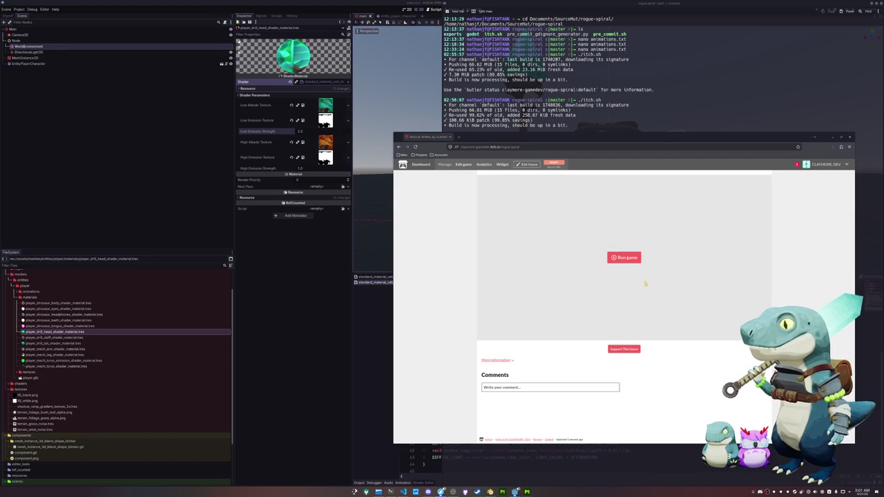
{"action": "left_click", "coordinate": [629, 257]}
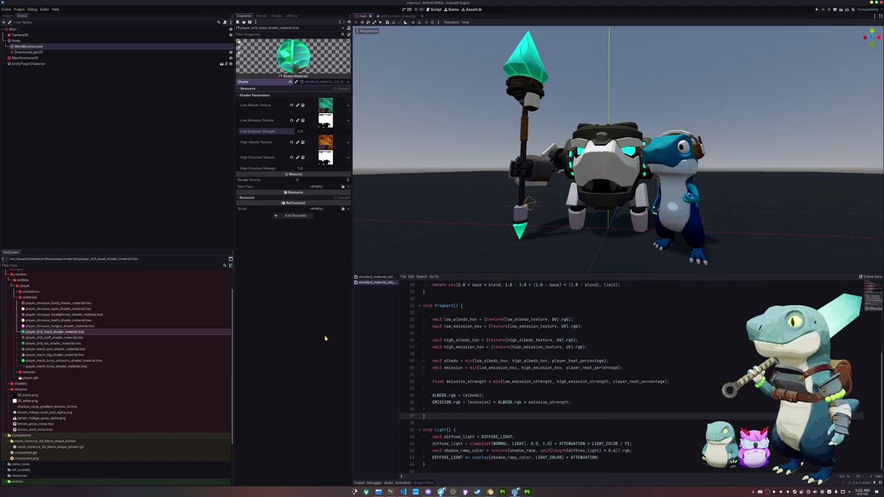
{"action": "left_click", "coordinate": [323, 339]}
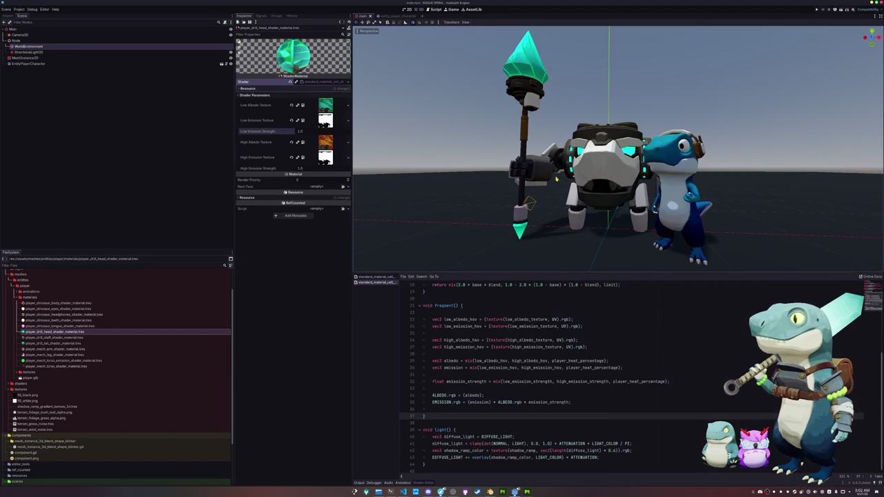
- Run the game with F5 in a local debug window, then stop it
{"action": "scroll", "coordinate": [528, 203], "scroll_direction": "up", "scroll_amount": 5}
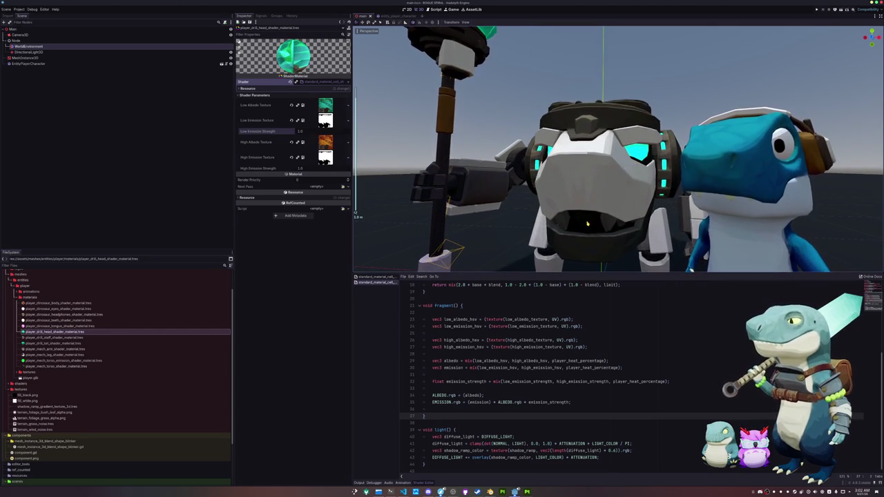
{"action": "key", "text": "F5"}
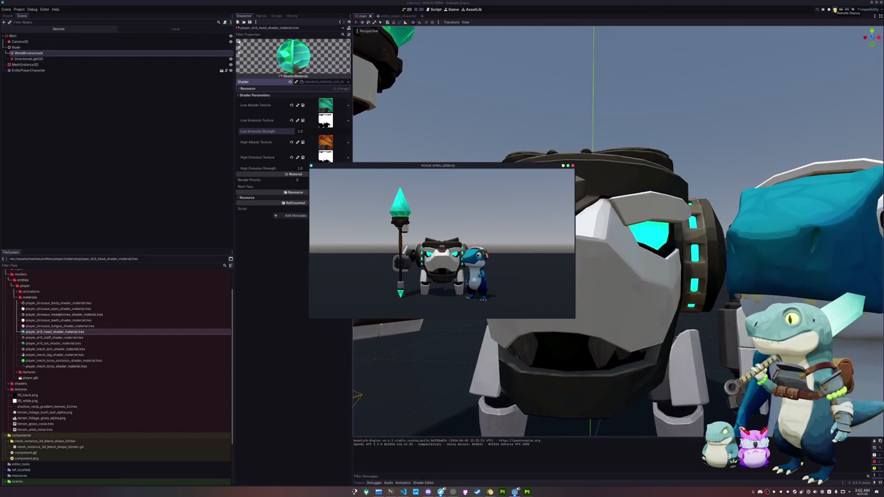
{"action": "left_click", "coordinate": [833, 9]}
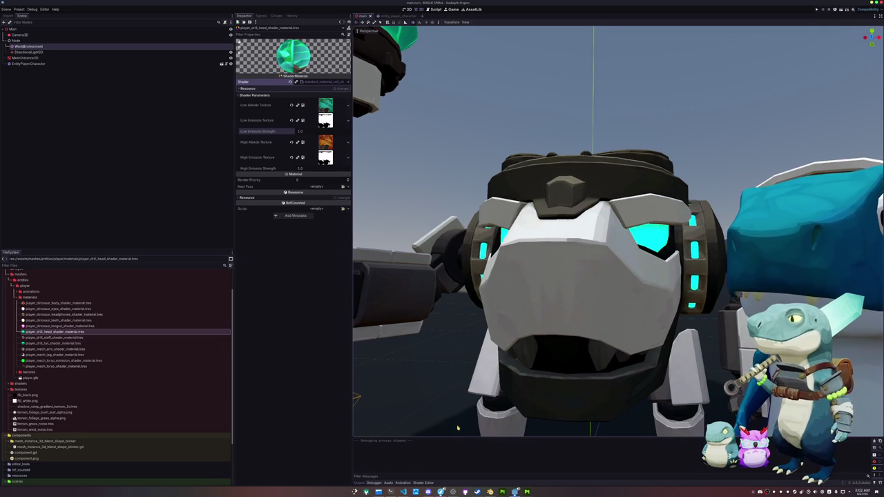
{"action": "mouse_move", "coordinate": [440, 491]}
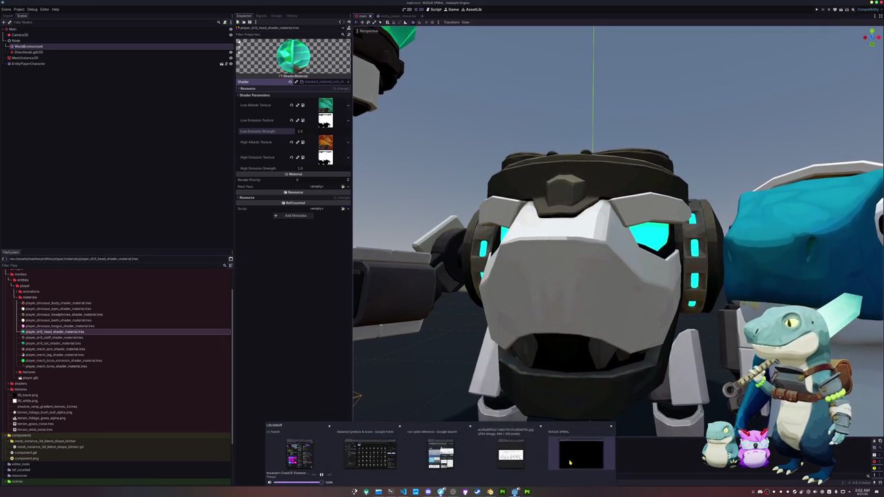
- Reload the black local ROGUE SPIRAL page in Firefox, compare it with the itch.io tab, and return to Godot
{"action": "left_click", "coordinate": [580, 452]}
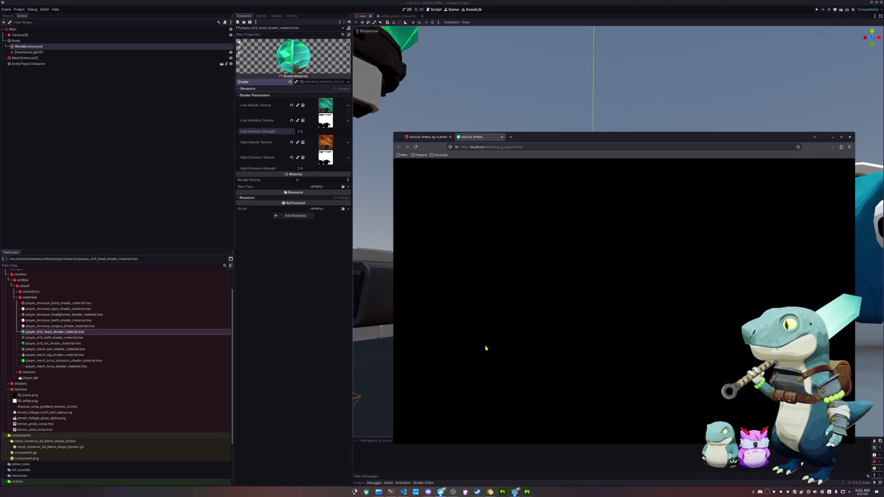
{"action": "left_click", "coordinate": [415, 147]}
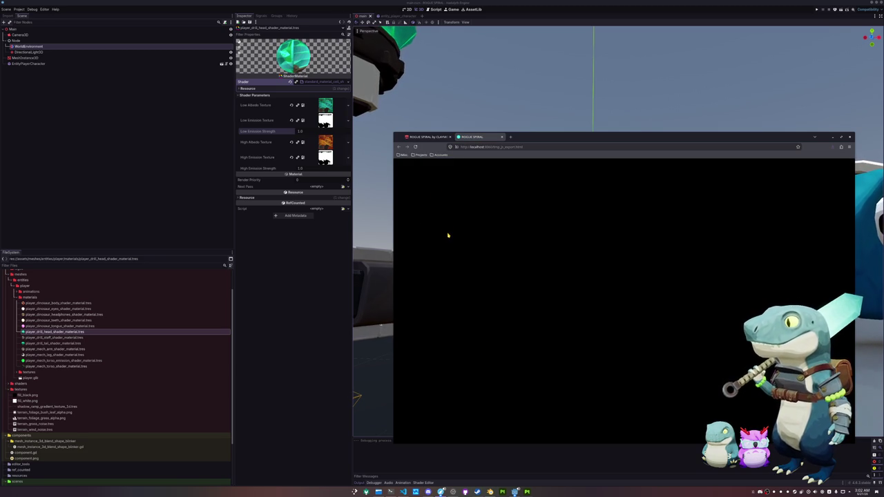
{"action": "left_click", "coordinate": [428, 137]}
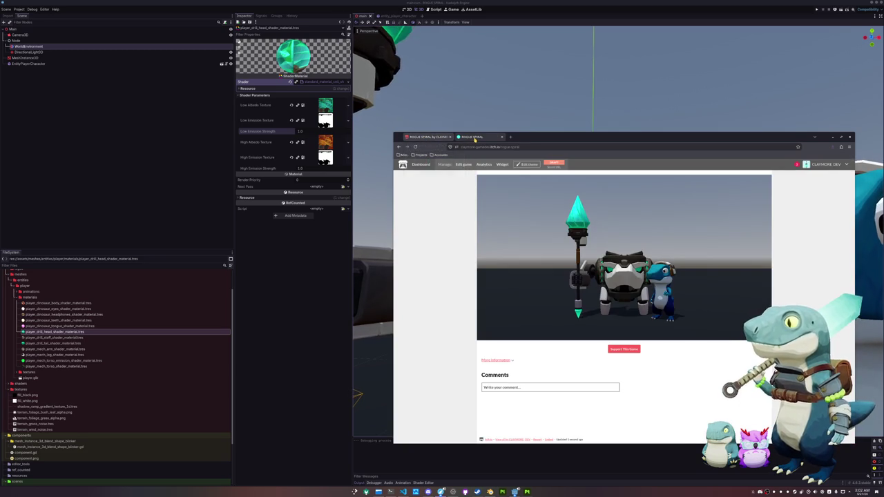
{"action": "left_click", "coordinate": [474, 138]}
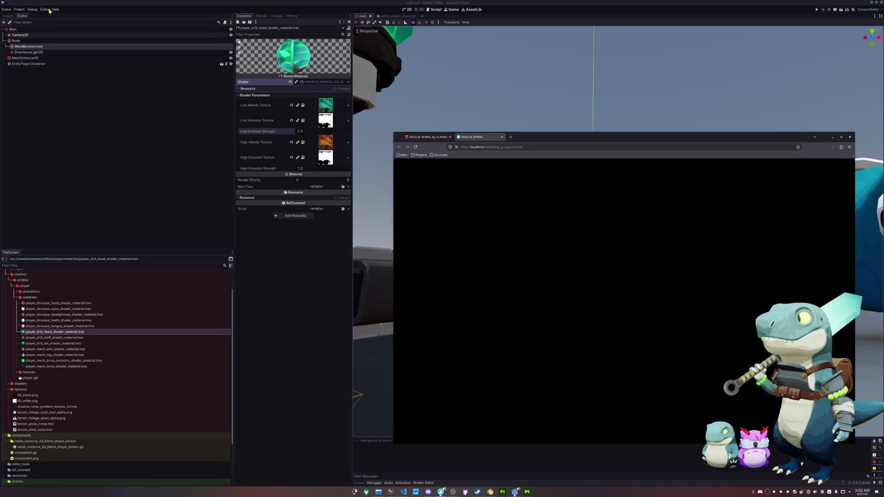
{"action": "left_click", "coordinate": [19, 9]}
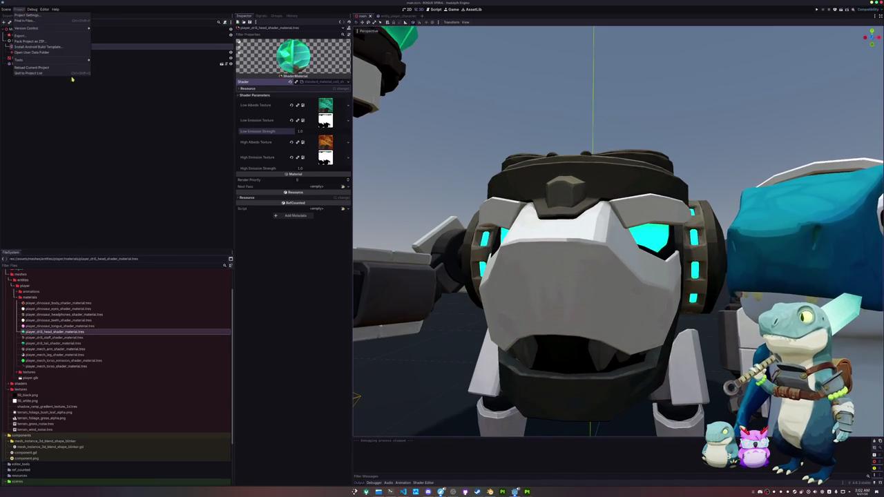
- Open Project Settings and browse the application, physics and rendering pages down to Anti Aliasing
{"action": "left_click", "coordinate": [191, 165]}
{"action": "left_click", "coordinate": [18, 9]}
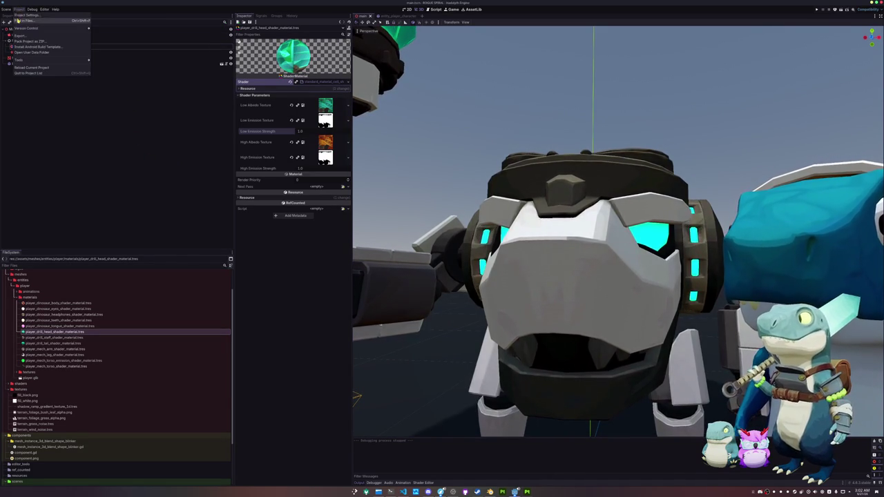
{"action": "left_click", "coordinate": [34, 21]}
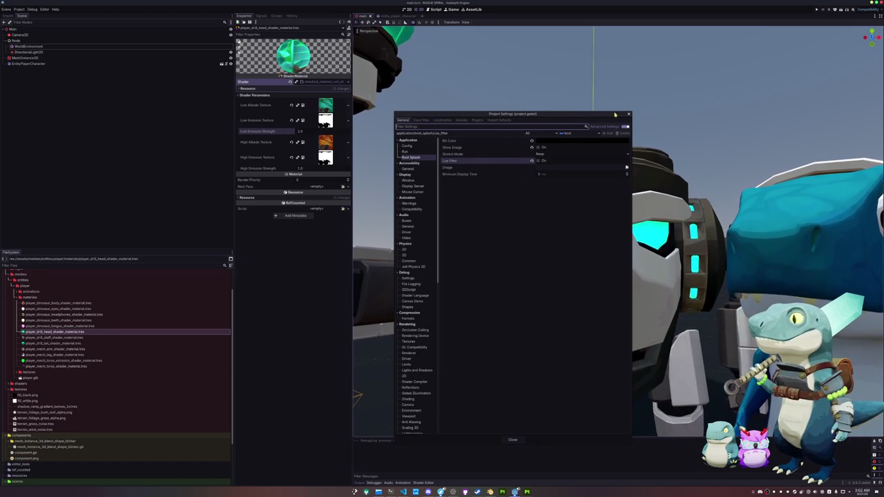
{"action": "left_click", "coordinate": [415, 151]}
{"action": "left_click", "coordinate": [416, 147]}
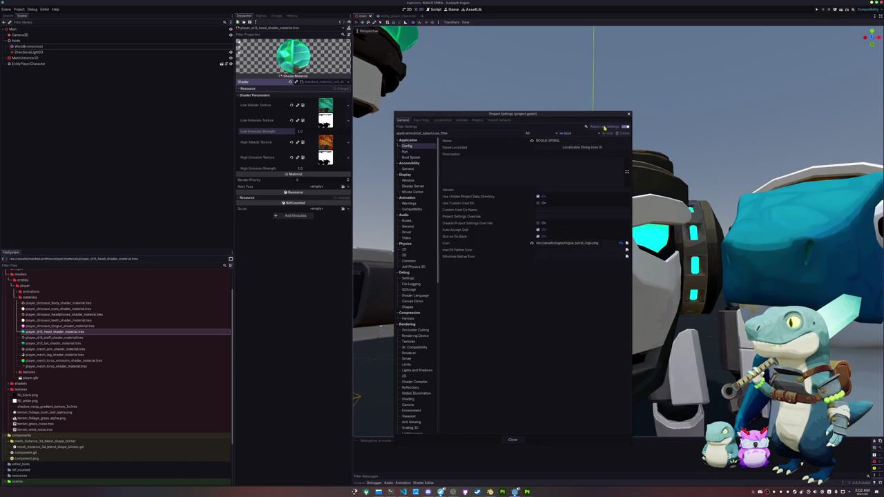
{"action": "left_click", "coordinate": [413, 266]}
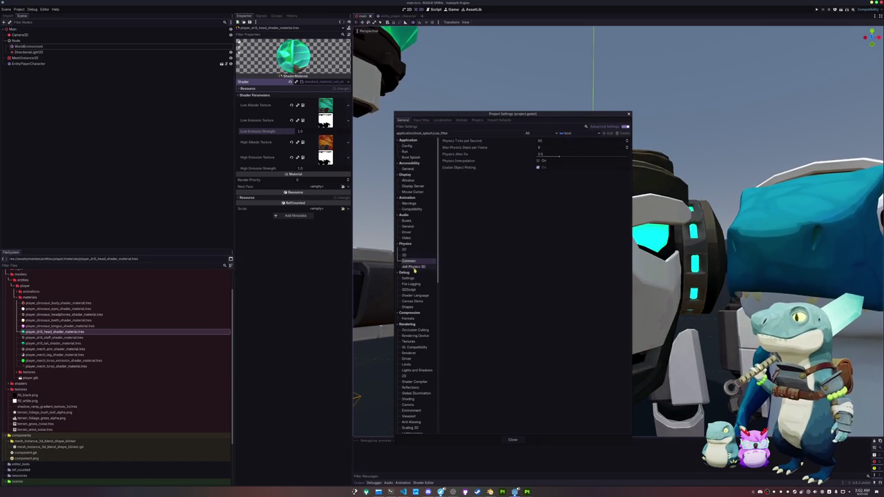
{"action": "scroll", "coordinate": [416, 295], "scroll_direction": "down", "scroll_amount": 3}
{"action": "left_click", "coordinate": [418, 302]}
{"action": "left_click", "coordinate": [414, 285]}
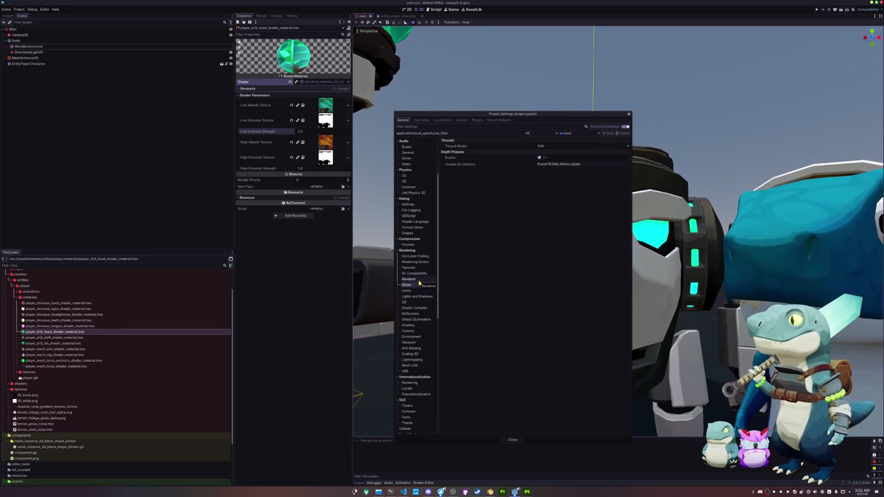
{"action": "left_click", "coordinate": [416, 278]}
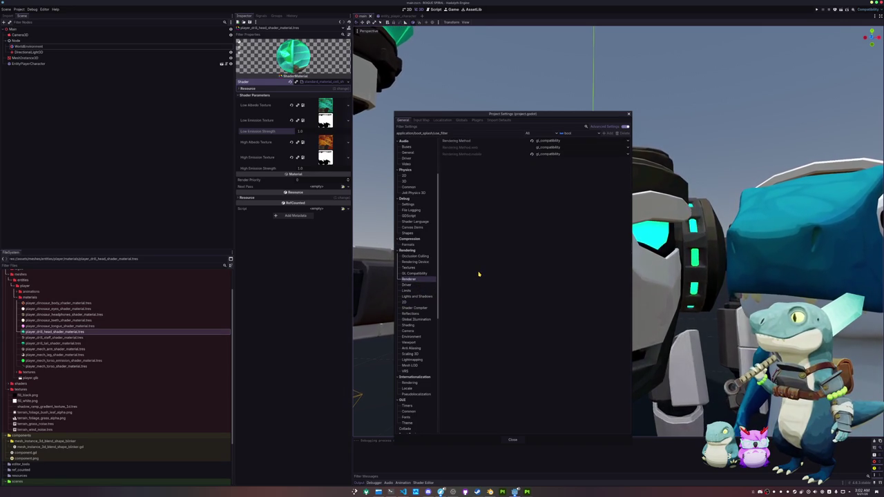
{"action": "left_click", "coordinate": [556, 140]}
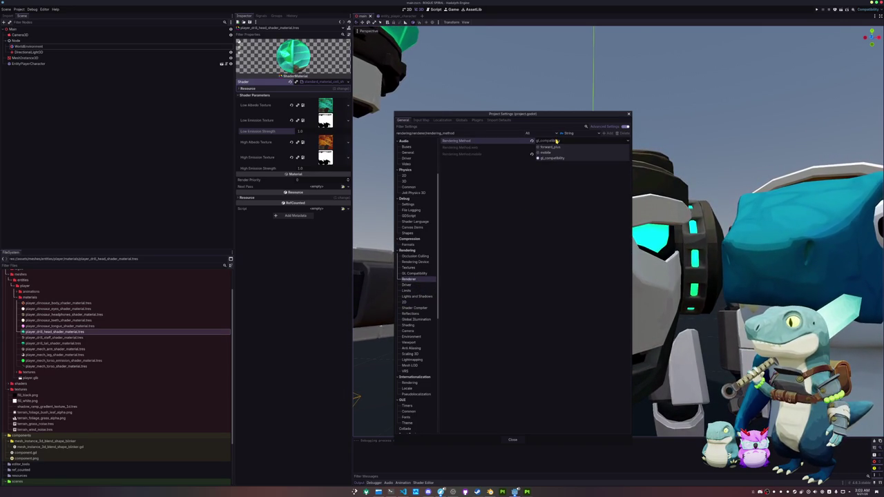
{"action": "key", "text": "Escape"}
{"action": "left_click", "coordinate": [414, 272]}
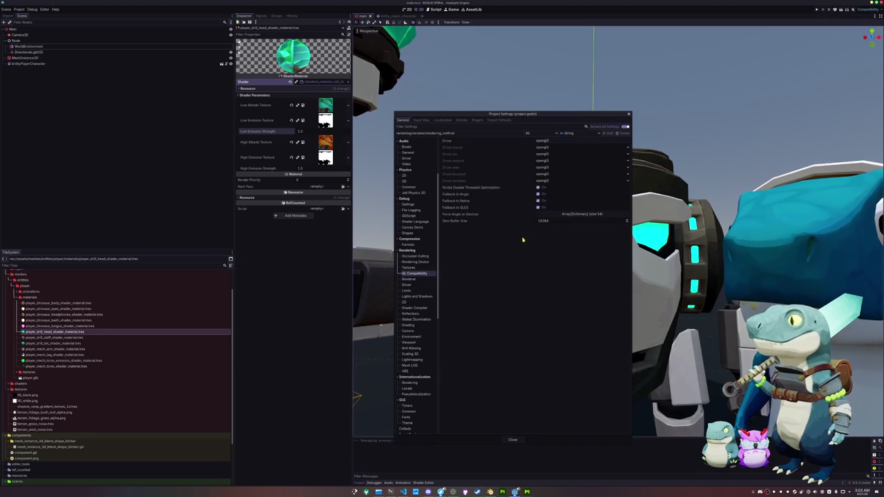
{"action": "left_click", "coordinate": [414, 262]}
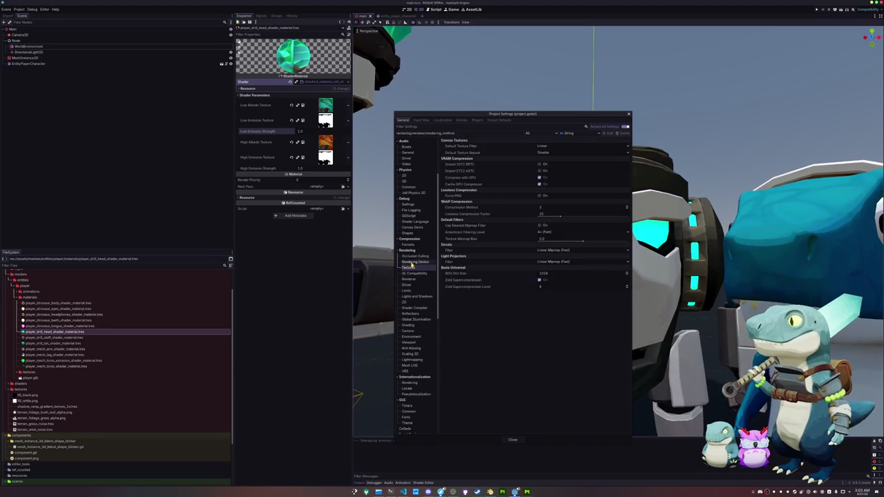
{"action": "left_click", "coordinate": [410, 336]}
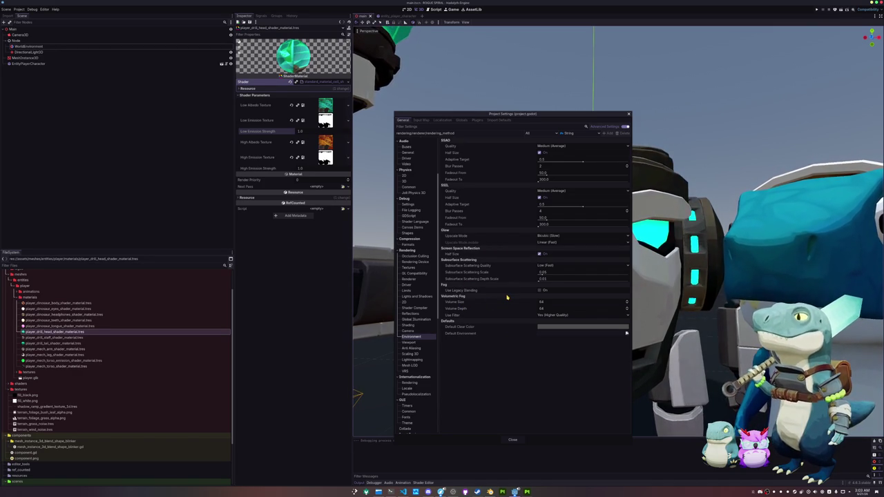
{"action": "left_click", "coordinate": [409, 342]}
{"action": "left_click", "coordinate": [413, 349]}
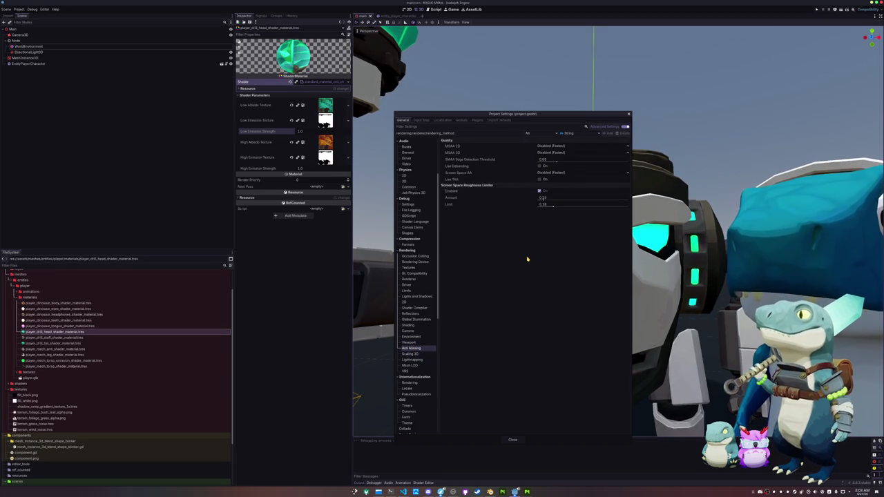
- Try SMAA screen-space AA and various MSAA levels, settling on MSAA 3D 2x (Average)
{"action": "left_click", "coordinate": [550, 172]}
{"action": "left_click", "coordinate": [552, 191]}
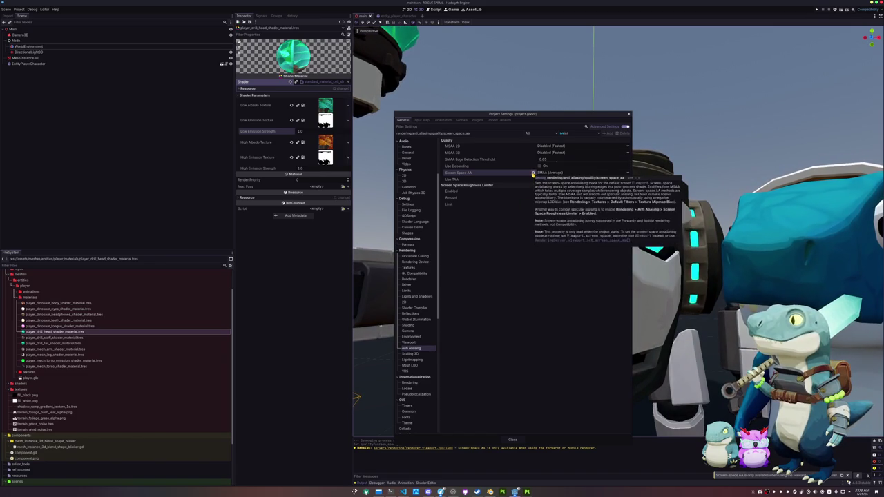
{"action": "left_click", "coordinate": [550, 152]}
{"action": "left_click", "coordinate": [547, 170]}
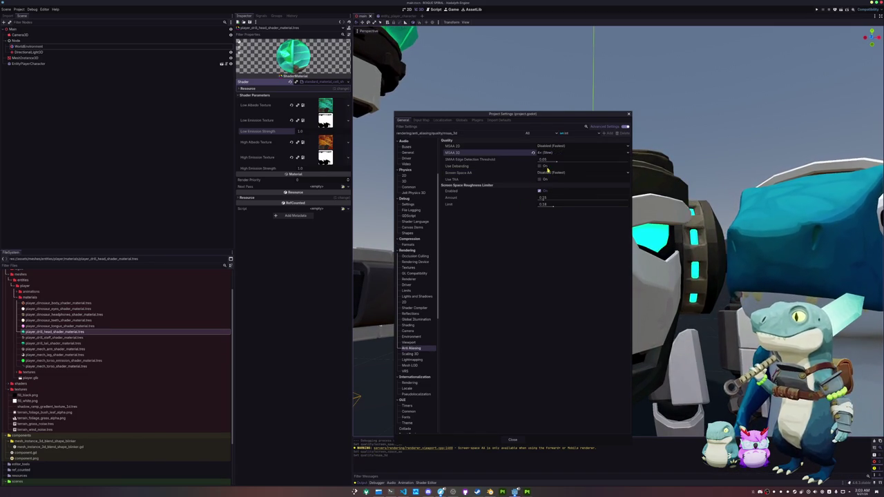
{"action": "left_click", "coordinate": [555, 153]}
{"action": "left_click", "coordinate": [551, 177]}
{"action": "left_click", "coordinate": [547, 153]}
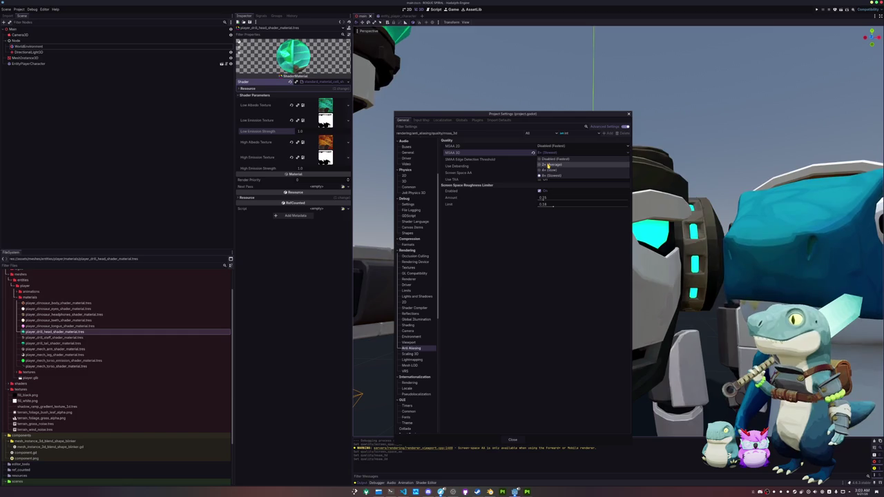
{"action": "left_click", "coordinate": [546, 163]}
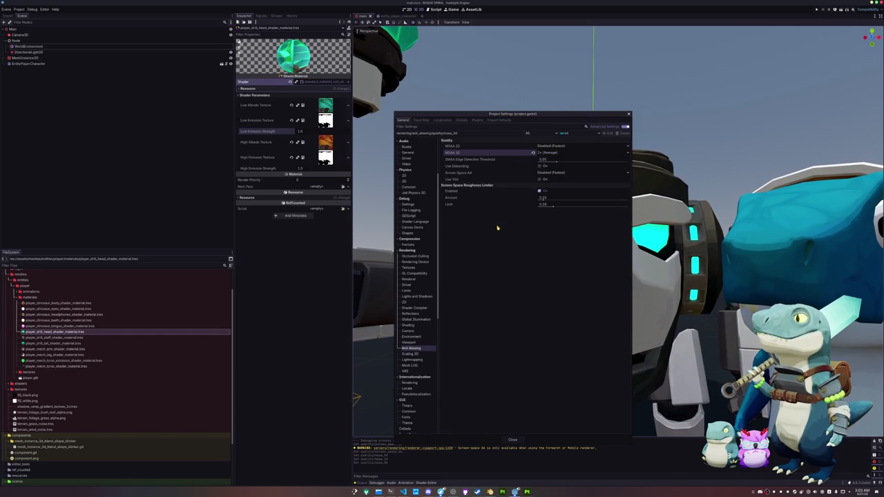
- Browse back through the other rendering sections and close Project Settings
{"action": "left_click", "coordinate": [411, 343]}
{"action": "left_click", "coordinate": [413, 337]}
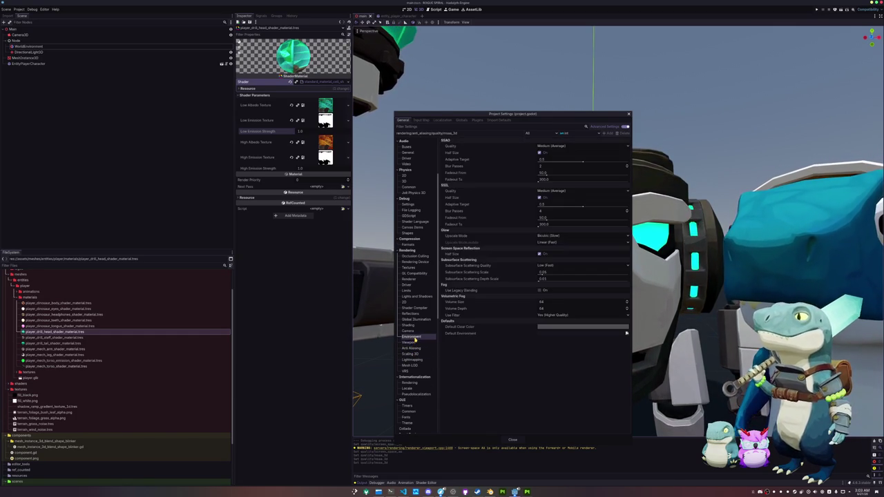
{"action": "left_click", "coordinate": [411, 325]}
{"action": "left_click", "coordinate": [414, 318]}
{"action": "left_click", "coordinate": [415, 307]}
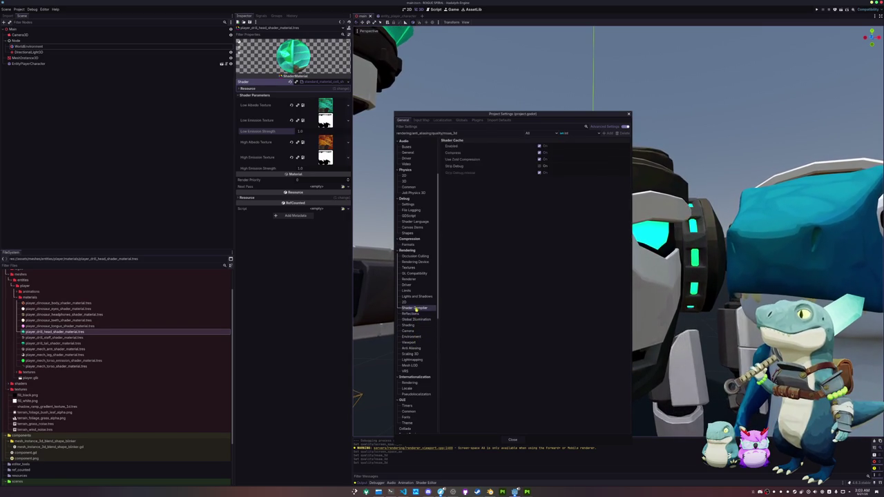
{"action": "left_click", "coordinate": [416, 301]}
{"action": "left_click", "coordinate": [416, 296]}
{"action": "left_click", "coordinate": [415, 290]}
{"action": "left_click", "coordinate": [413, 280]}
{"action": "left_click", "coordinate": [414, 273]}
{"action": "left_click", "coordinate": [419, 262]}
{"action": "left_click", "coordinate": [416, 256]}
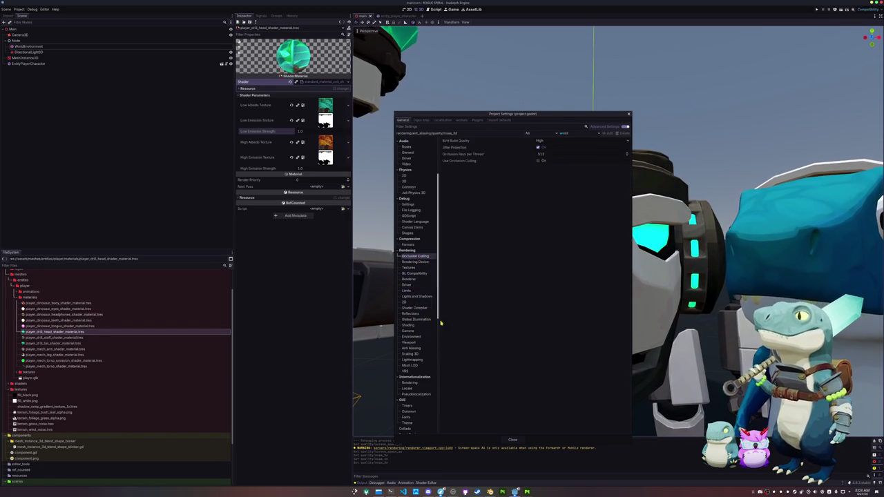
{"action": "left_click", "coordinate": [513, 440]}
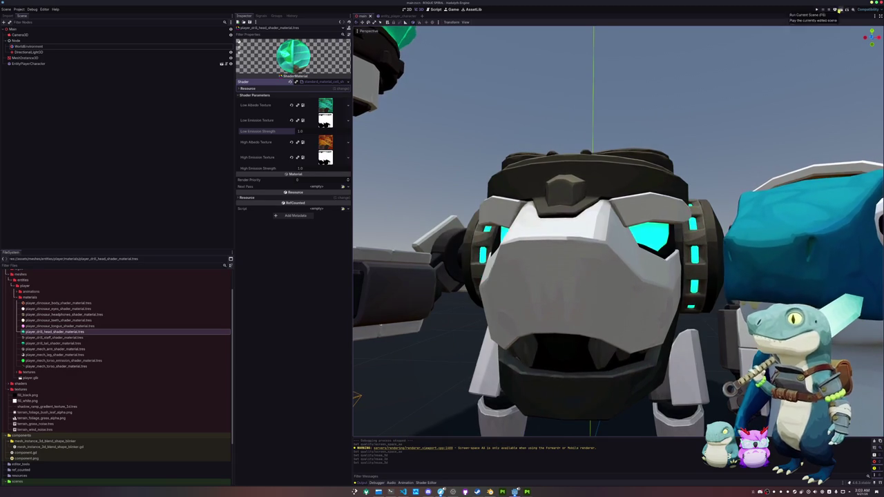
- Re-export the web build, then close the extra game tab and the browser window
{"action": "left_click", "coordinate": [834, 9]}
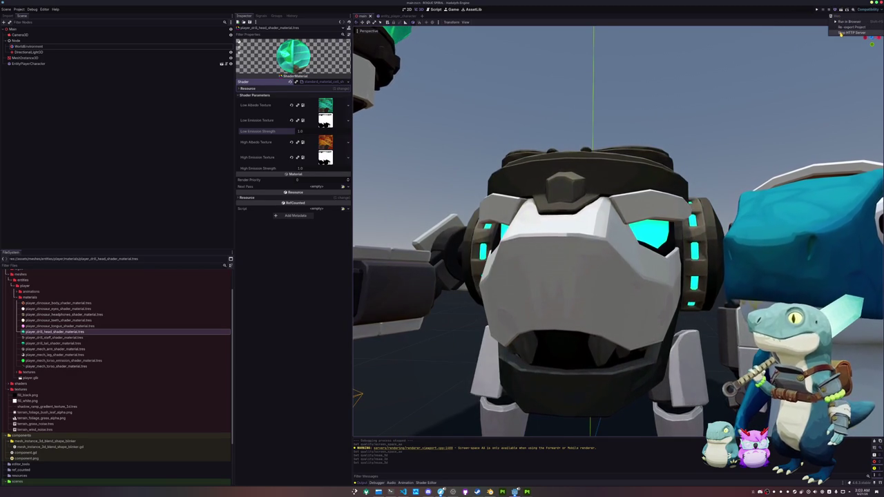
{"action": "left_click", "coordinate": [841, 27]}
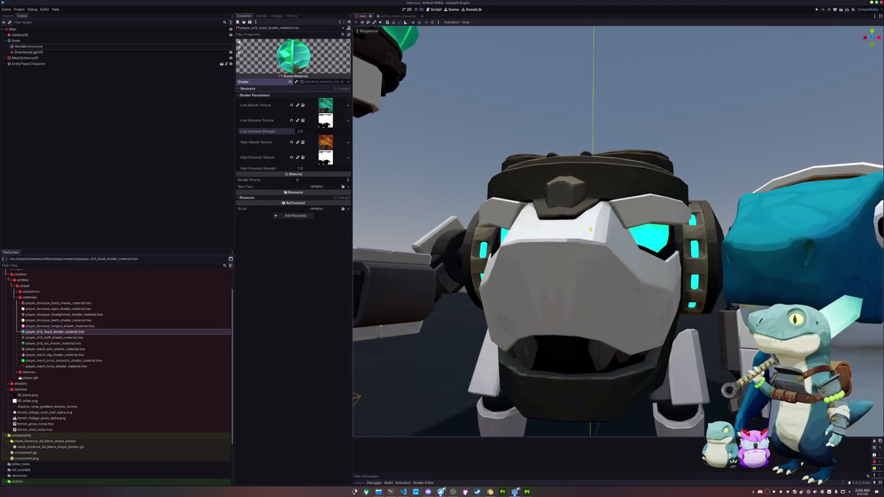
{"action": "left_click", "coordinate": [442, 489]}
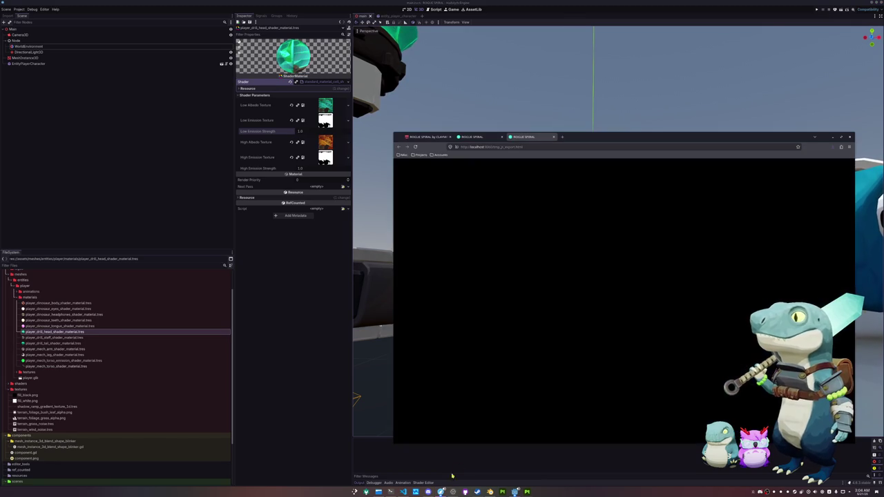
{"action": "key", "text": "ctrl+w"}
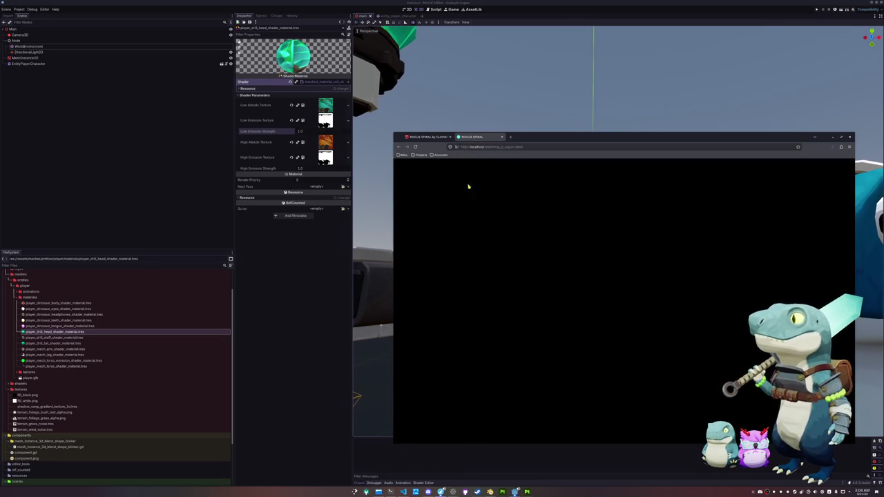
{"action": "key", "text": "alt+F4"}
- Reopen and dismiss Project Settings and the Export dialog
{"action": "left_click", "coordinate": [18, 9]}
{"action": "left_click", "coordinate": [41, 24]}
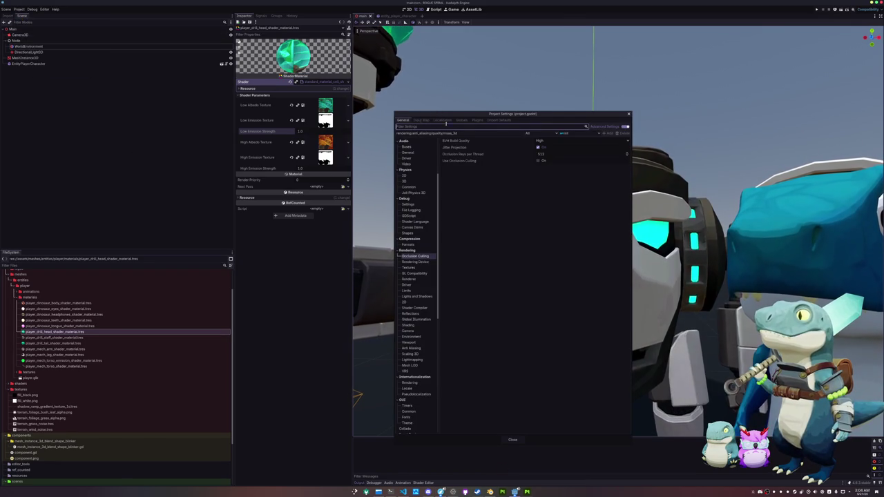
{"action": "key", "text": "Escape"}
{"action": "left_click", "coordinate": [19, 9]}
{"action": "left_click", "coordinate": [34, 36]}
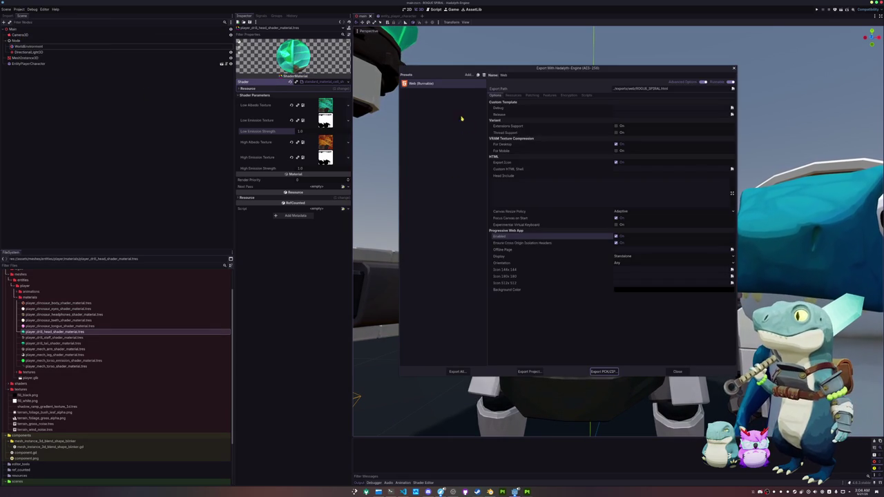
{"action": "left_click", "coordinate": [678, 371]}
- Run the game in a local debug window and close it
{"action": "left_click", "coordinate": [837, 10]}
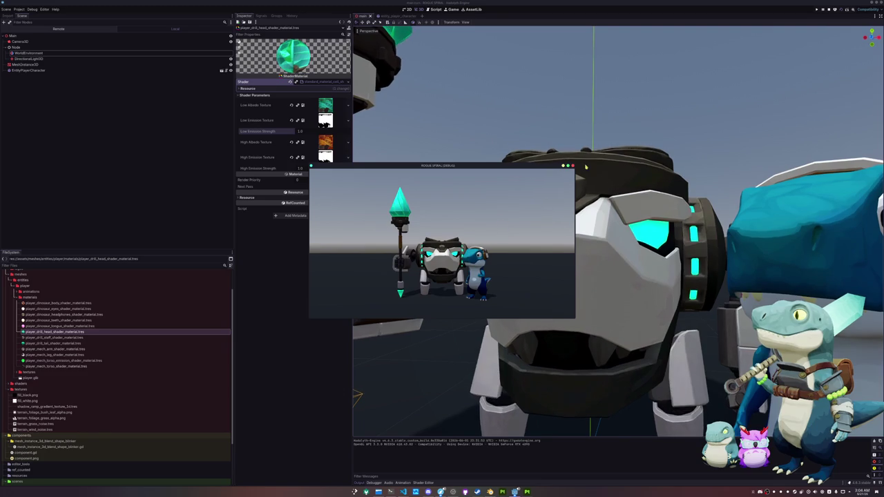
{"action": "left_click", "coordinate": [572, 166]}
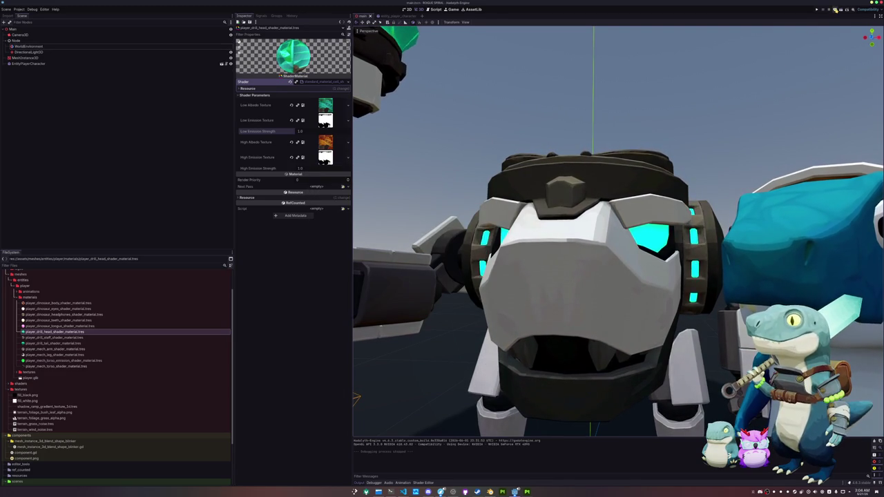
{"action": "left_click", "coordinate": [833, 10]}
- Allow WebGL for the local ROGUE SPIRAL page, close the extra tab, and reposition the browser
{"action": "left_click", "coordinate": [833, 11]}
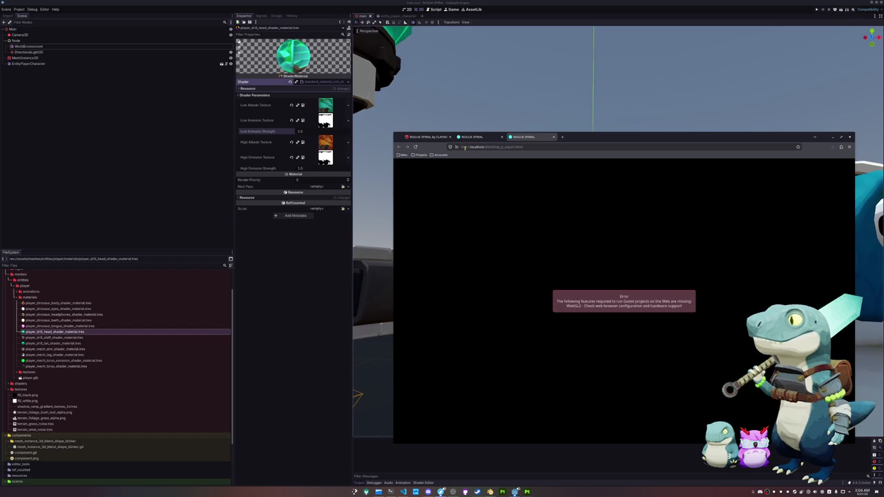
{"action": "left_click", "coordinate": [456, 148]}
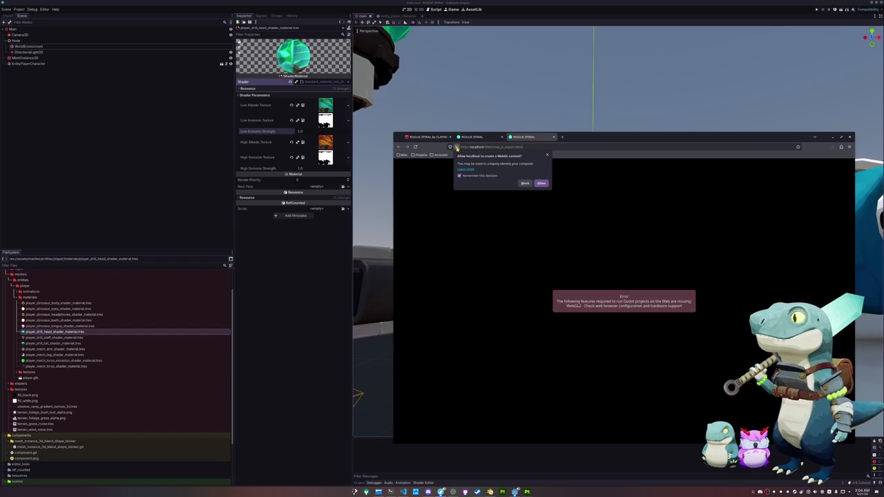
{"action": "left_click", "coordinate": [541, 183]}
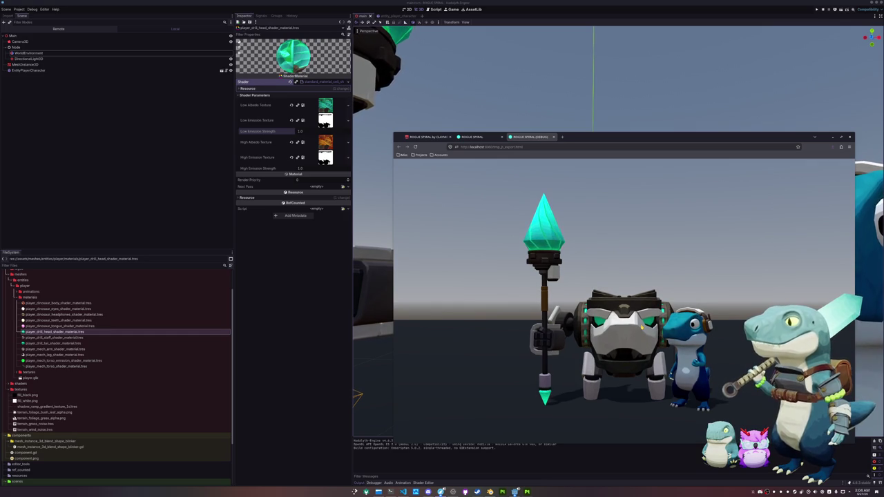
{"action": "middle_click", "coordinate": [484, 136]}
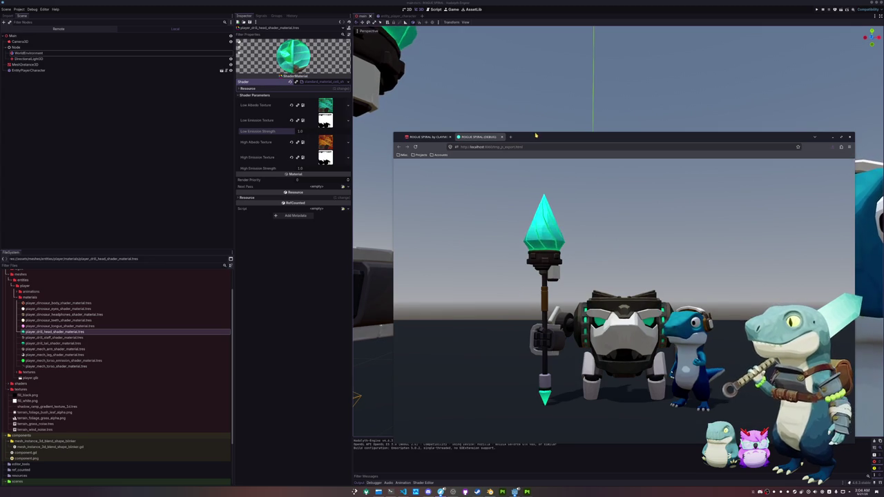
{"action": "left_click_drag", "start_coordinate": [535, 136], "coordinate": [510, 125]}
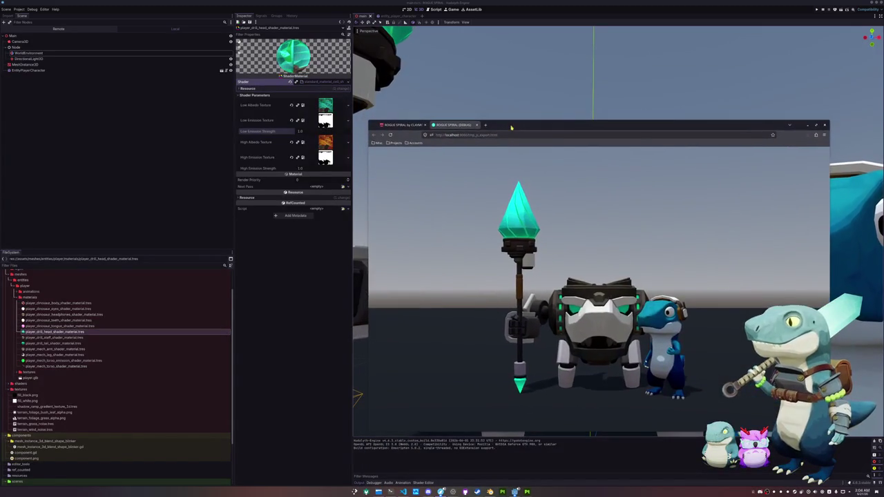
{"action": "left_click", "coordinate": [18, 9]}
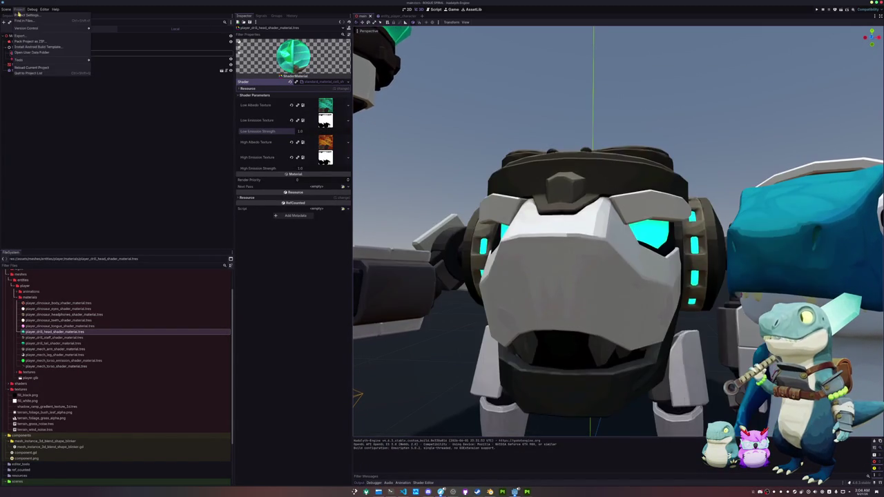
{"action": "left_click", "coordinate": [16, 35]}
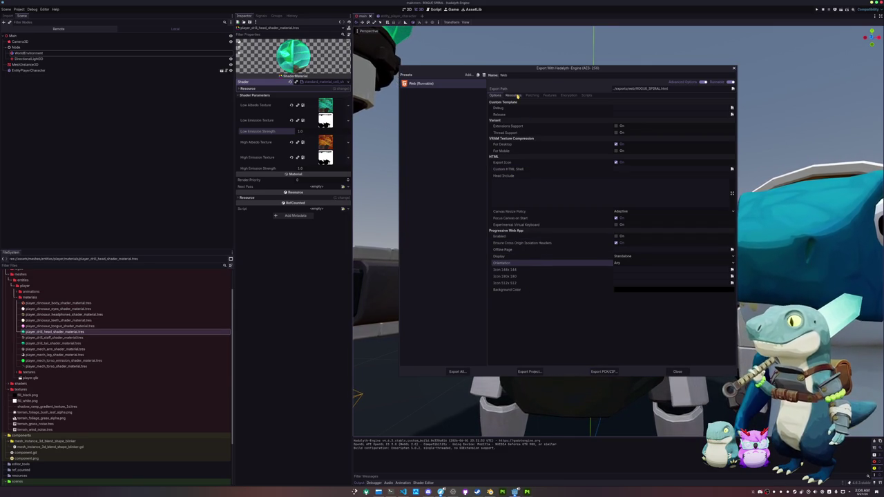
{"action": "left_click", "coordinate": [513, 94]}
{"action": "left_click", "coordinate": [530, 94]}
{"action": "left_click", "coordinate": [550, 95]}
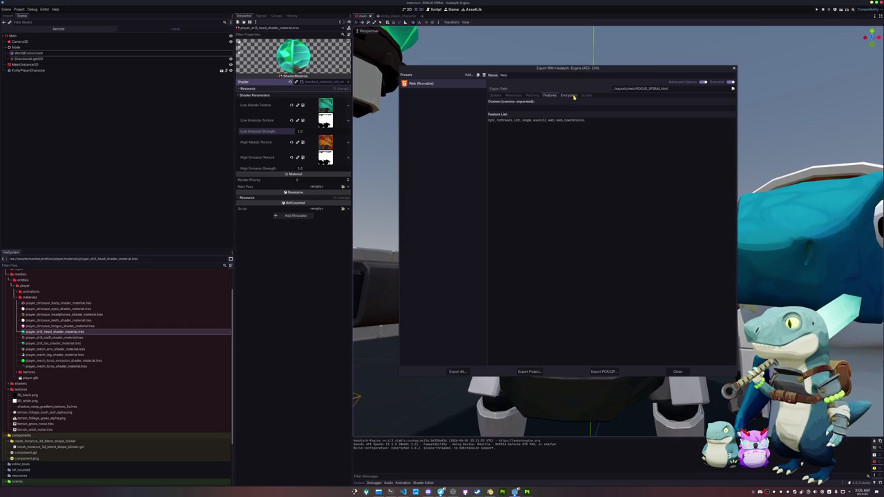
{"action": "left_click", "coordinate": [573, 96]}
{"action": "left_click", "coordinate": [586, 95]}
{"action": "left_click", "coordinate": [494, 95]}
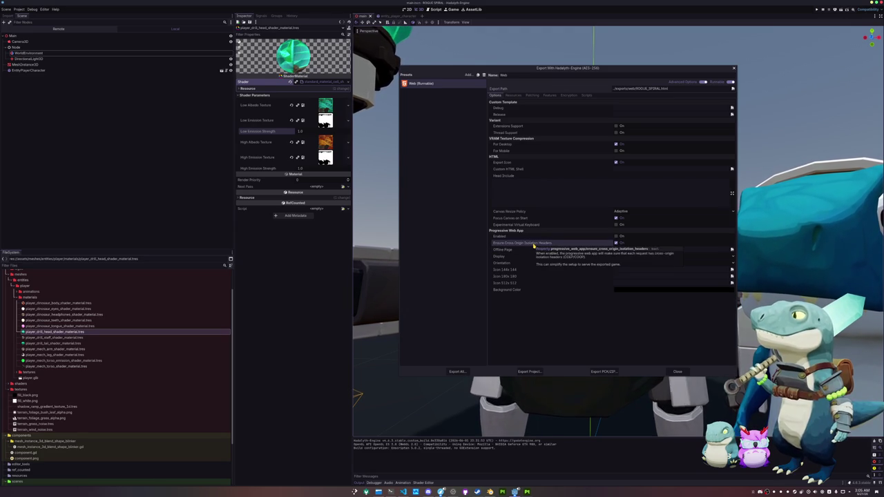
{"action": "mouse_move", "coordinate": [521, 243]}
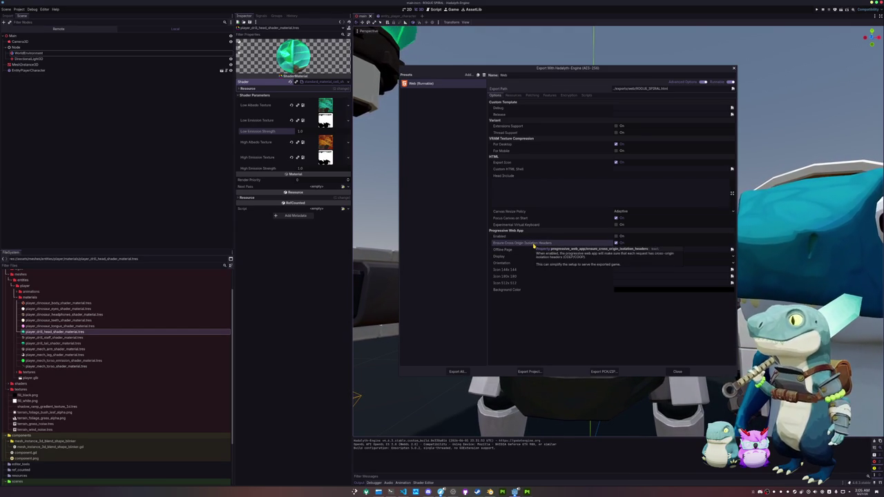
{"action": "left_click", "coordinate": [534, 244]}
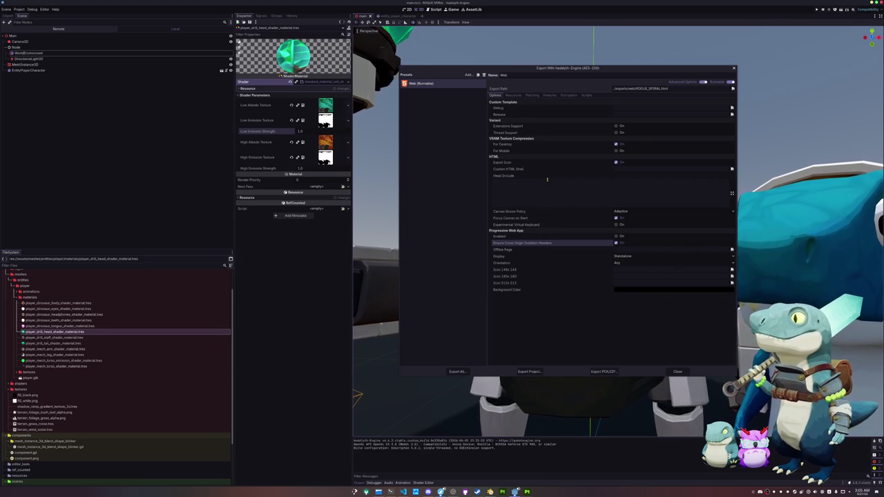
{"action": "left_click", "coordinate": [513, 95]}
{"action": "left_click", "coordinate": [531, 95]}
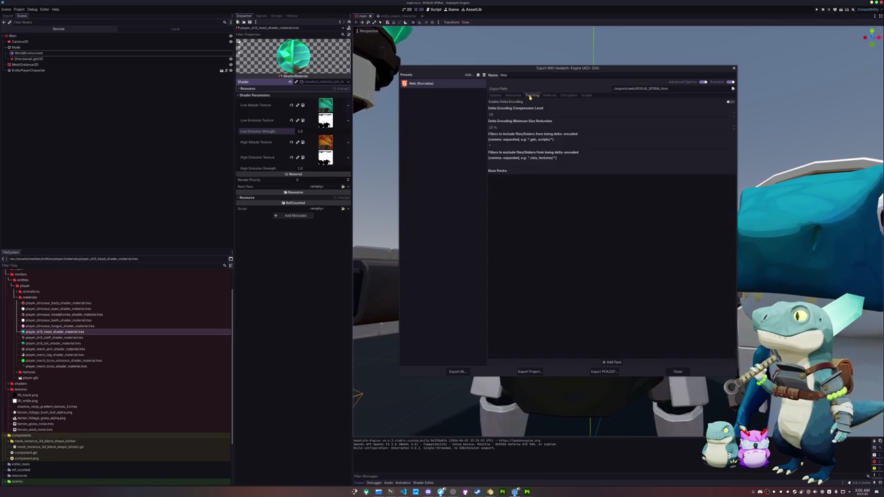
{"action": "left_click", "coordinate": [549, 95]}
{"action": "left_click", "coordinate": [568, 96]}
{"action": "left_click", "coordinate": [582, 96]}
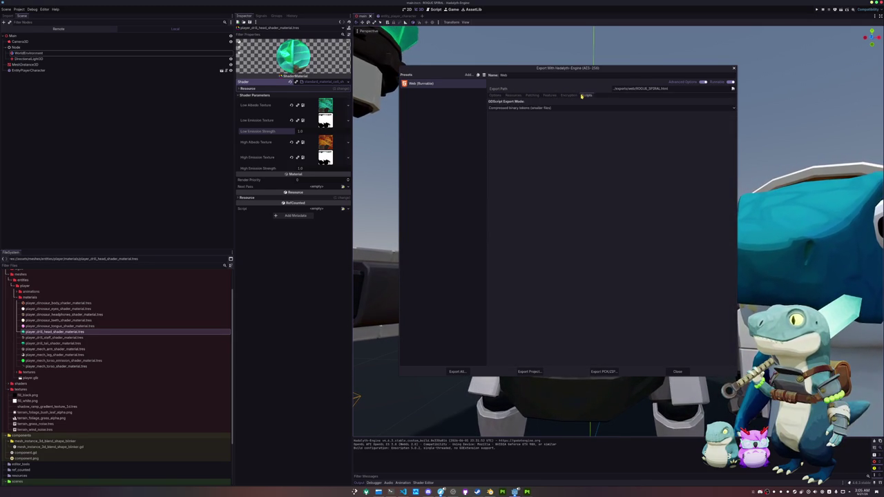
{"action": "left_click", "coordinate": [495, 95]}
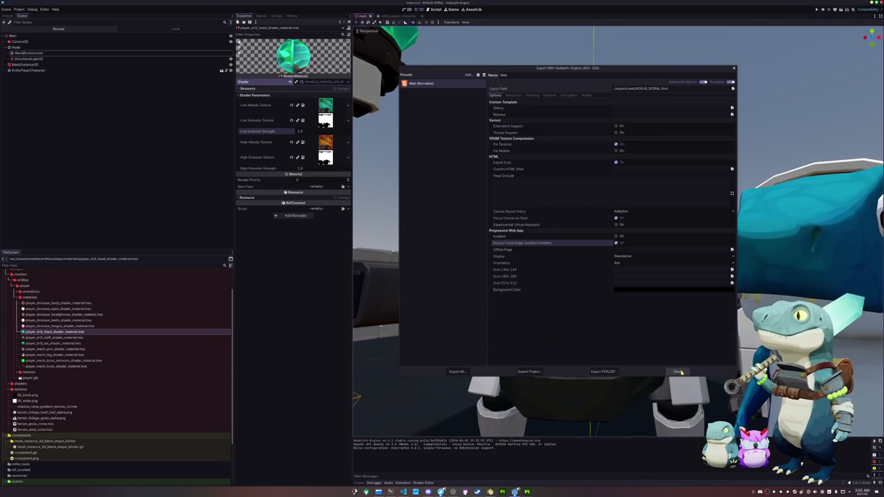
{"action": "left_click", "coordinate": [677, 371]}
{"action": "scroll", "coordinate": [649, 321], "scroll_direction": "down", "scroll_amount": 5}
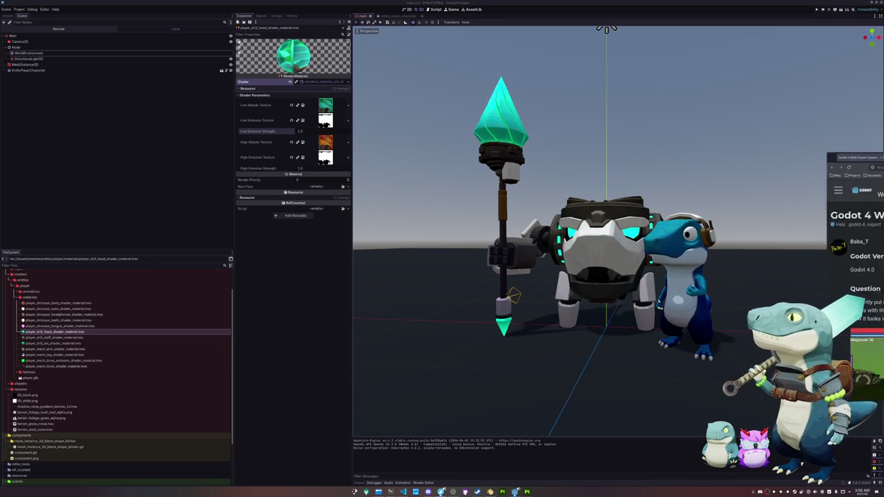
- Enlarge the browser window showing the 'Godot 4 Web Export Issues' forum thread
{"action": "left_click_drag", "start_coordinate": [609, 146], "coordinate": [509, 74]}
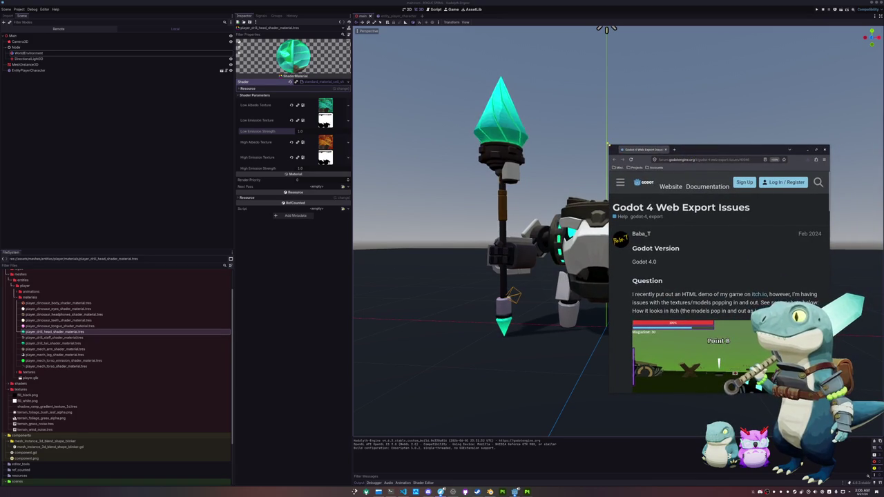
- Read through the forum replies on web export rendering differences, then return to the Godot editor
{"action": "scroll", "coordinate": [610, 240], "scroll_direction": "down", "scroll_amount": 2}
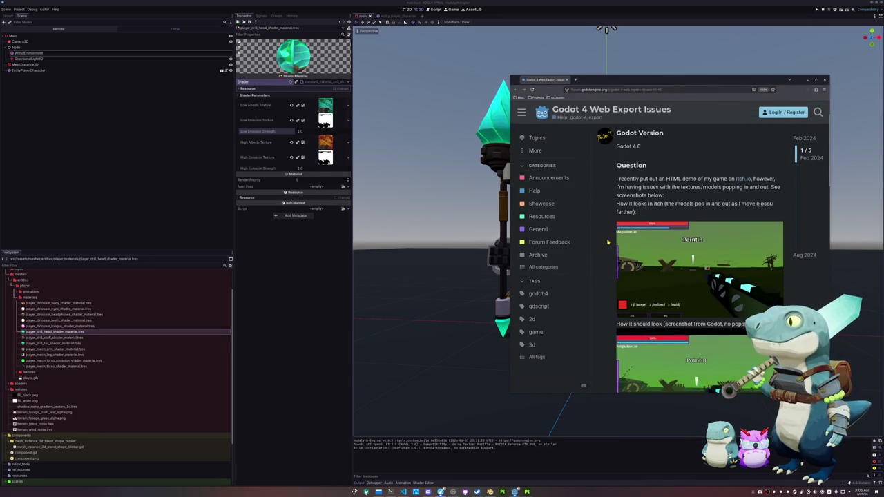
{"action": "scroll", "coordinate": [609, 240], "scroll_direction": "down", "scroll_amount": 3}
{"action": "scroll", "coordinate": [608, 242], "scroll_direction": "down", "scroll_amount": 3}
{"action": "scroll", "coordinate": [607, 242], "scroll_direction": "down", "scroll_amount": 1}
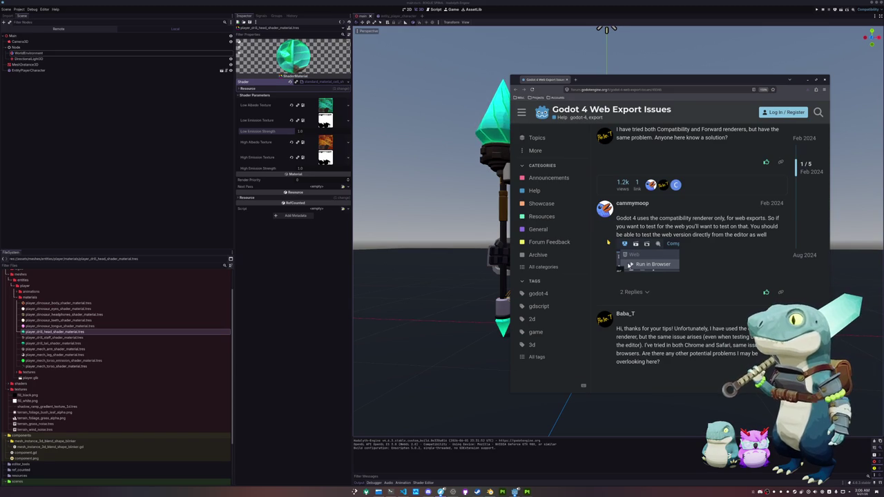
{"action": "scroll", "coordinate": [607, 242], "scroll_direction": "down", "scroll_amount": 2}
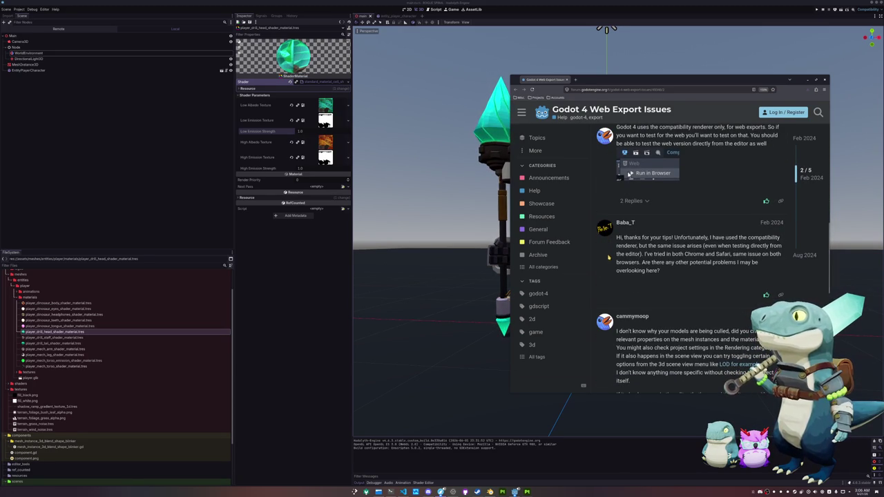
{"action": "scroll", "coordinate": [608, 254], "scroll_direction": "down", "scroll_amount": 1}
{"action": "scroll", "coordinate": [607, 259], "scroll_direction": "down", "scroll_amount": 1}
{"action": "scroll", "coordinate": [607, 258], "scroll_direction": "down", "scroll_amount": 1}
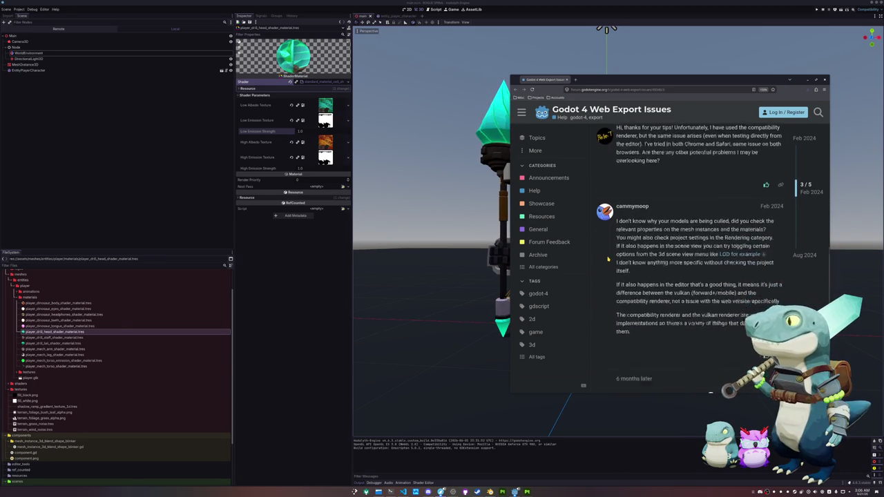
{"action": "scroll", "coordinate": [607, 261], "scroll_direction": "down", "scroll_amount": 1}
{"action": "scroll", "coordinate": [608, 262], "scroll_direction": "down", "scroll_amount": 2}
{"action": "scroll", "coordinate": [607, 264], "scroll_direction": "down", "scroll_amount": 1}
{"action": "scroll", "coordinate": [608, 263], "scroll_direction": "up", "scroll_amount": 1}
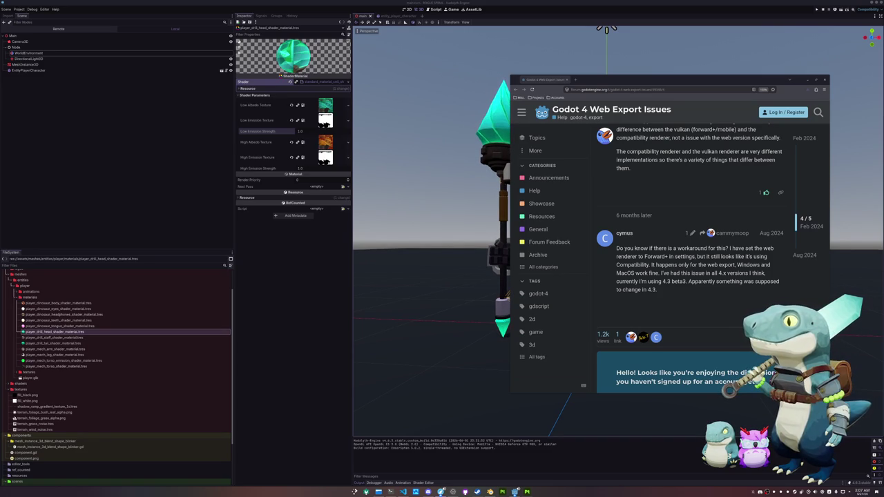
{"action": "left_click", "coordinate": [444, 173]}
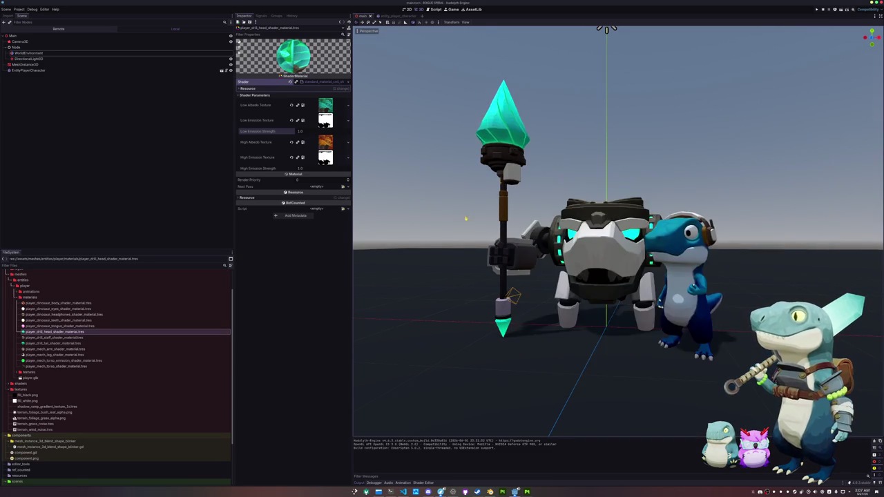
- Stop the running debug game with Escape and switch to the Blender mech rig file
{"action": "scroll", "coordinate": [463, 228], "scroll_direction": "down", "scroll_amount": 2}
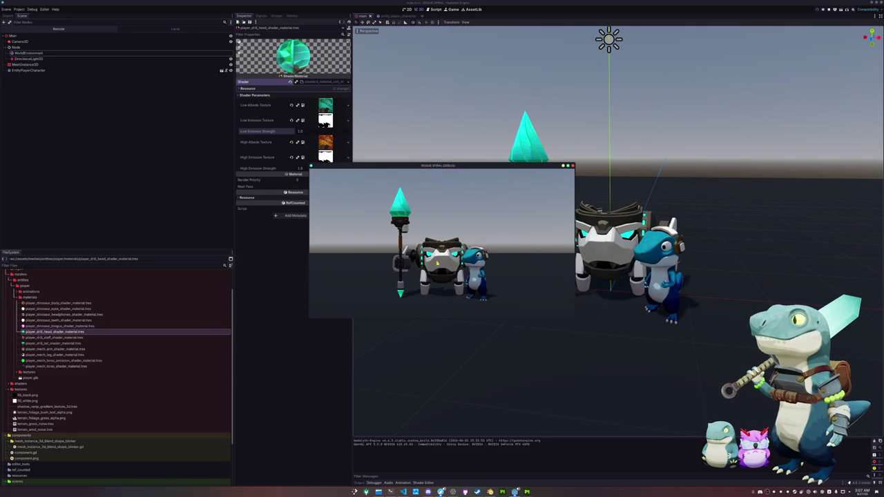
{"action": "key", "text": "Escape"}
{"action": "scroll", "coordinate": [618, 228], "scroll_direction": "down", "scroll_amount": 3}
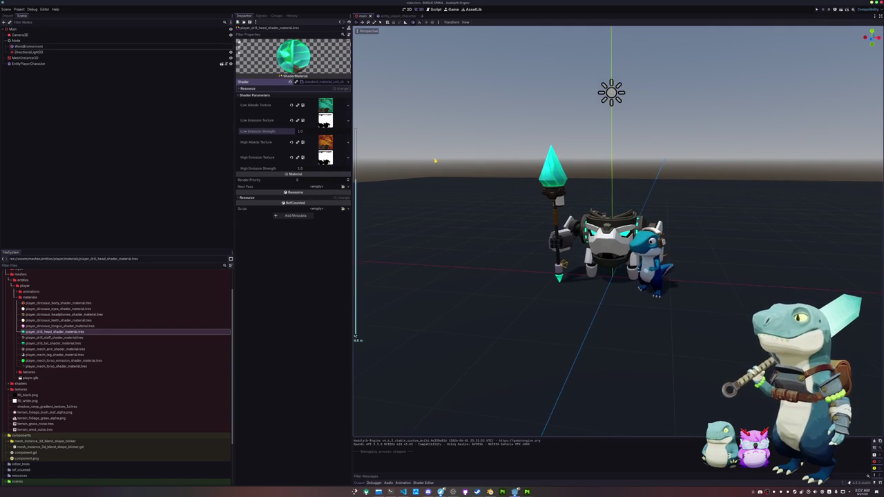
{"action": "scroll", "coordinate": [618, 228], "scroll_direction": "up", "scroll_amount": 3}
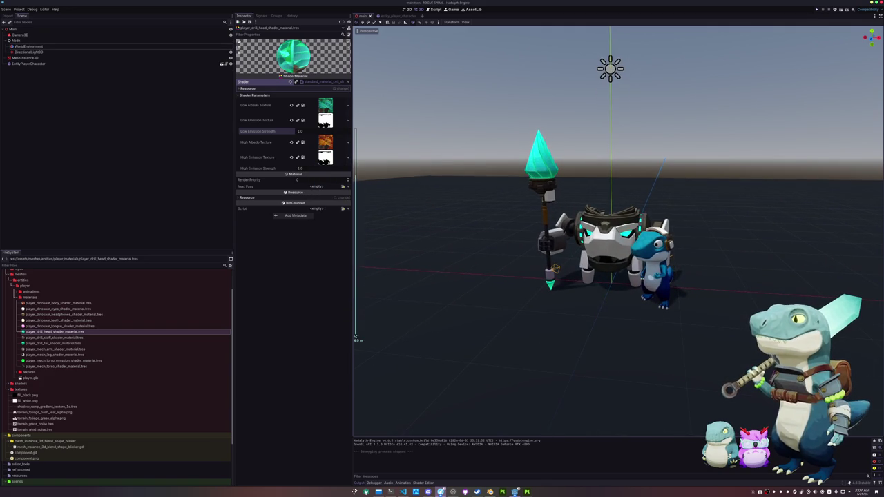
{"action": "left_click", "coordinate": [489, 491]}
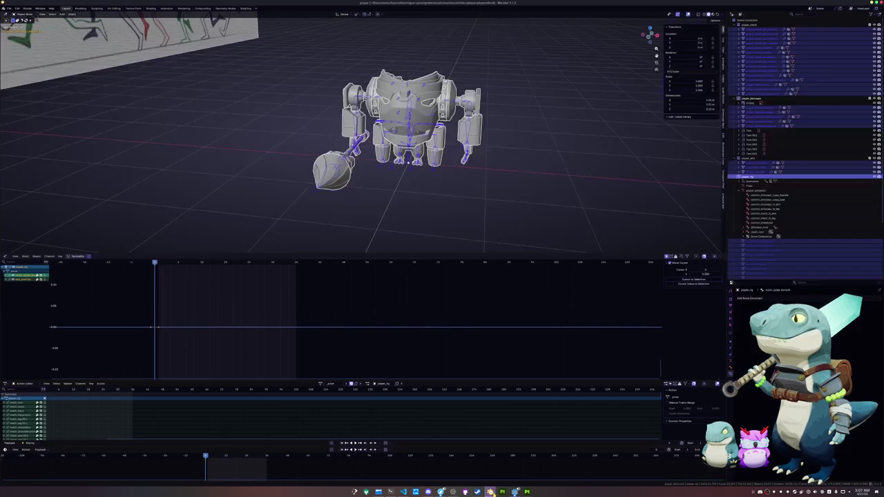
- Open animations.txt in nano from a terminal
{"action": "left_click", "coordinate": [391, 491]}
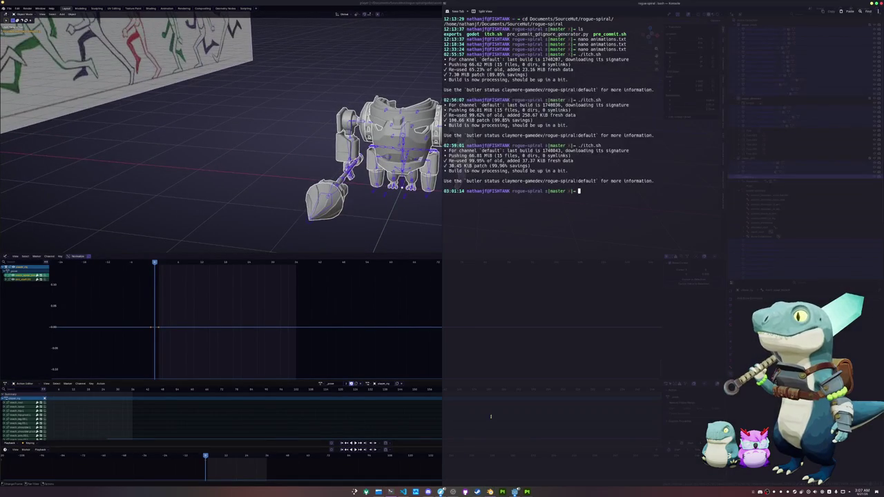
{"action": "type", "text": "nano animations.txt"}
{"action": "key", "text": "Return"}
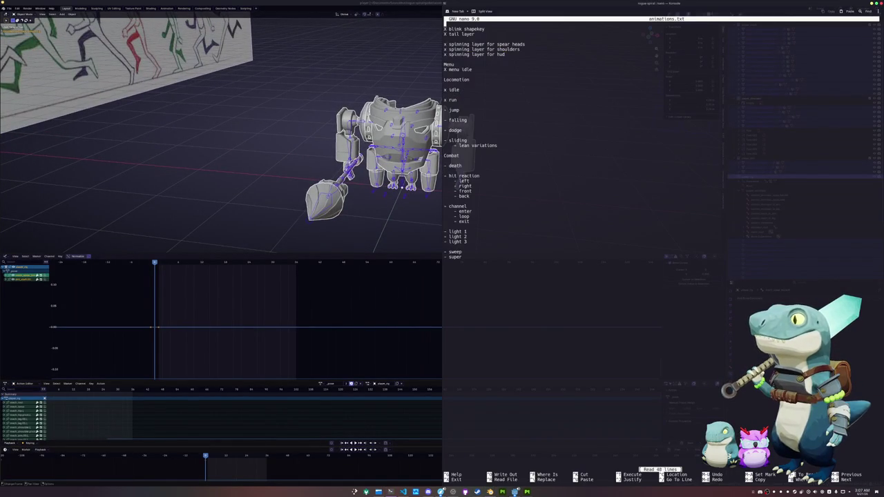
- Replace the dashes before run and jump with x, then return to Blender
{"action": "key", "text": "Down"}
{"action": "key", "text": "Down"}
{"action": "key", "text": "Down"}
{"action": "key", "text": "Down"}
{"action": "key", "text": "Down"}
{"action": "key", "text": "Down"}
{"action": "key", "text": "Down"}
{"action": "key", "text": "Down"}
{"action": "key", "text": "Down"}
{"action": "key", "text": "Down"}
{"action": "key", "text": "Down"}
{"action": "key", "text": "Delete"}
{"action": "type", "text": "x"}
{"action": "key", "text": "Down"}
{"action": "key", "text": "Delete"}
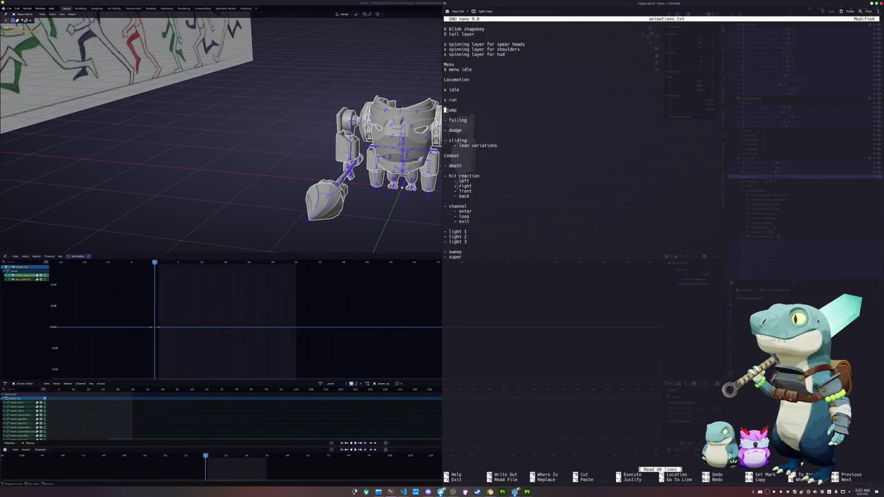
{"action": "type", "text": "x"}
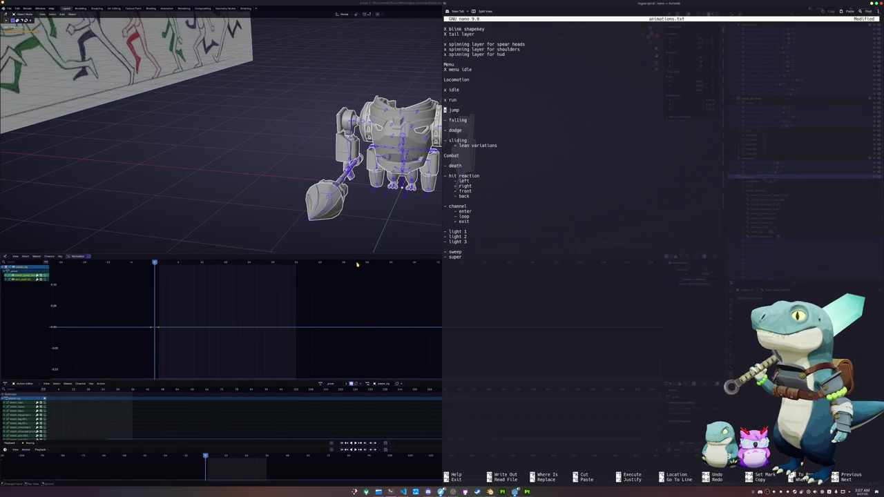
{"action": "left_click", "coordinate": [402, 199]}
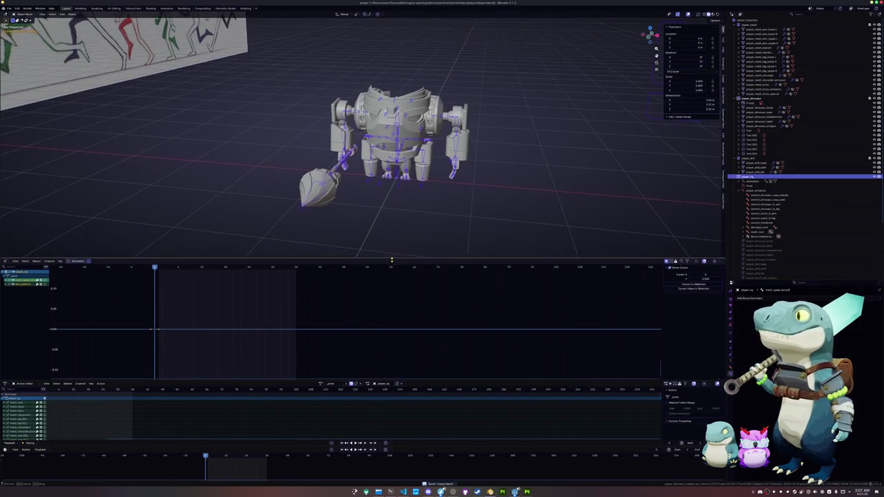
- Assign idle_pose to the rig in the Action Editor and duplicate it into a new action
{"action": "left_click_drag", "start_coordinate": [392, 254], "coordinate": [386, 310]}
{"action": "scroll", "coordinate": [397, 262], "scroll_direction": "up", "scroll_amount": 1}
{"action": "scroll", "coordinate": [398, 260], "scroll_direction": "up", "scroll_amount": 1}
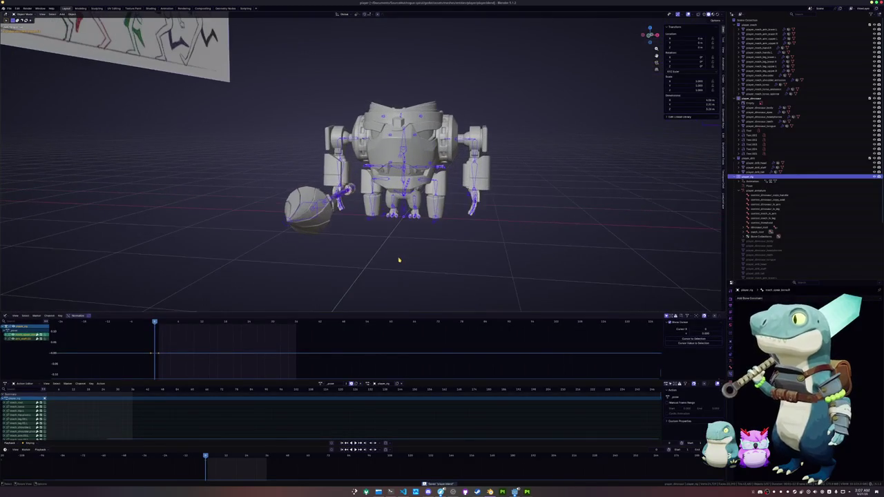
{"action": "left_click", "coordinate": [321, 384]}
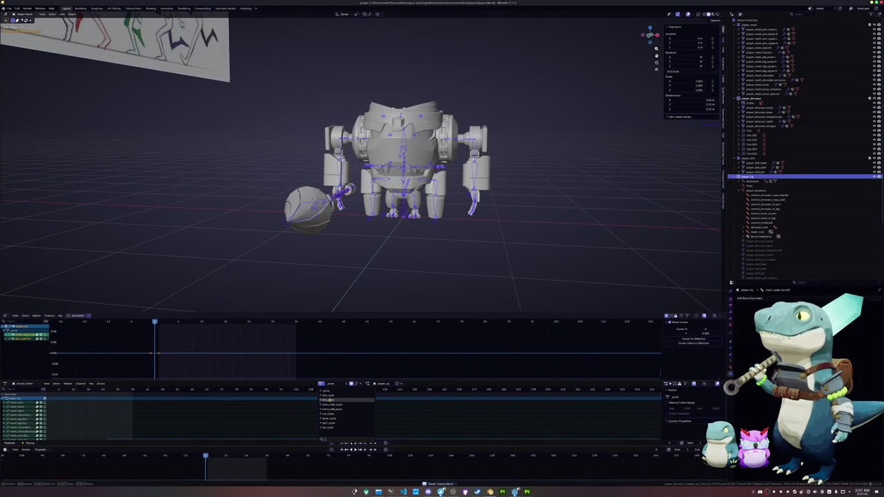
{"action": "left_click", "coordinate": [330, 400]}
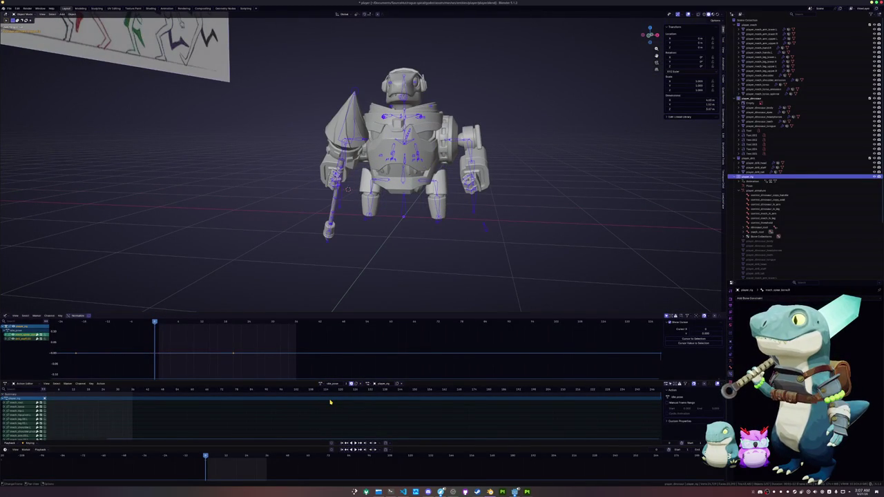
{"action": "left_click", "coordinate": [354, 384]}
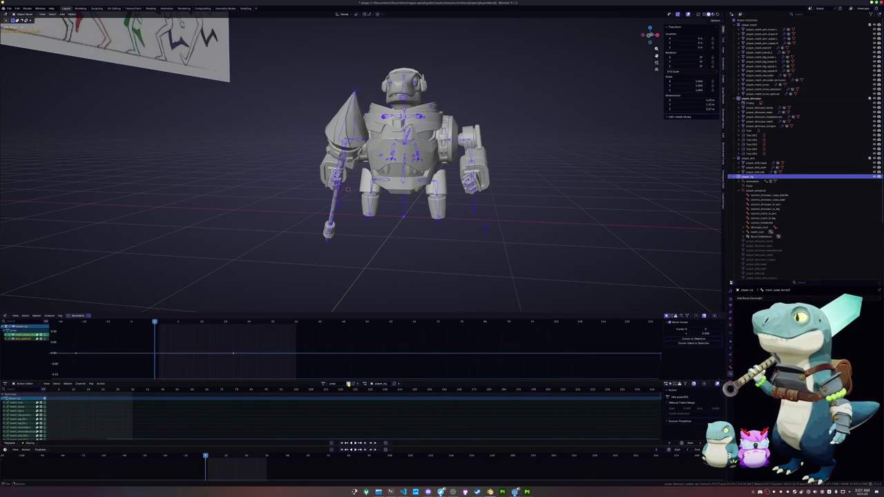
- Put the rig into Pose Mode and hide the weapon meshes in the Outliner
{"action": "key", "text": "ctrl+Tab"}
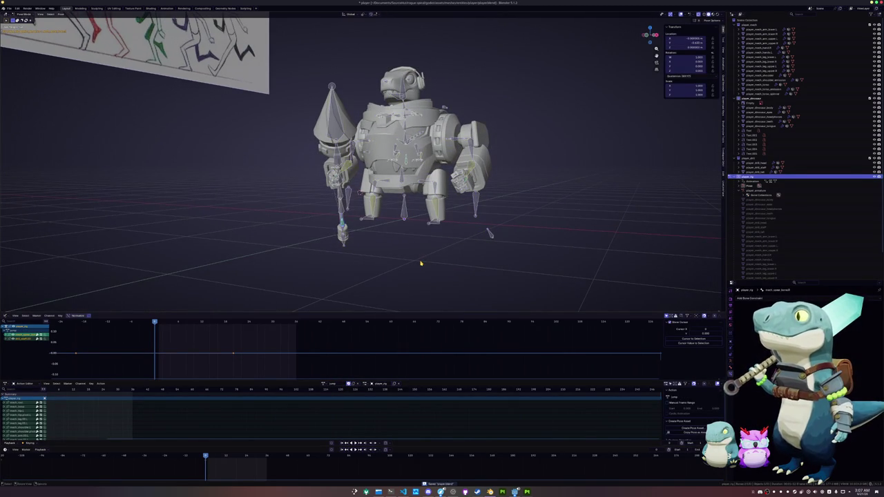
{"action": "key", "text": "a"}
{"action": "scroll", "coordinate": [421, 263], "scroll_direction": "up", "scroll_amount": 2}
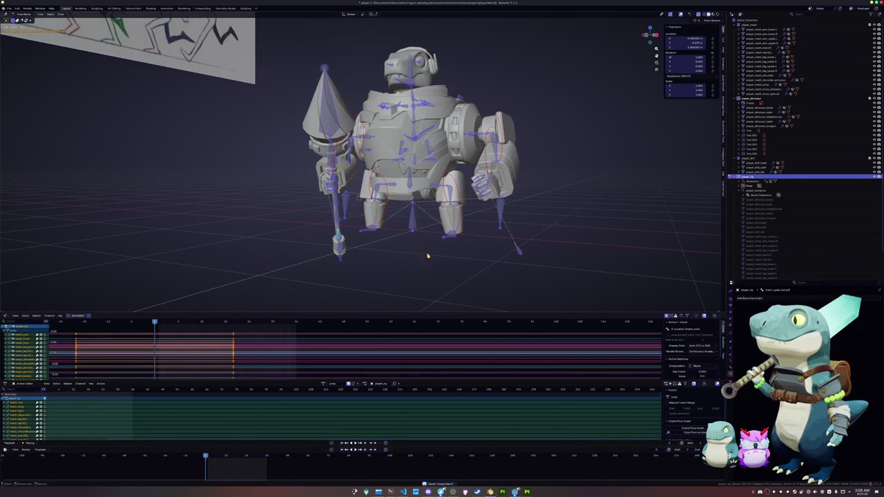
{"action": "key", "text": "alt+a"}
{"action": "middle_click_drag", "start_coordinate": [446, 240], "coordinate": [503, 234]}
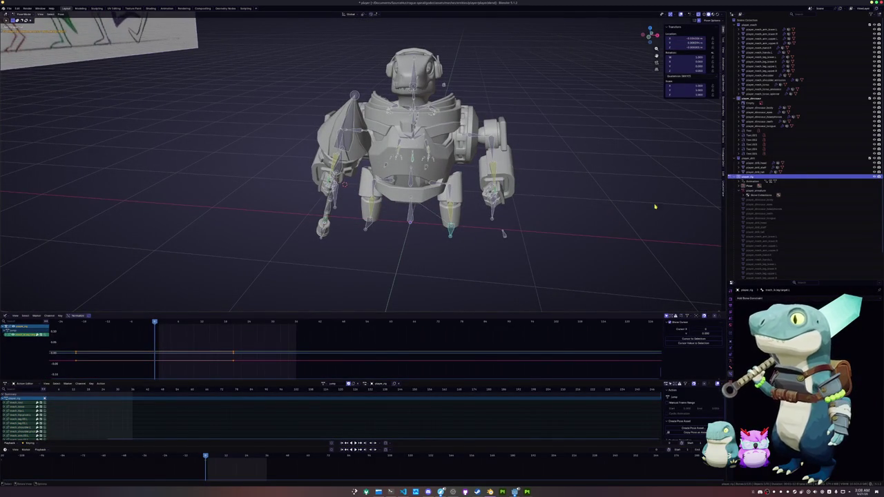
{"action": "left_click", "coordinate": [874, 159]}
- Switch to a side orthographic view of the mech rig
{"action": "key", "text": "g"}
{"action": "key", "text": "x"}
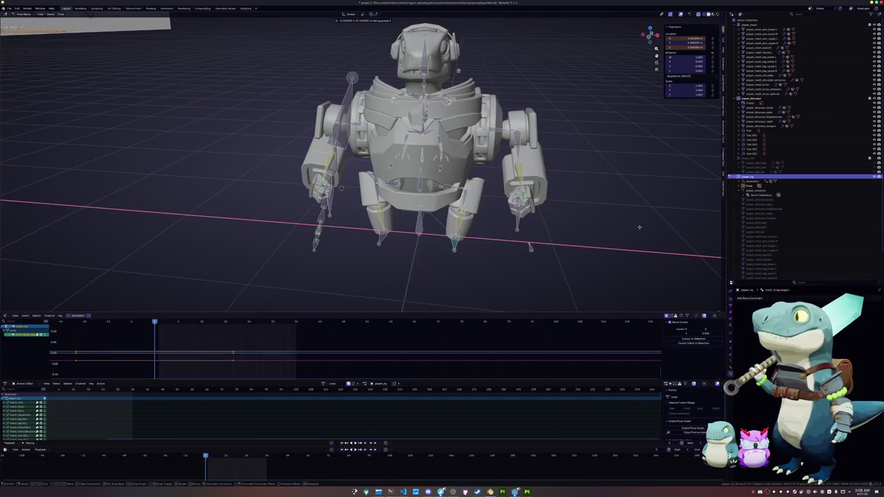
{"action": "key", "text": "Escape"}
{"action": "middle_click_drag", "start_coordinate": [647, 226], "coordinate": [545, 269]}
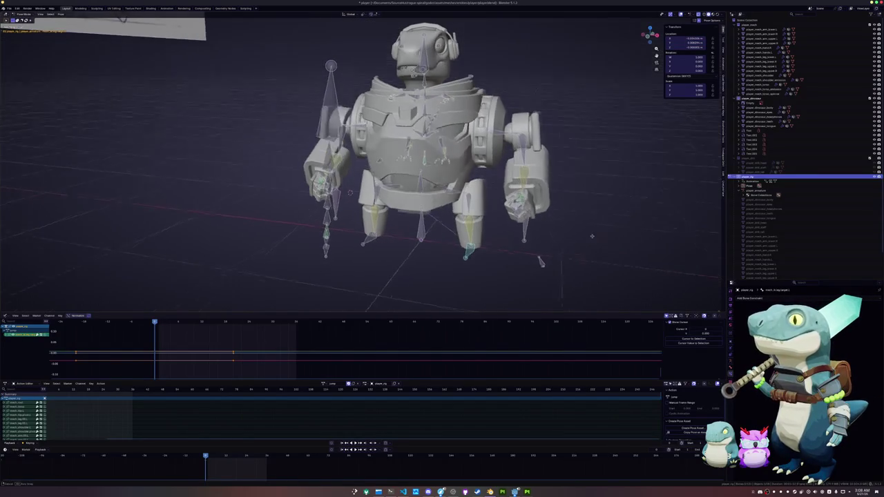
{"action": "key", "text": "KP_3"}
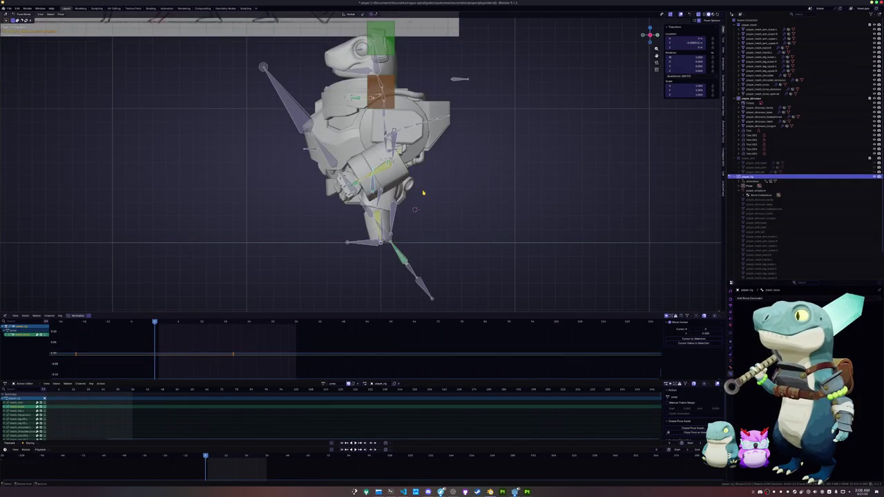
- Lower the leg bones along Z for the crouch
{"action": "key", "text": "g"}
{"action": "key", "text": "z"}
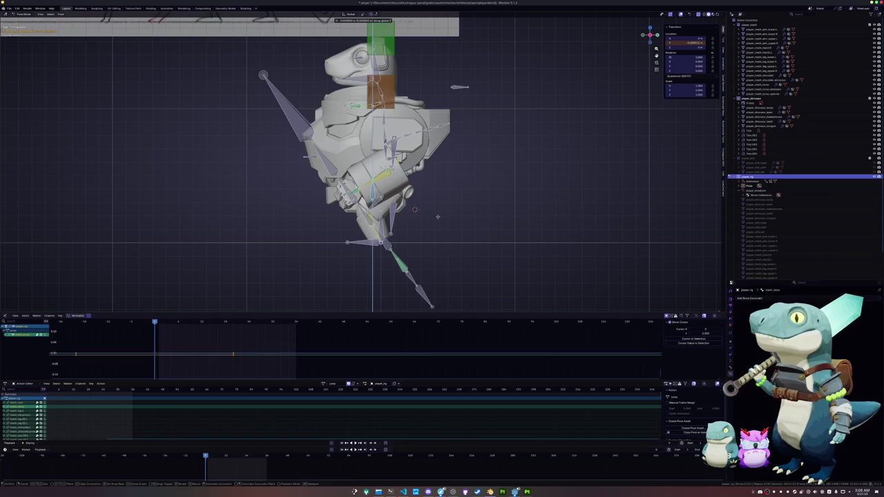
{"action": "left_click", "coordinate": [441, 231]}
{"action": "scroll", "coordinate": [442, 231], "scroll_direction": "up", "scroll_amount": 2}
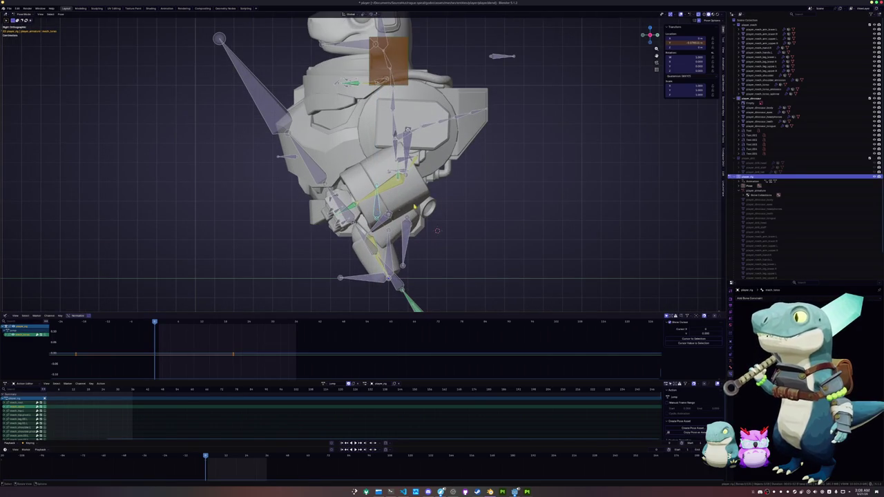
- Tilt the torso by rotating and shifting the selected bones
{"action": "key", "text": "r"}
{"action": "left_click", "coordinate": [448, 193]}
{"action": "key", "text": "g"}
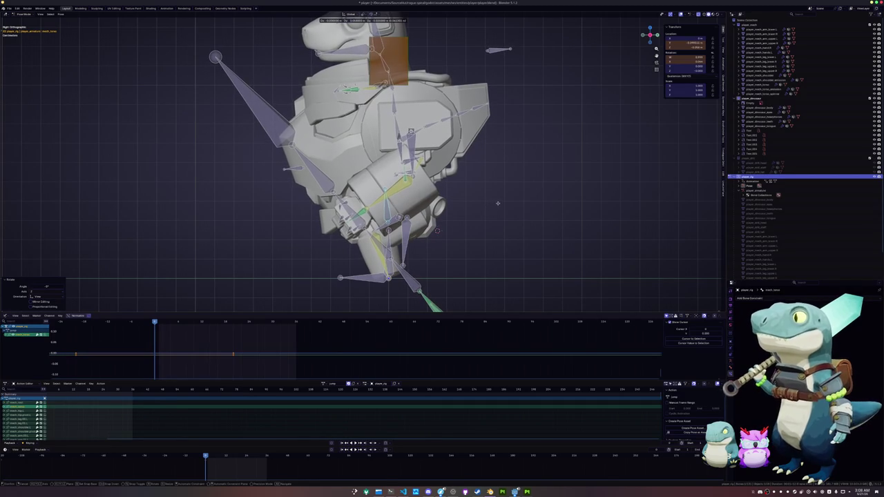
{"action": "left_click", "coordinate": [484, 205]}
{"action": "key", "text": "r"}
{"action": "left_click", "coordinate": [484, 199]}
- Select the shoulder bone near the chest and rotate it into the wind-up
{"action": "left_click", "coordinate": [408, 144]}
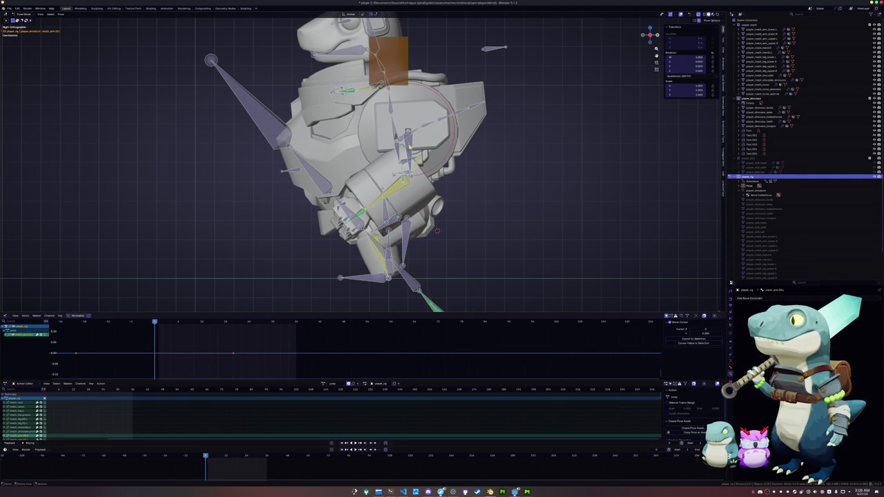
{"action": "scroll", "coordinate": [470, 199], "scroll_direction": "up", "scroll_amount": 1}
{"action": "scroll", "coordinate": [484, 195], "scroll_direction": "up", "scroll_amount": 1}
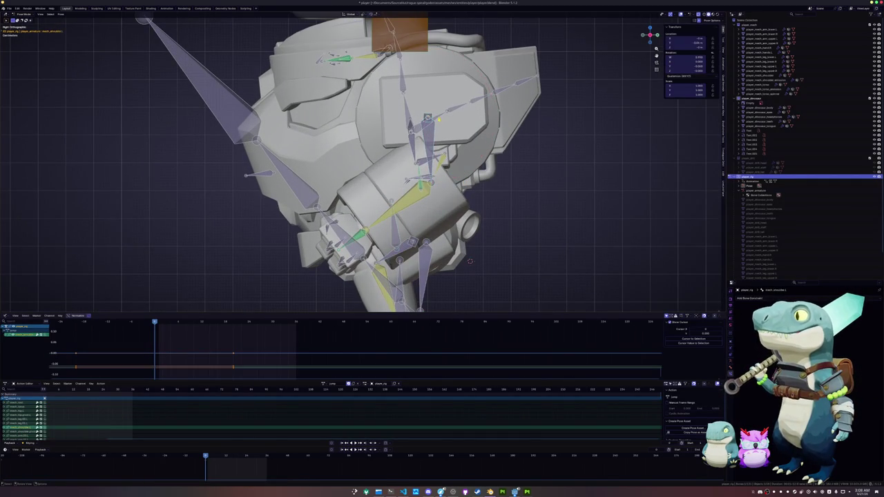
{"action": "key", "text": "r"}
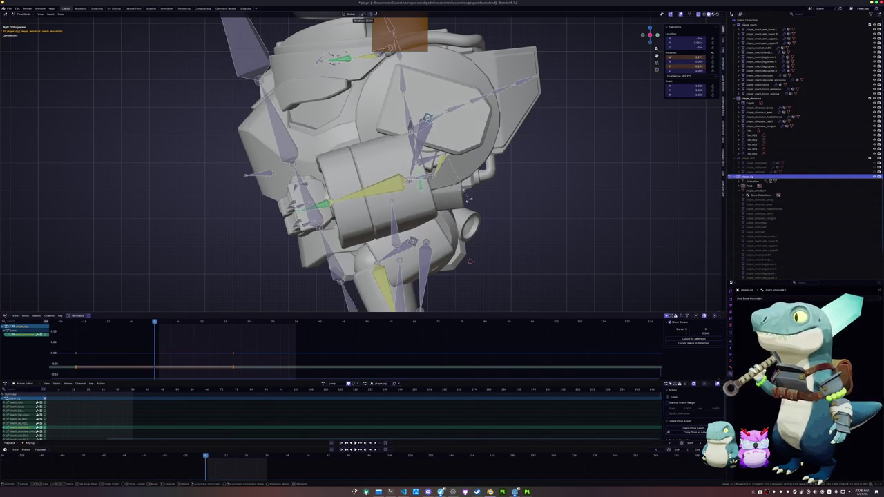
{"action": "right_click", "coordinate": [458, 208]}
{"action": "key", "text": "r"}
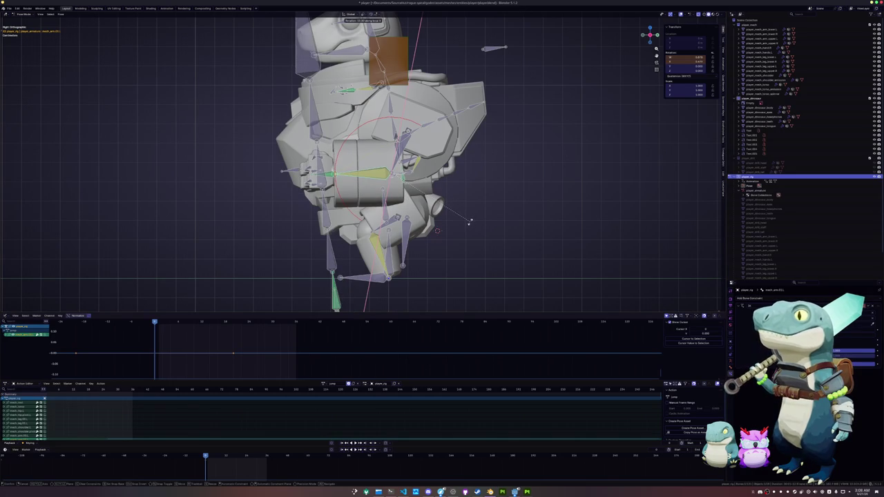
{"action": "left_click", "coordinate": [470, 222]}
- Rotate the arm bone 15 degrees around its local X axis
{"action": "scroll", "coordinate": [404, 185], "scroll_direction": "up", "scroll_amount": 3}
{"action": "middle_click_drag", "start_coordinate": [386, 179], "coordinate": [448, 187]}
{"action": "scroll", "coordinate": [405, 185], "scroll_direction": "up", "scroll_amount": 3}
{"action": "scroll", "coordinate": [404, 185], "scroll_direction": "down", "scroll_amount": 5}
{"action": "key", "text": "r"}
{"action": "key", "text": "x"}
{"action": "key", "text": "x"}
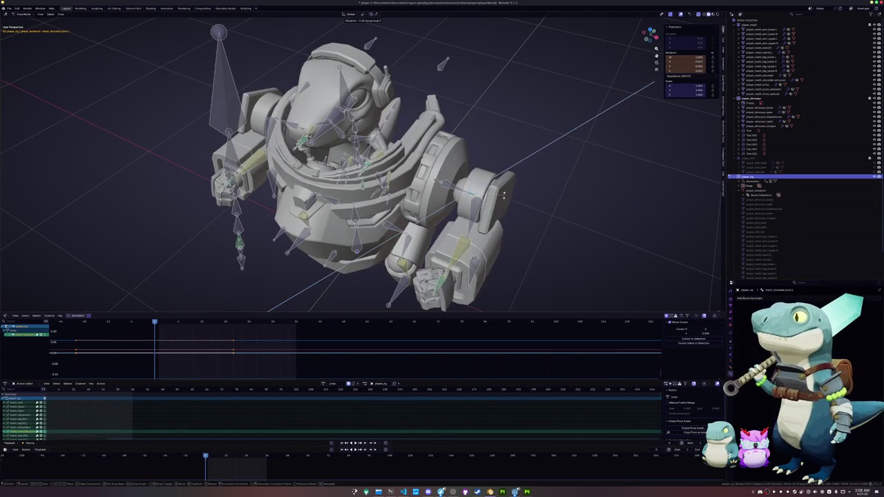
{"action": "left_click", "coordinate": [503, 201]}
- Select all bones, advance to a later frame, and snap to side orthographic view
{"action": "mouse_move", "coordinate": [503, 201]}
{"action": "middle_mouse_down"}
{"action": "mouse_move", "coordinate": [491, 195]}
{"action": "mouse_move", "coordinate": [449, 228]}
{"action": "middle_mouse_up"}
{"action": "key", "text": "a"}
{"action": "key", "text": "Up"}
{"action": "key", "text": "KP_3"}
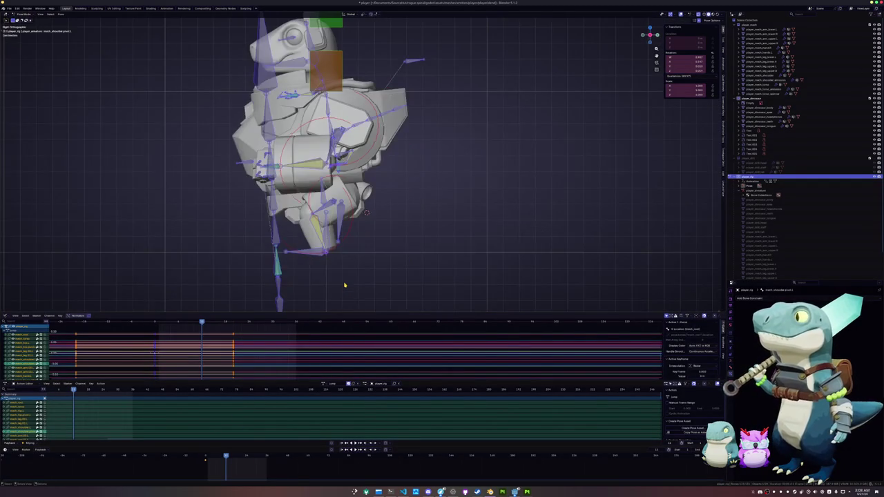
- Select a leg bone and move it vertically along Z
{"action": "scroll", "coordinate": [333, 256], "scroll_direction": "up", "scroll_amount": 2}
{"action": "left_click", "coordinate": [375, 272]}
{"action": "key", "text": "g"}
{"action": "key", "text": "z"}
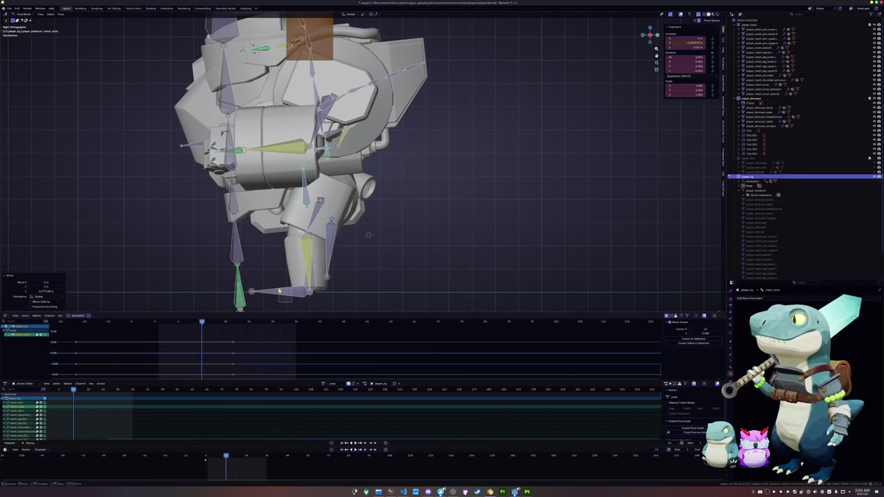
{"action": "left_click", "coordinate": [283, 290]}
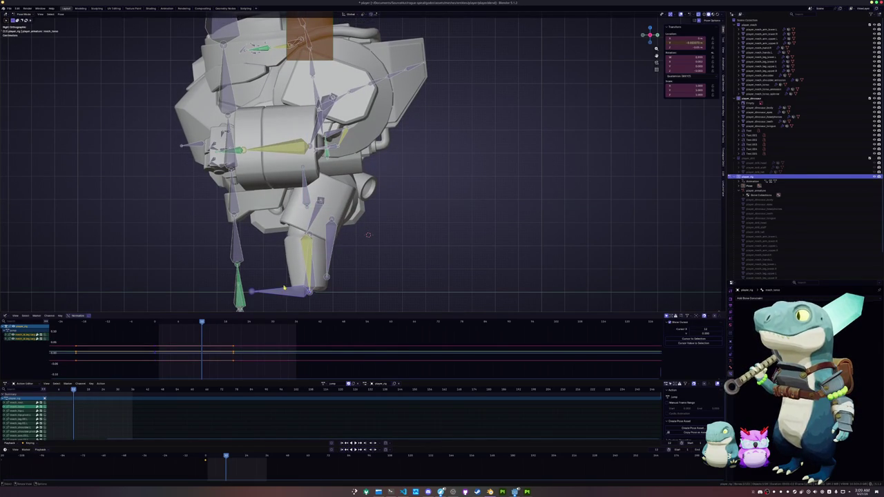
{"action": "key", "text": "g"}
{"action": "key", "text": "z"}
{"action": "left_click", "coordinate": [273, 283]}
- Undo the last leg move and fine-tune the leg height with small Z raises
{"action": "key", "text": "ctrl+z"}
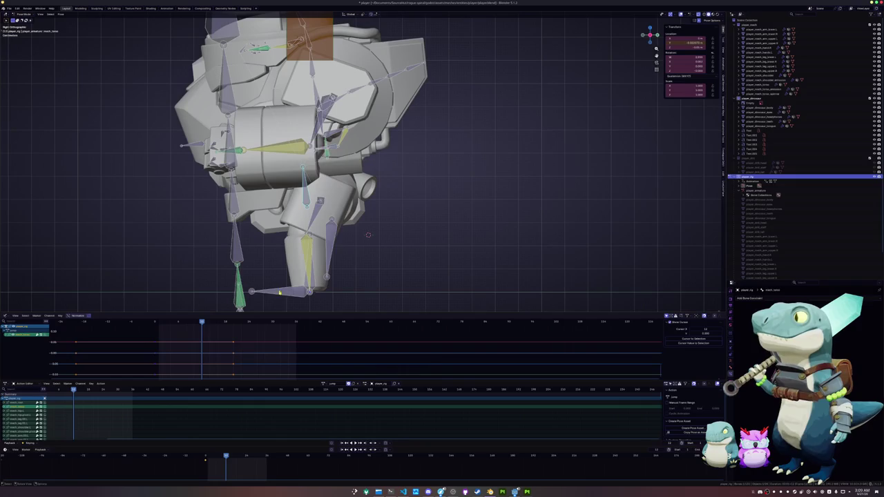
{"action": "key", "text": "g"}
{"action": "key", "text": "z"}
{"action": "left_click", "coordinate": [276, 277]}
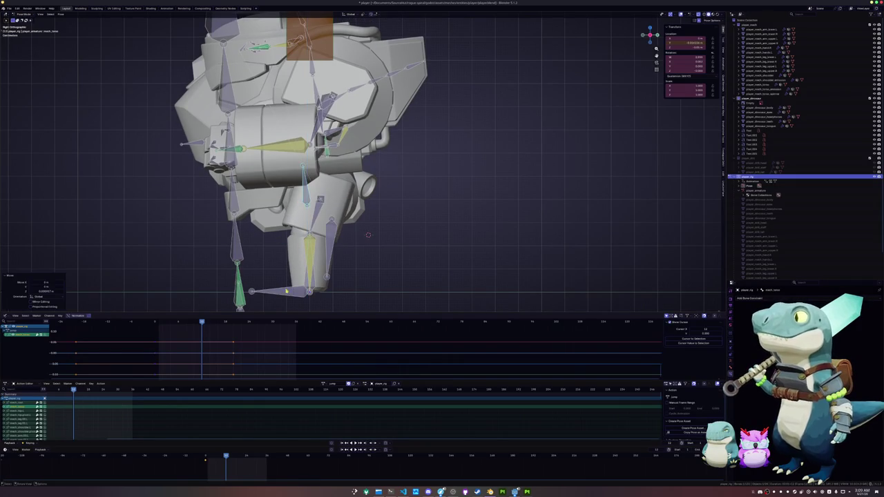
{"action": "key", "text": "g"}
{"action": "key", "text": "z"}
{"action": "left_click", "coordinate": [279, 276]}
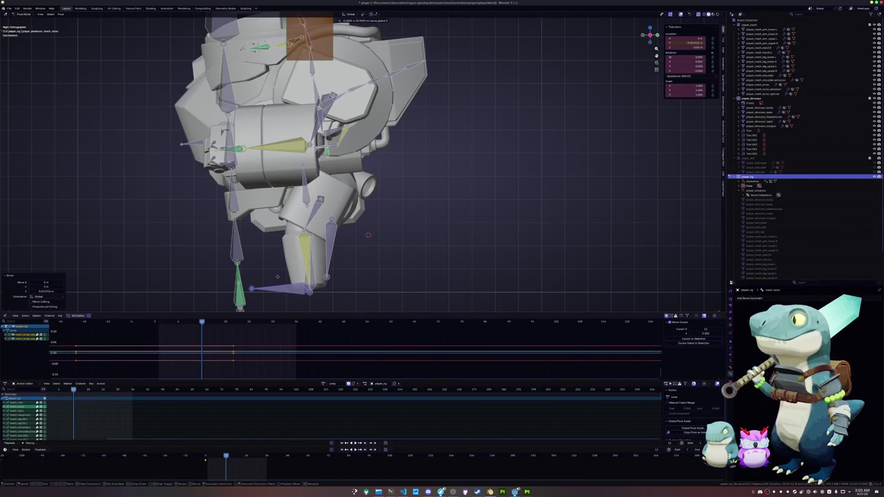
{"action": "key", "text": "g"}
{"action": "key", "text": "z"}
{"action": "left_click", "coordinate": [288, 274]}
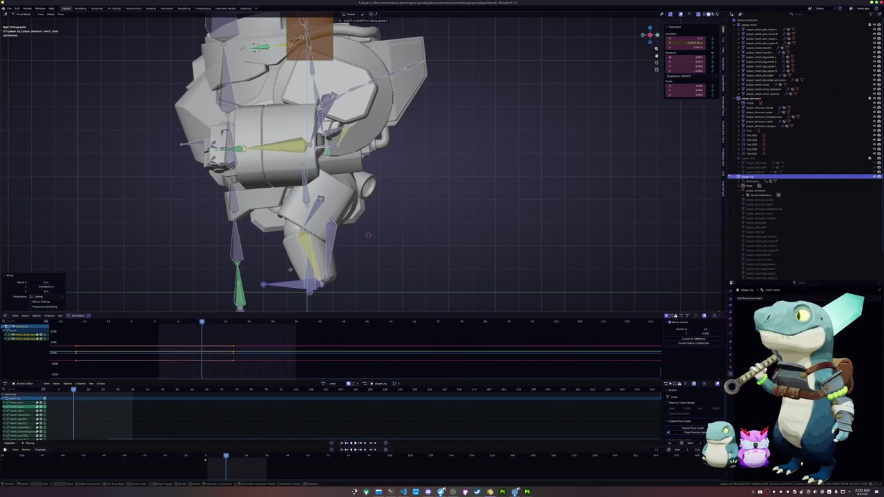
- Rotate the chest bone to turn the upper body and insert a keyframe
{"action": "middle_click_drag", "start_coordinate": [291, 274], "coordinate": [359, 263]}
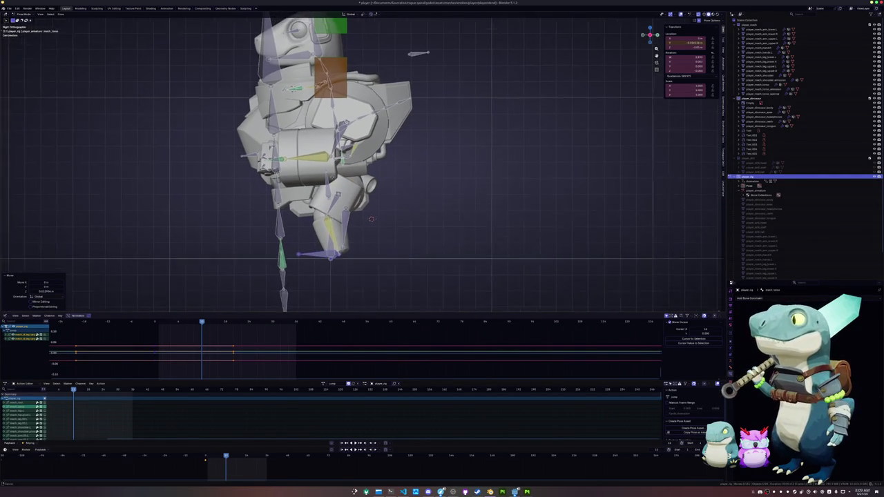
{"action": "left_click", "coordinate": [360, 168]}
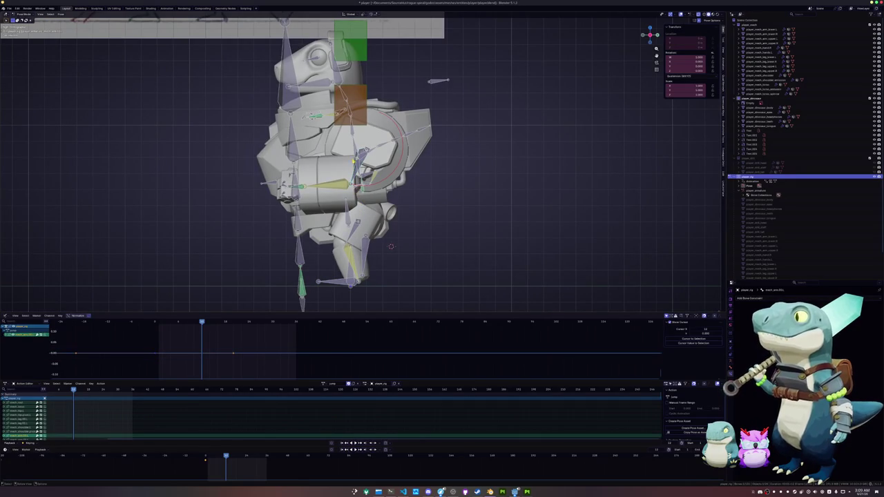
{"action": "key", "text": "r"}
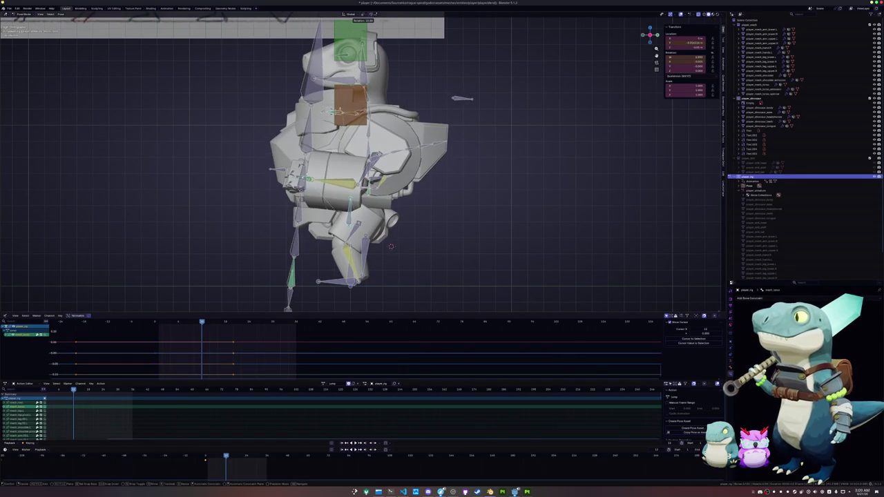
{"action": "left_click", "coordinate": [362, 156]}
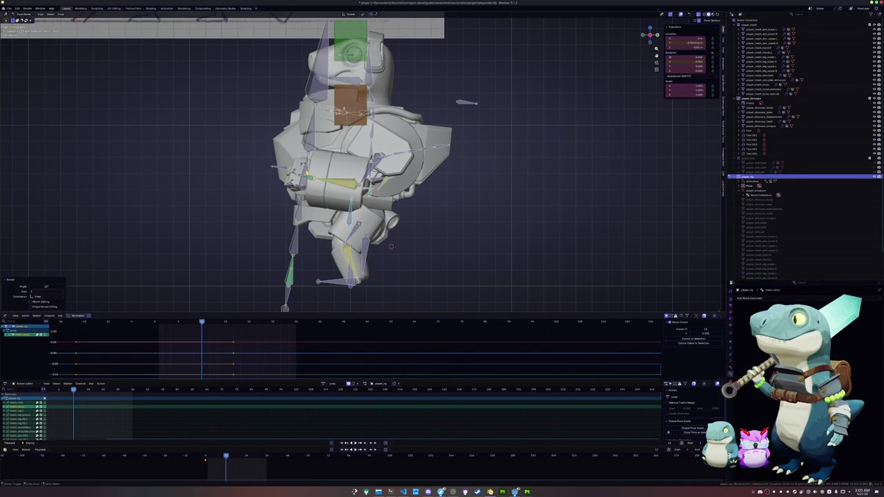
{"action": "key", "text": "i"}
{"action": "scroll", "coordinate": [361, 156], "scroll_direction": "up", "scroll_amount": 2}
- Swing the arm bone down and outward with X and Y axis rotations
{"action": "key", "text": "r"}
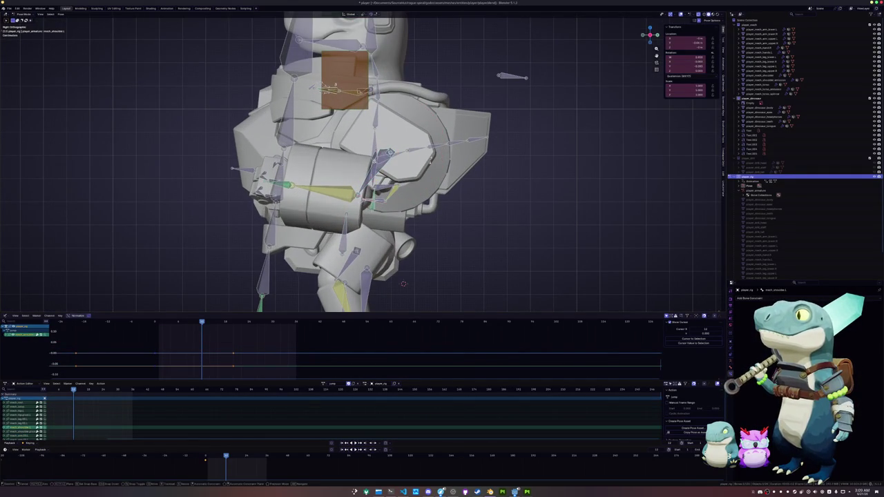
{"action": "key", "text": "x"}
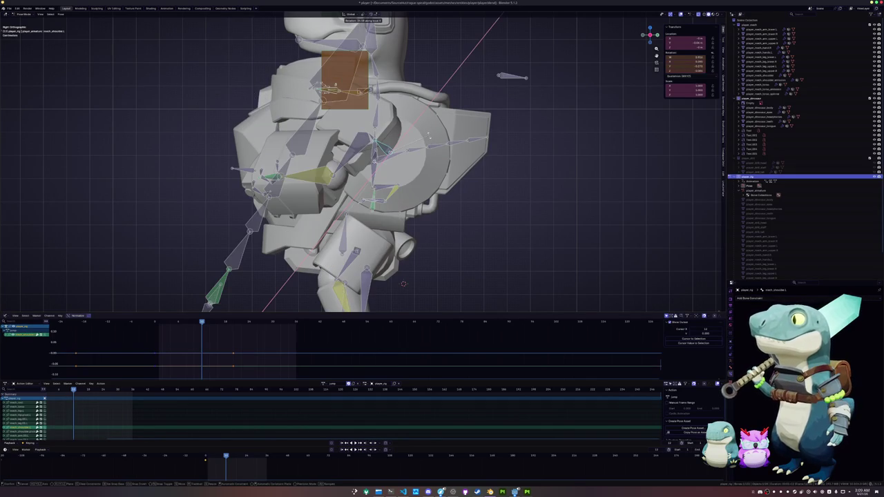
{"action": "key", "text": "y"}
{"action": "key", "text": "y"}
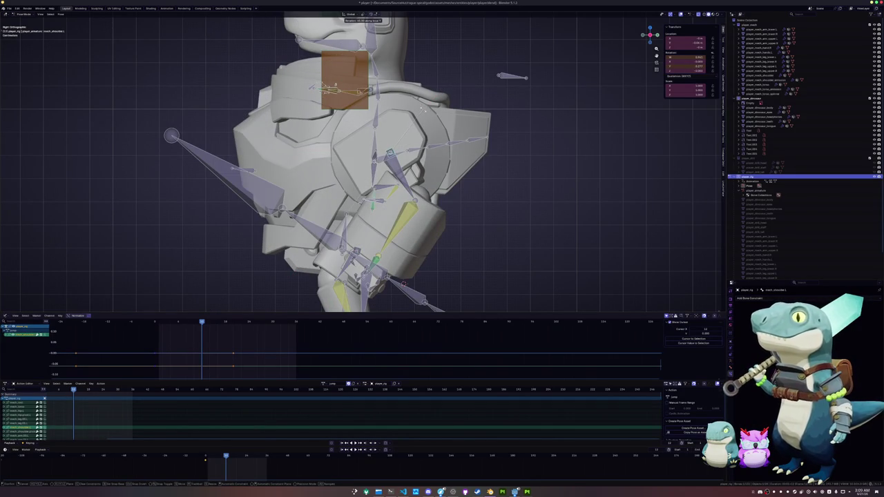
{"action": "key", "text": "Return"}
{"action": "key", "text": "r"}
{"action": "key", "text": "x"}
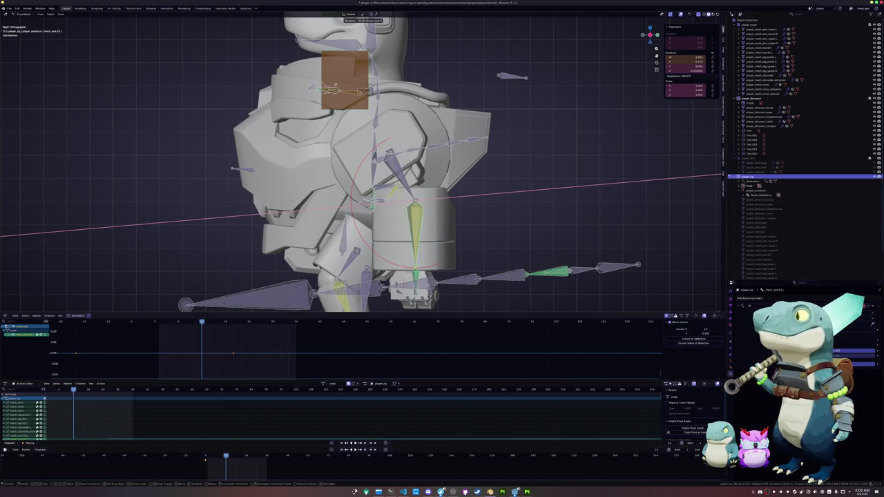
{"action": "key", "text": "Return"}
{"action": "scroll", "coordinate": [363, 169], "scroll_direction": "down", "scroll_amount": 2}
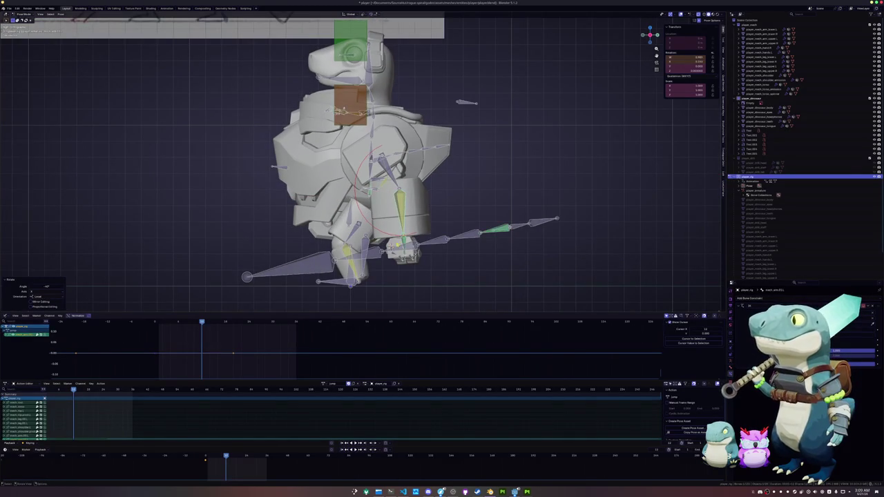
- Keyframe the current pose and select the head bone
{"action": "key", "text": "i"}
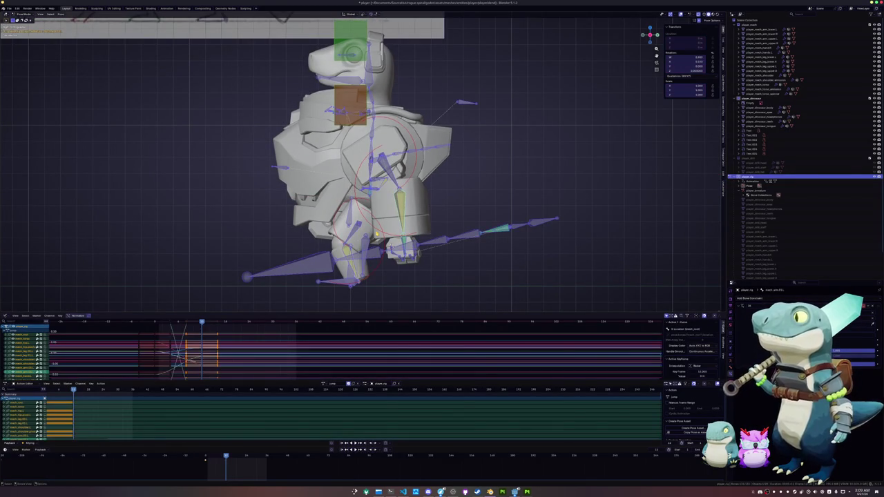
{"action": "scroll", "coordinate": [319, 219], "scroll_direction": "up", "scroll_amount": 2}
{"action": "scroll", "coordinate": [319, 219], "scroll_direction": "up", "scroll_amount": 2}
{"action": "left_click", "coordinate": [336, 219]}
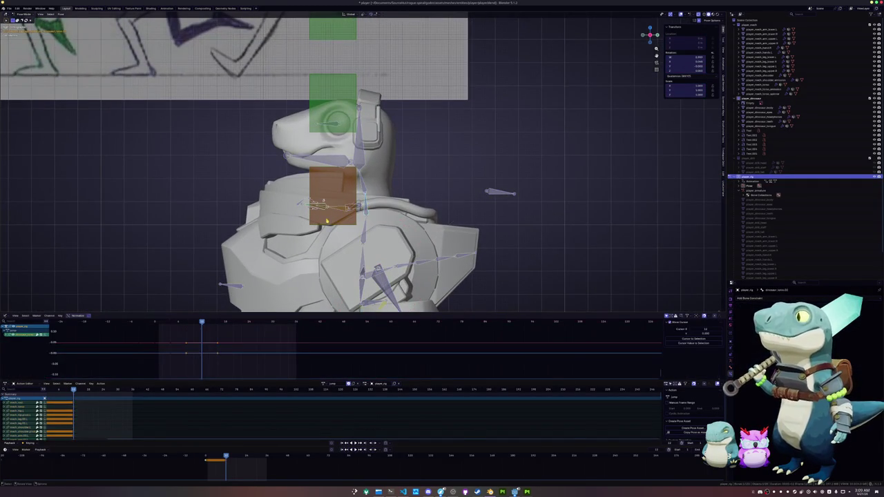
{"action": "middle_click_drag", "start_coordinate": [366, 207], "coordinate": [376, 152], "text": "shift"}
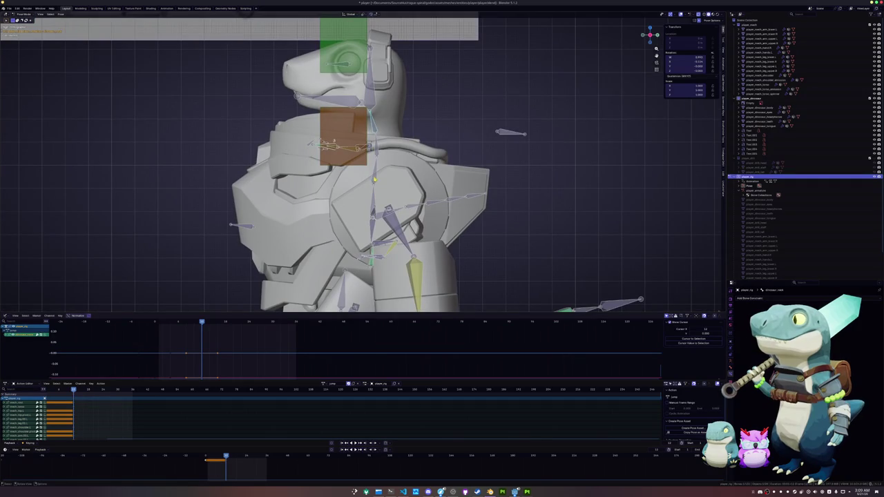
{"action": "key", "text": "r"}
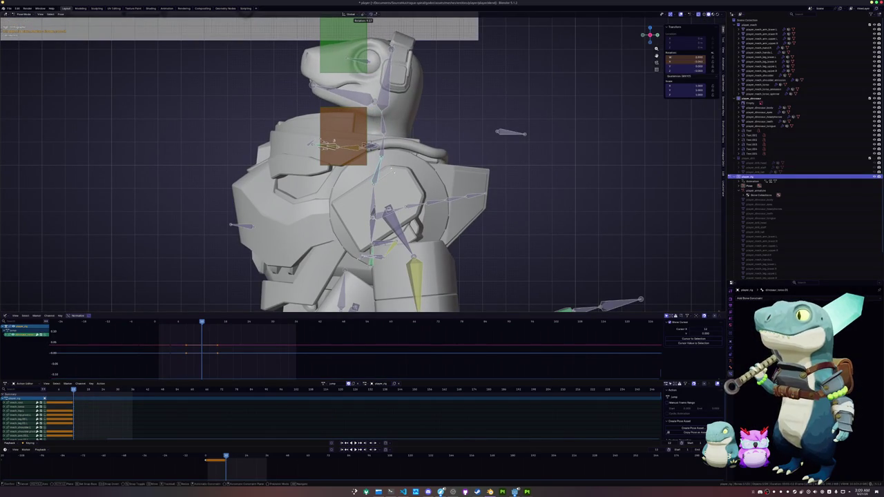
{"action": "right_click", "coordinate": [392, 171]}
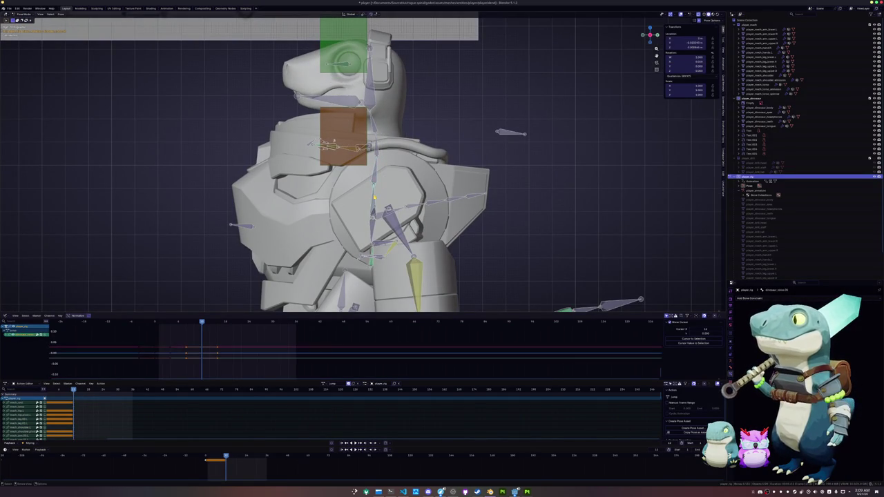
- Tilt the head around its local X axis, then clear its rotation back to upright
{"action": "mouse_move", "coordinate": [383, 189]}
{"action": "middle_mouse_down"}
{"action": "mouse_move", "coordinate": [331, 188]}
{"action": "mouse_move", "coordinate": [412, 211]}
{"action": "middle_mouse_up"}
{"action": "key", "text": "r"}
{"action": "key", "text": "x"}
{"action": "key", "text": "x"}
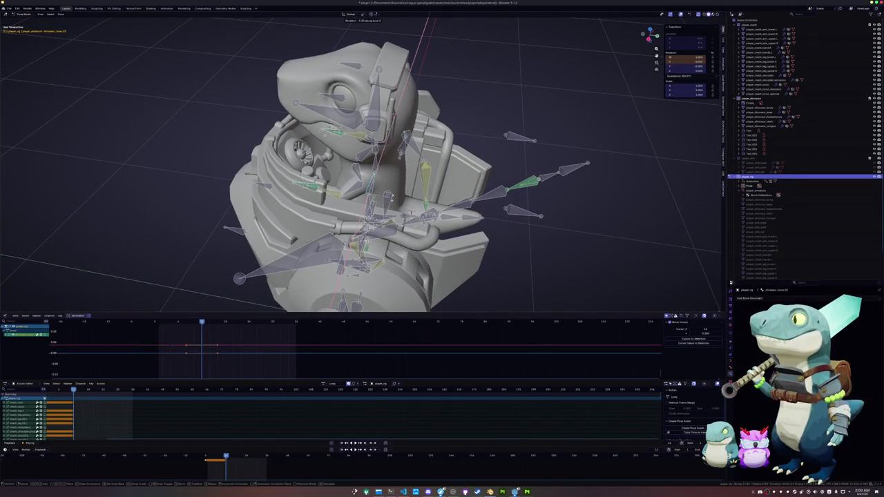
{"action": "left_click", "coordinate": [373, 172]}
{"action": "middle_click_drag", "start_coordinate": [374, 173], "coordinate": [394, 207]}
{"action": "key", "text": "r"}
{"action": "key", "text": "x"}
{"action": "key", "text": "x"}
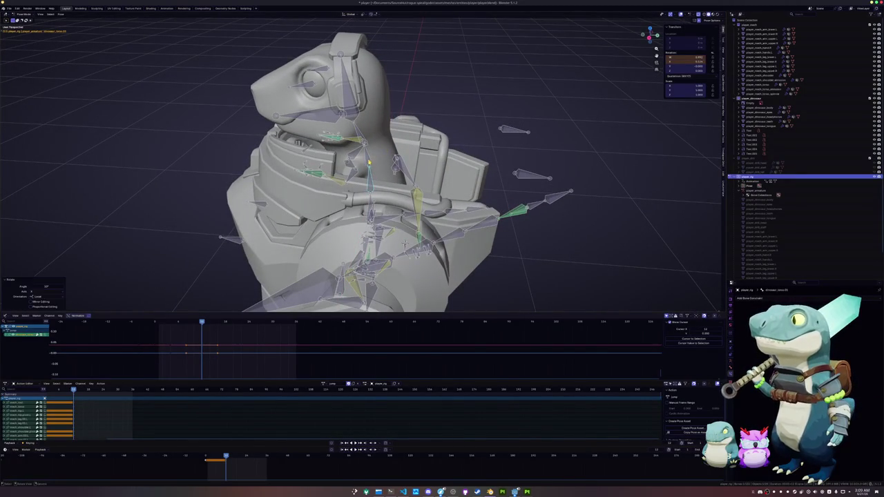
{"action": "key", "text": "x"}
{"action": "key", "text": "x"}
{"action": "key", "text": "Escape"}
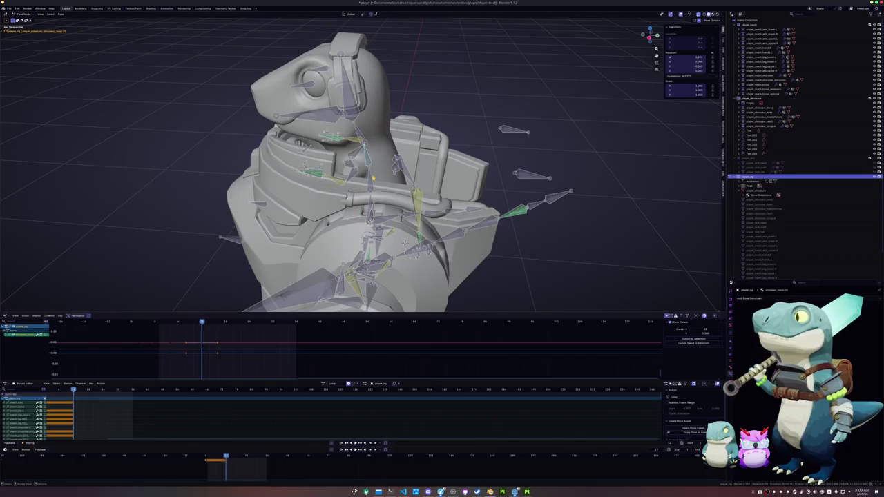
{"action": "key", "text": "alt+r"}
- In right orthographic view, tilt the head bone slightly
{"action": "key", "text": "KP_3"}
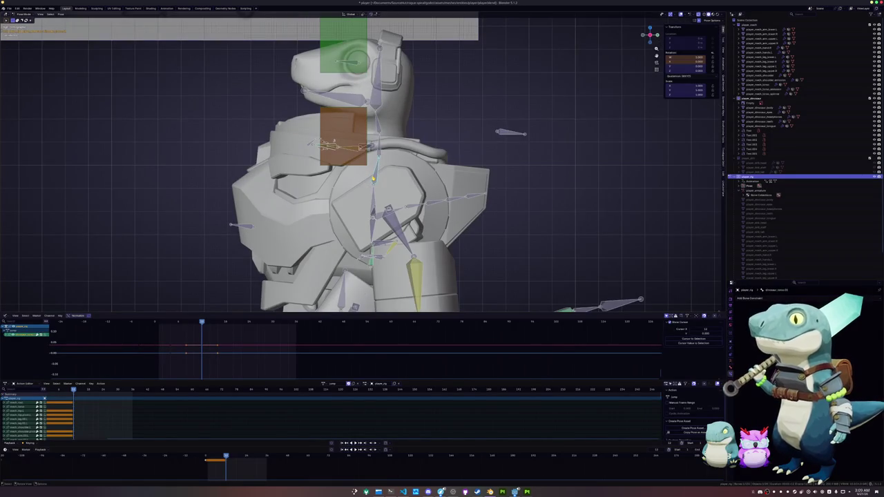
{"action": "scroll", "coordinate": [373, 178], "scroll_direction": "up", "scroll_amount": 3}
{"action": "middle_click_drag", "start_coordinate": [373, 178], "coordinate": [367, 220], "text": "shift"}
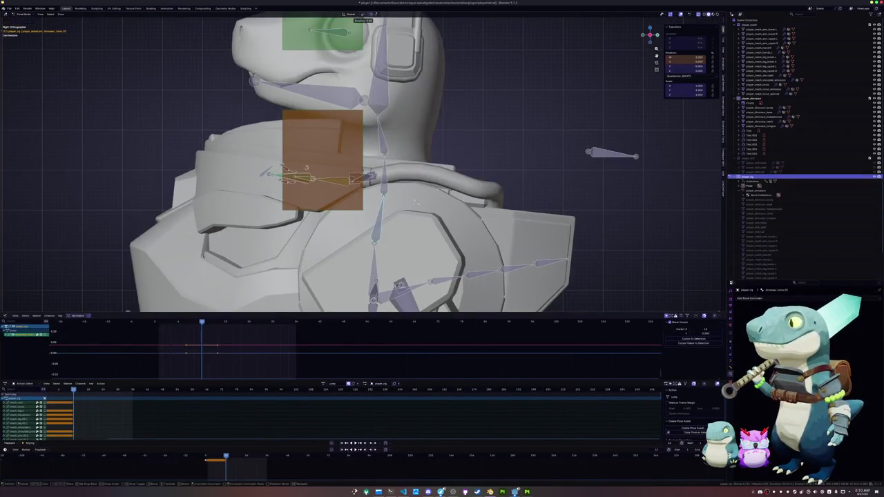
{"action": "key", "text": "r"}
{"action": "left_click", "coordinate": [405, 187]}
{"action": "left_click", "coordinate": [406, 186]}
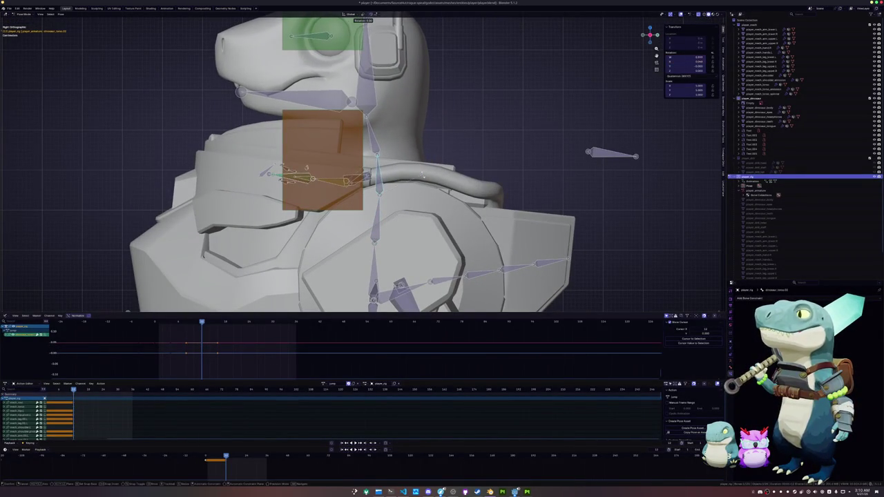
{"action": "key", "text": "r"}
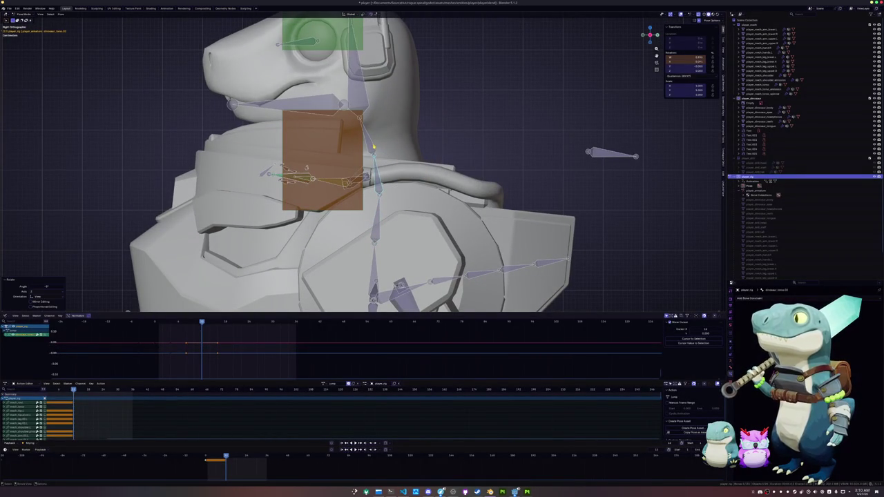
{"action": "left_click", "coordinate": [429, 144]}
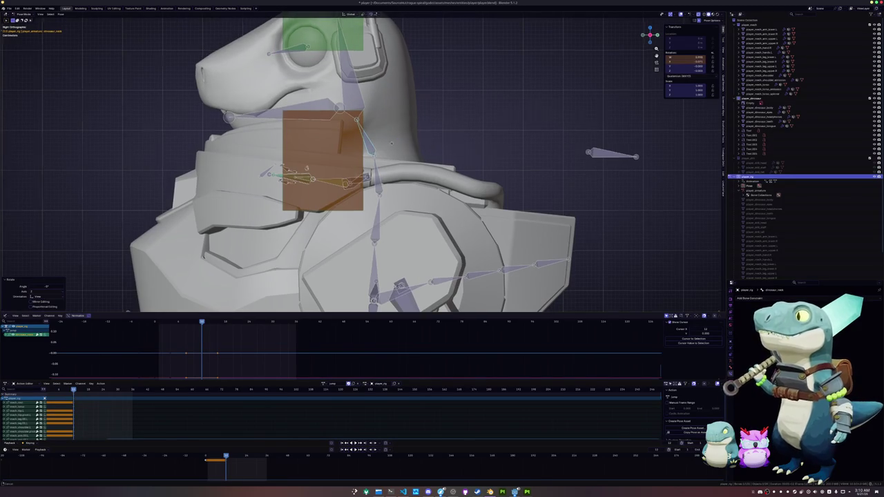
- Refine the head bone's rotation to its final tilted angle
{"action": "middle_click_drag", "start_coordinate": [393, 156], "coordinate": [422, 186], "text": "shift"}
{"action": "scroll", "coordinate": [422, 186], "scroll_direction": "down", "scroll_amount": 1}
{"action": "left_click", "coordinate": [382, 131]}
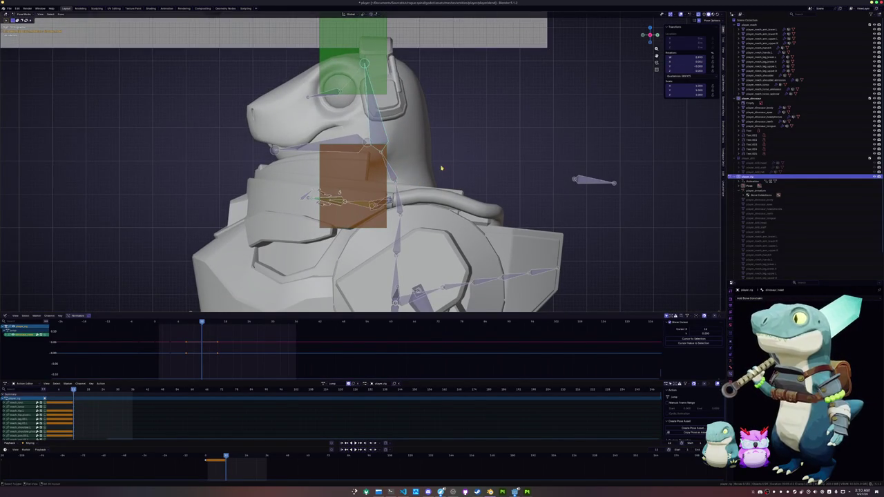
{"action": "middle_click_drag", "start_coordinate": [465, 160], "coordinate": [472, 147], "text": "shift"}
{"action": "key", "text": "r"}
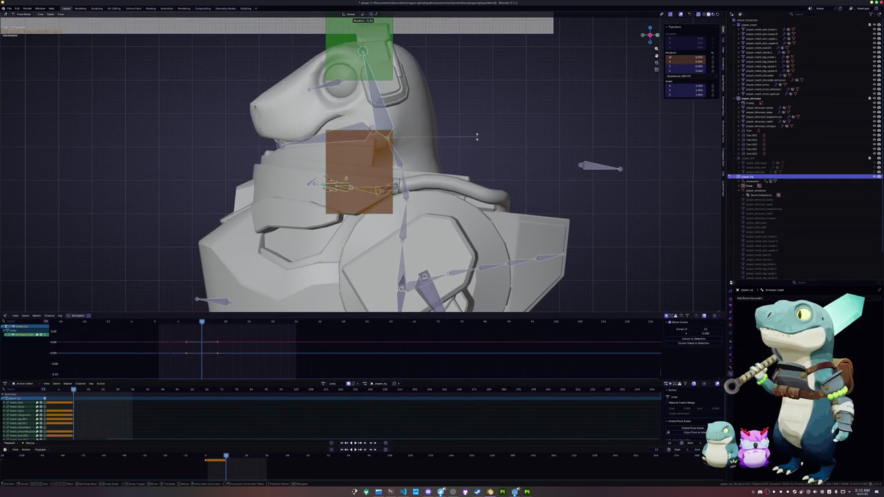
{"action": "left_click", "coordinate": [476, 137]}
{"action": "mouse_move", "coordinate": [474, 142]}
{"action": "middle_mouse_down"}
{"action": "mouse_move", "coordinate": [418, 180]}
{"action": "mouse_move", "coordinate": [418, 169]}
{"action": "middle_mouse_up"}
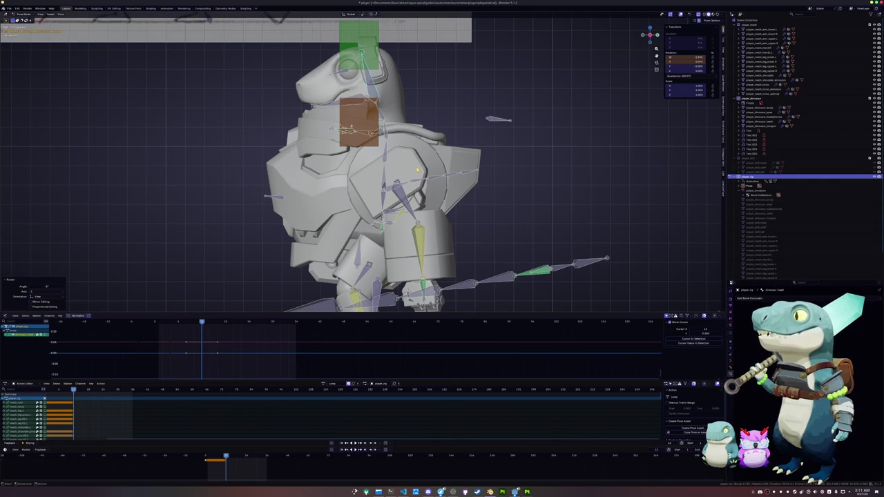
- Zoom out to frame the whole mech and select all of its bones in Pose Mode
{"action": "scroll", "coordinate": [405, 162], "scroll_direction": "down", "scroll_amount": 2}
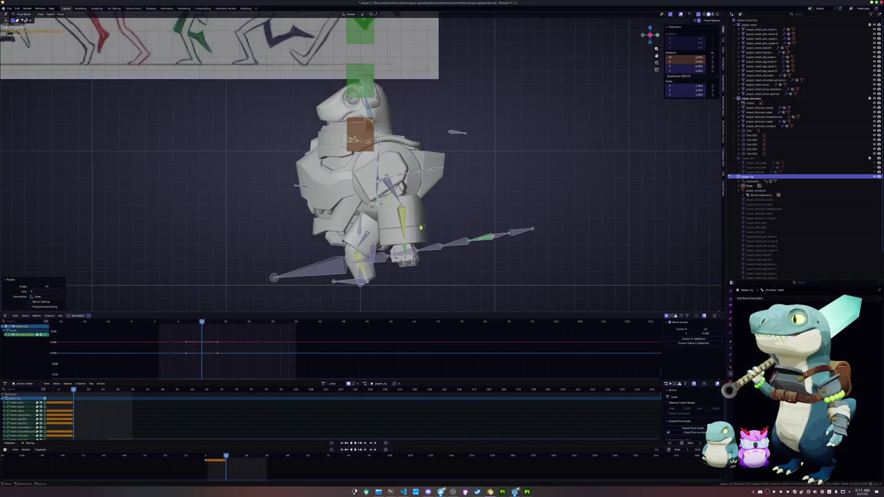
{"action": "middle_click_drag", "start_coordinate": [404, 162], "coordinate": [437, 223]}
{"action": "key", "text": "a"}
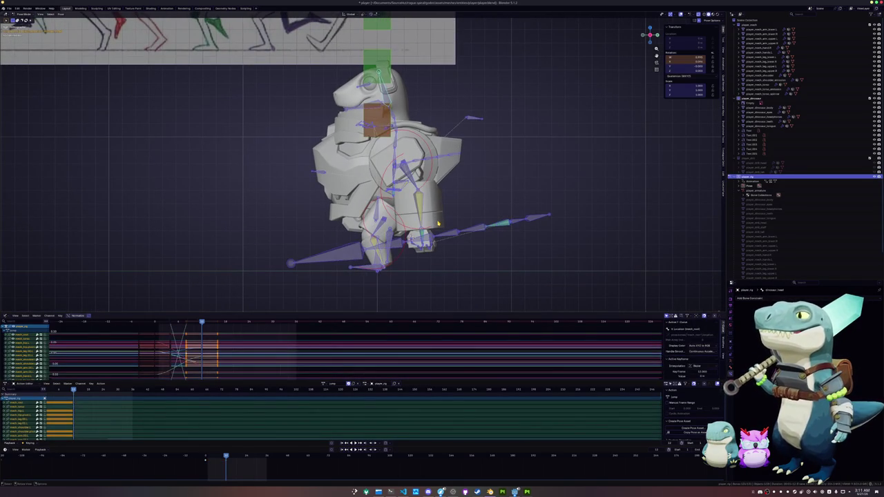
{"action": "left_click", "coordinate": [415, 204]}
- Try a head bone rotation, cancel it, and switch to the right-side orthographic view
{"action": "key", "text": "alt+a"}
{"action": "key", "text": "a"}
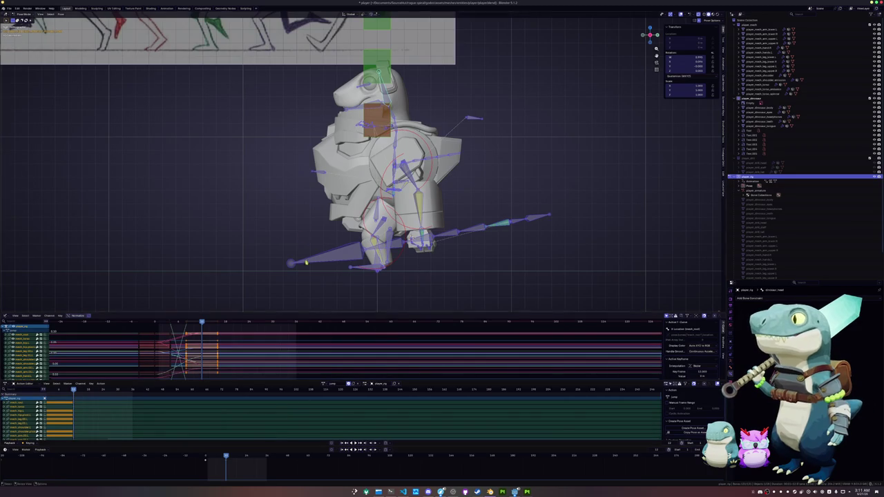
{"action": "scroll", "coordinate": [310, 290], "scroll_direction": "up", "scroll_amount": 3}
{"action": "middle_click_drag", "start_coordinate": [310, 290], "coordinate": [400, 134]}
{"action": "left_click", "coordinate": [400, 135]}
{"action": "key", "text": "r"}
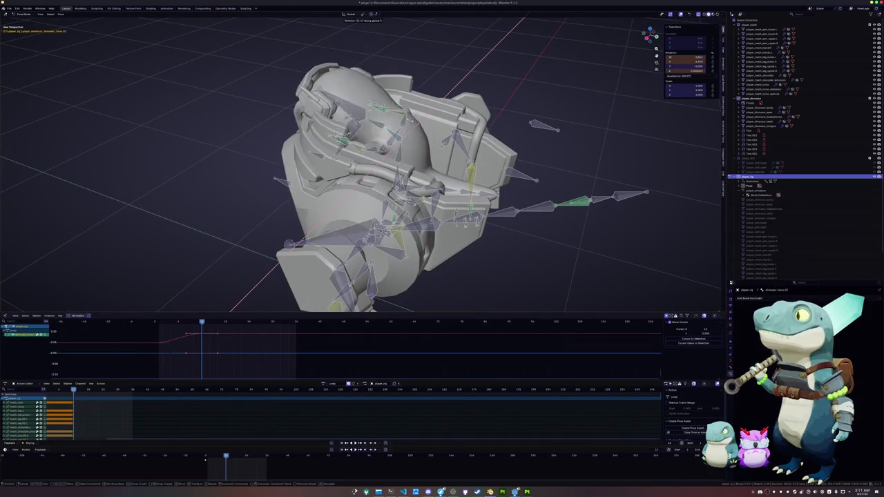
{"action": "right_click", "coordinate": [402, 168]}
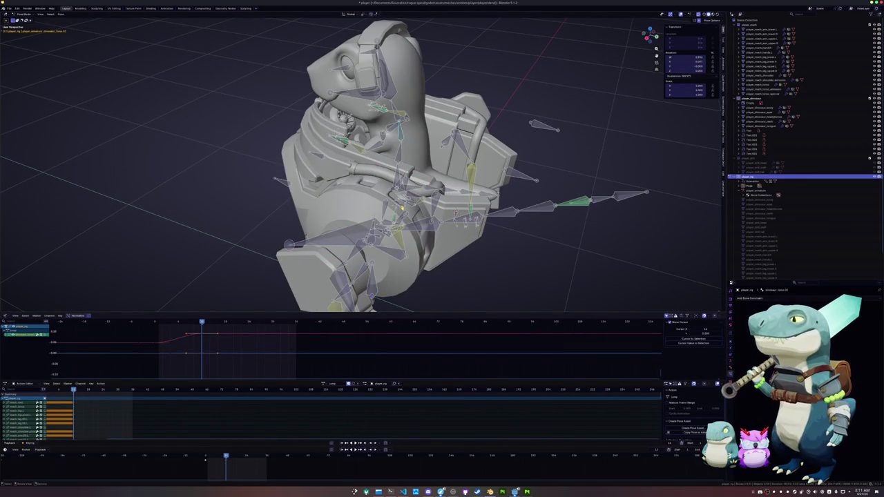
{"action": "key", "text": "KP_3"}
{"action": "key", "text": "a"}
{"action": "scroll", "coordinate": [333, 250], "scroll_direction": "down", "scroll_amount": 1}
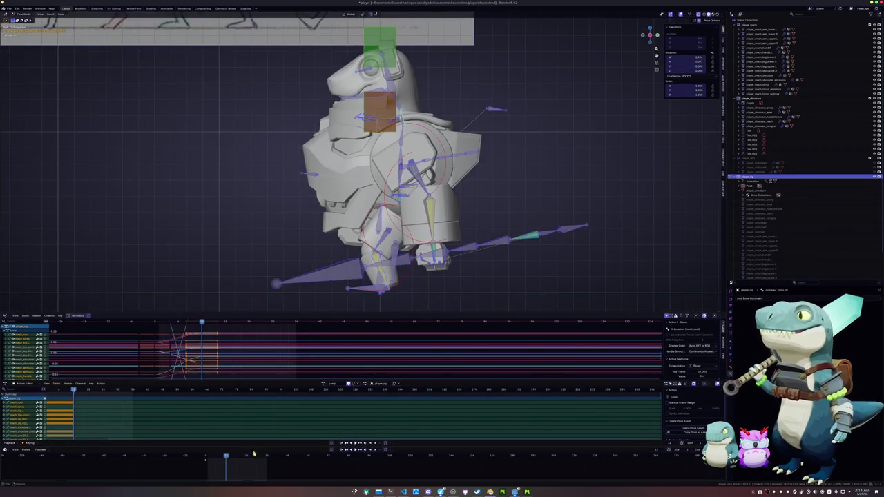
- Jump ahead about ten frames and rotate a single bone of the rig
{"action": "key", "text": "Up"}
{"action": "scroll", "coordinate": [333, 280], "scroll_direction": "up", "scroll_amount": 2}
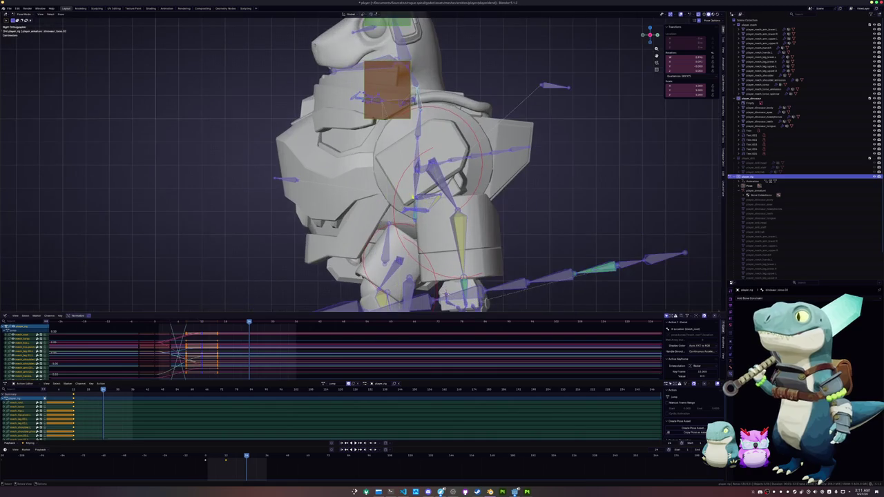
{"action": "key", "text": "alt+a"}
{"action": "scroll", "coordinate": [415, 217], "scroll_direction": "down", "scroll_amount": 1}
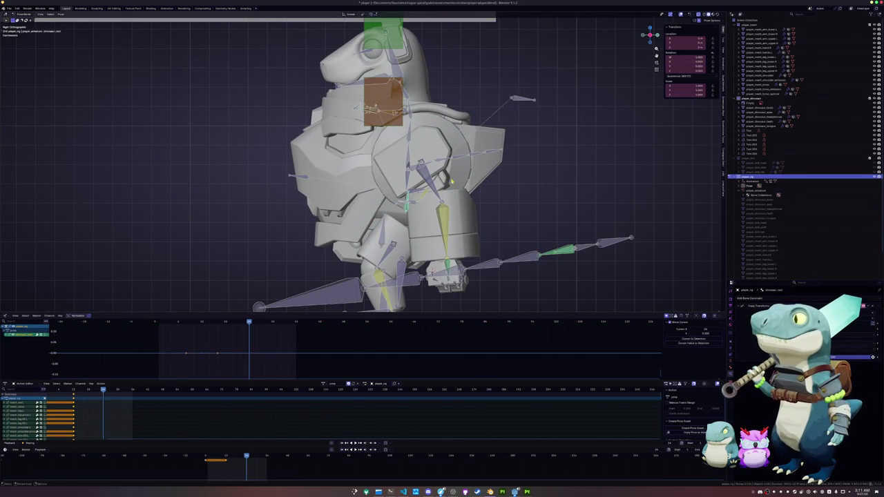
{"action": "left_click", "coordinate": [406, 178]}
{"action": "key", "text": "r"}
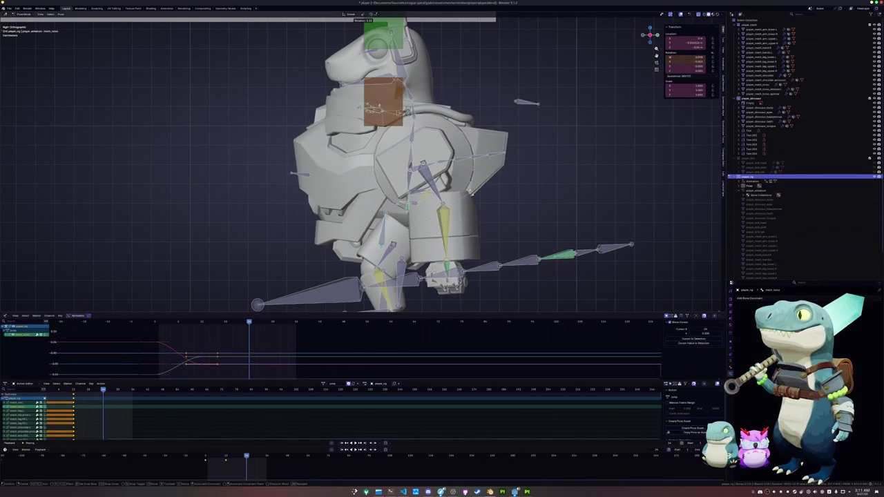
{"action": "key", "text": "Return"}
- Clear the head bone's rotation and tilt it upward around the X axis
{"action": "scroll", "coordinate": [359, 162], "scroll_direction": "down", "scroll_amount": 1}
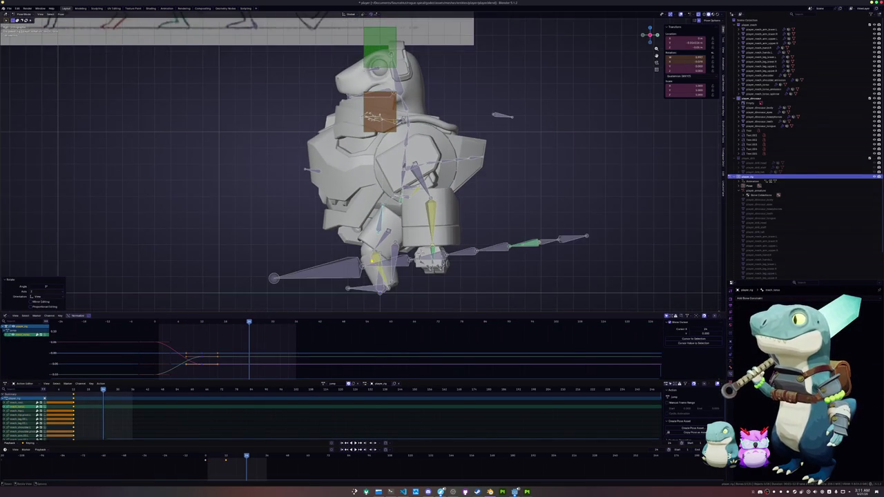
{"action": "left_click", "coordinate": [368, 290]}
{"action": "key", "text": "alt+r"}
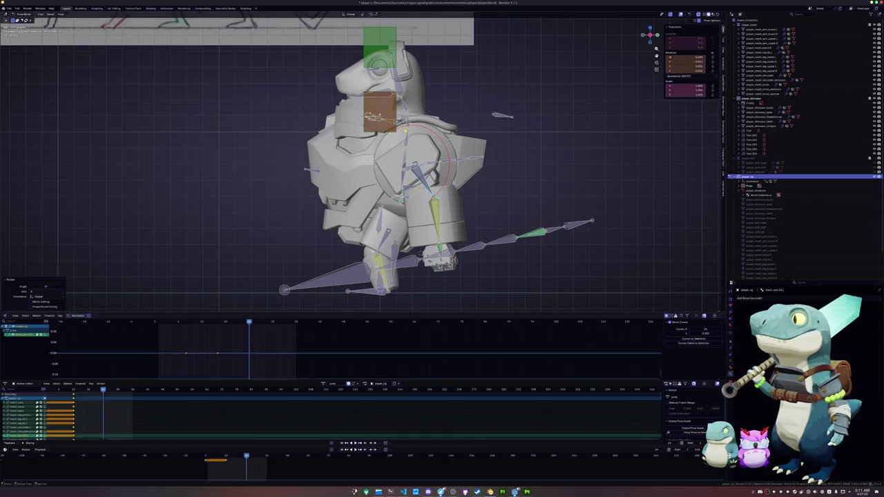
{"action": "key", "text": "r"}
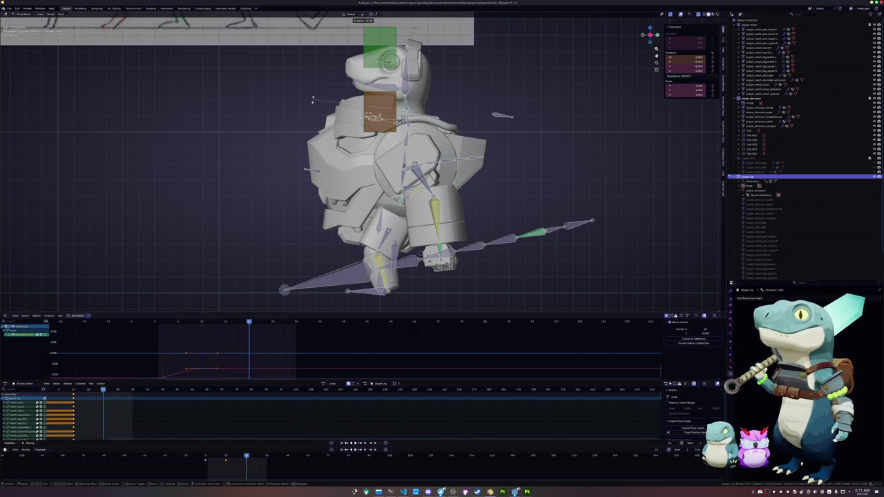
{"action": "key", "text": "x"}
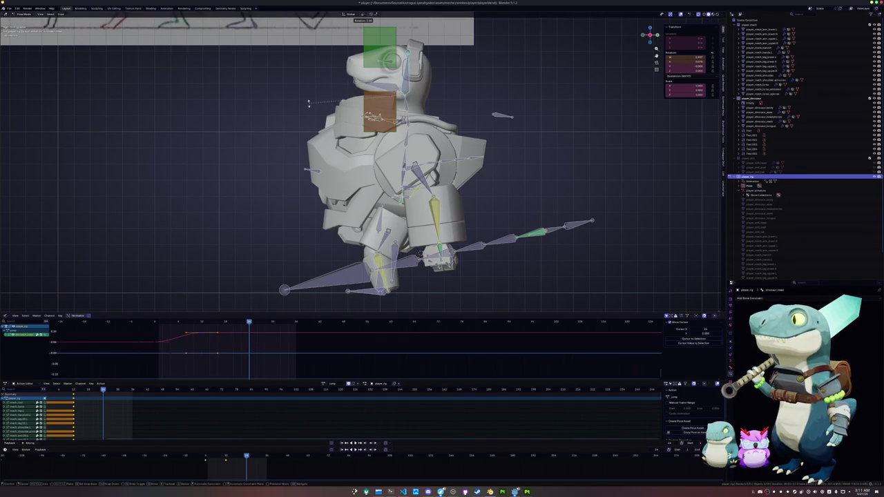
{"action": "left_click", "coordinate": [312, 95]}
{"action": "middle_click_drag", "start_coordinate": [312, 96], "coordinate": [406, 50]}
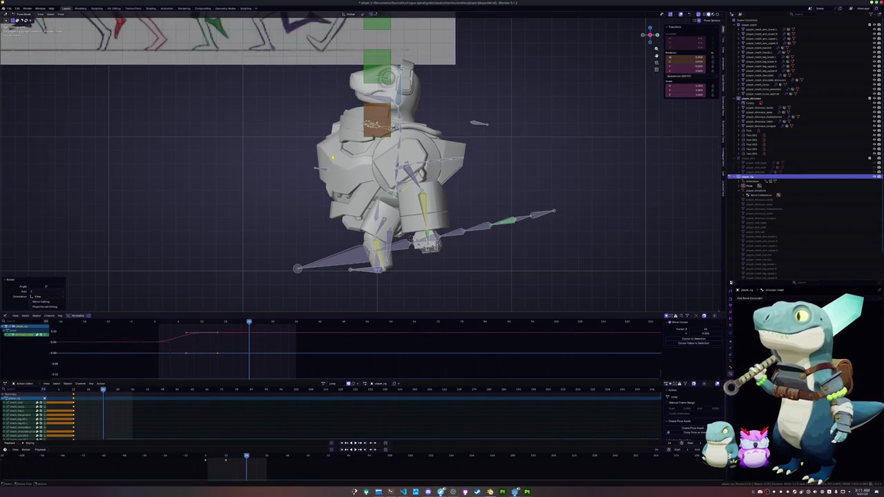
- Keyframe every bone at the current frame and step through the neighbouring keyed poses
{"action": "key", "text": "a"}
{"action": "key", "text": "i"}
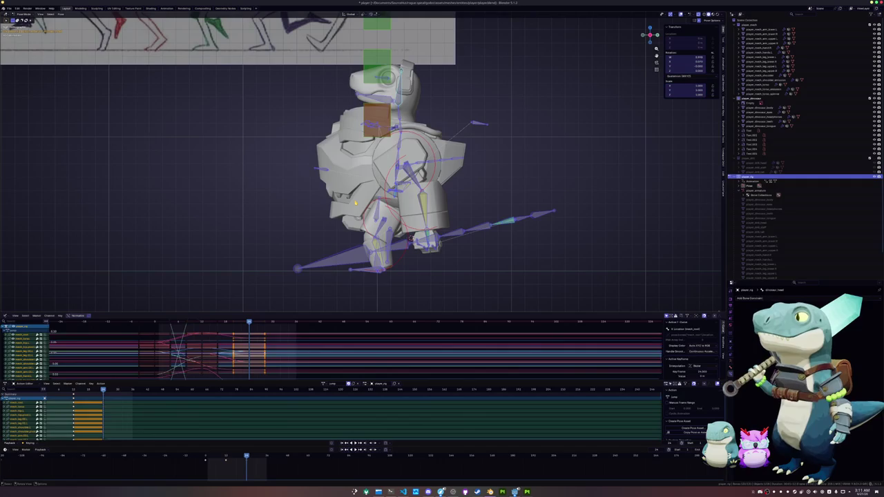
{"action": "key", "text": "Down"}
{"action": "key", "text": "Down"}
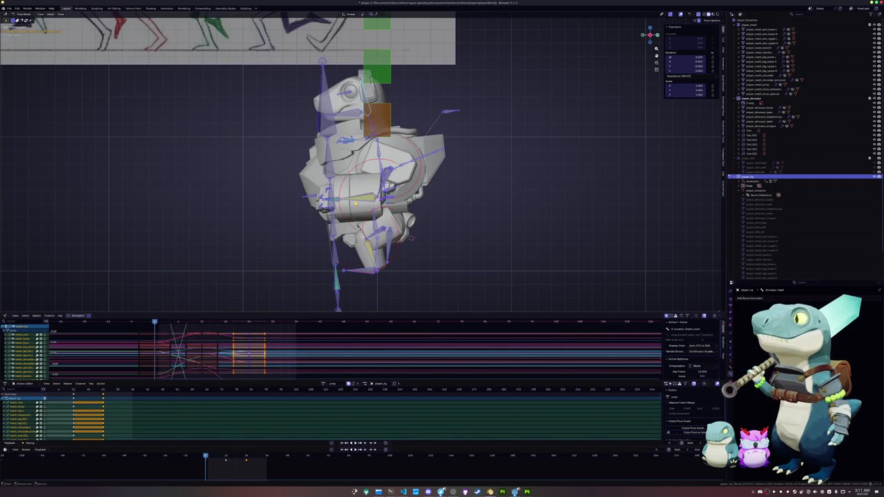
{"action": "key", "text": "Up"}
{"action": "key", "text": "Up"}
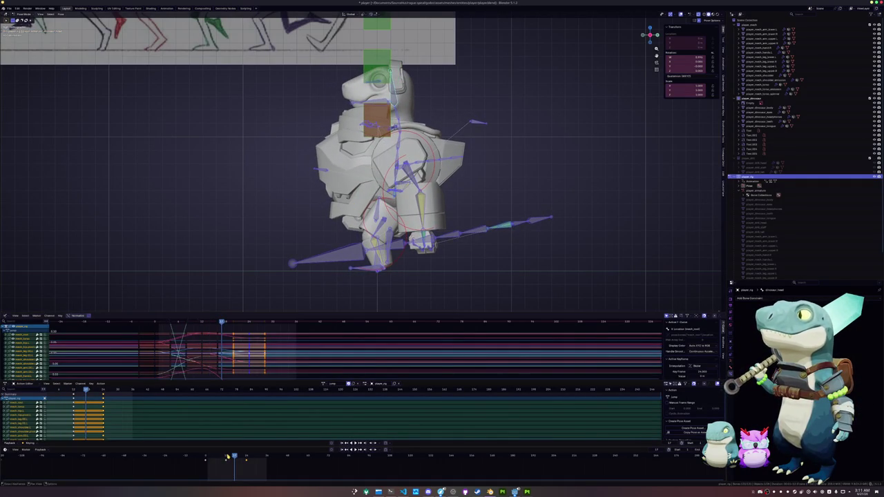
{"action": "key", "text": "Up"}
{"action": "key", "text": "Down"}
{"action": "key", "text": "Down"}
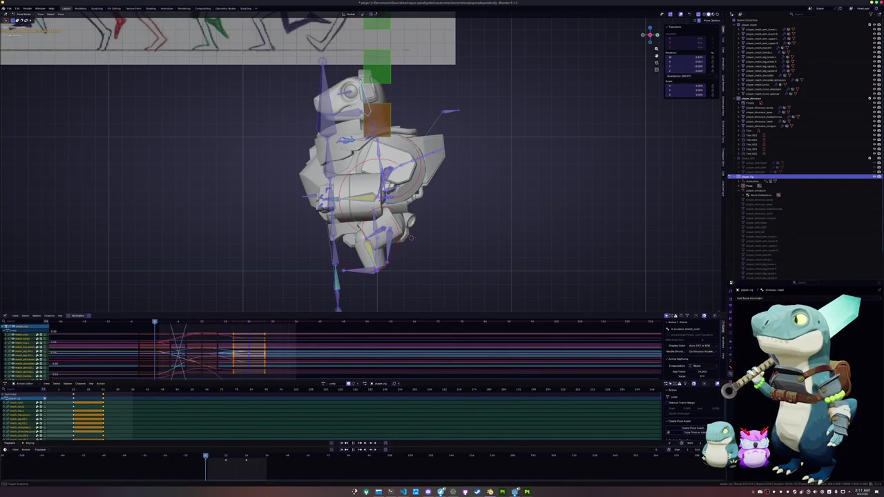
{"action": "key", "text": "Up"}
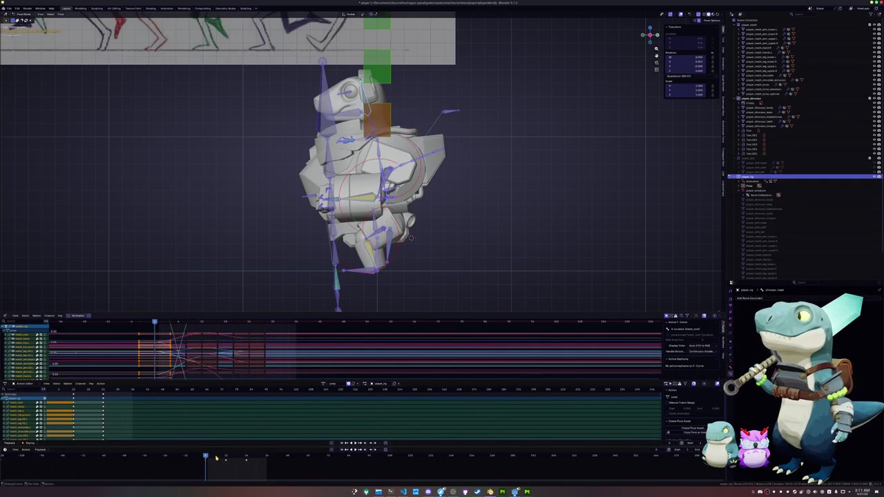
{"action": "key", "text": "Down"}
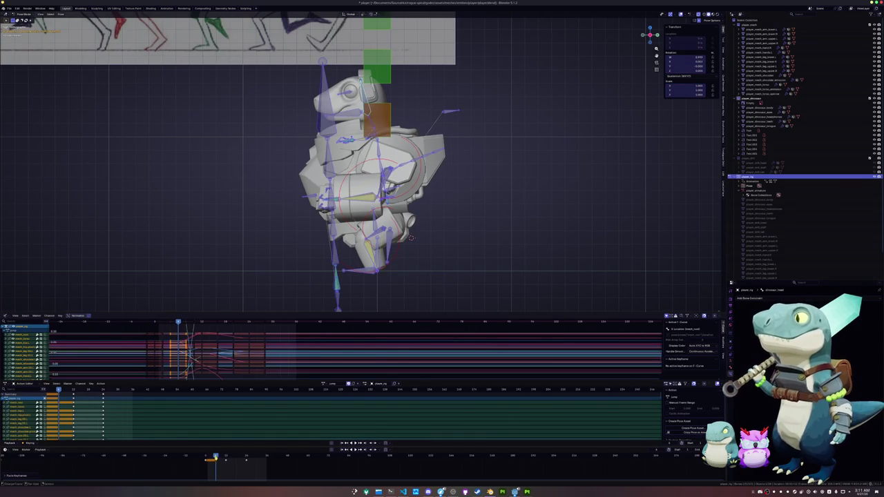
- Review the jump motion from an angled perspective view by stepping and scrubbing frames
{"action": "key", "text": "Right"}
{"action": "key", "text": "Right"}
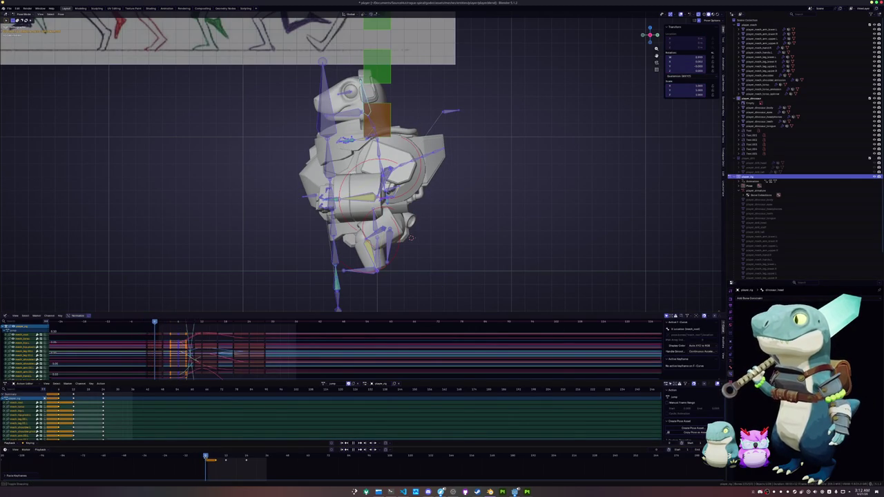
{"action": "middle_click_drag", "start_coordinate": [410, 237], "coordinate": [261, 242]}
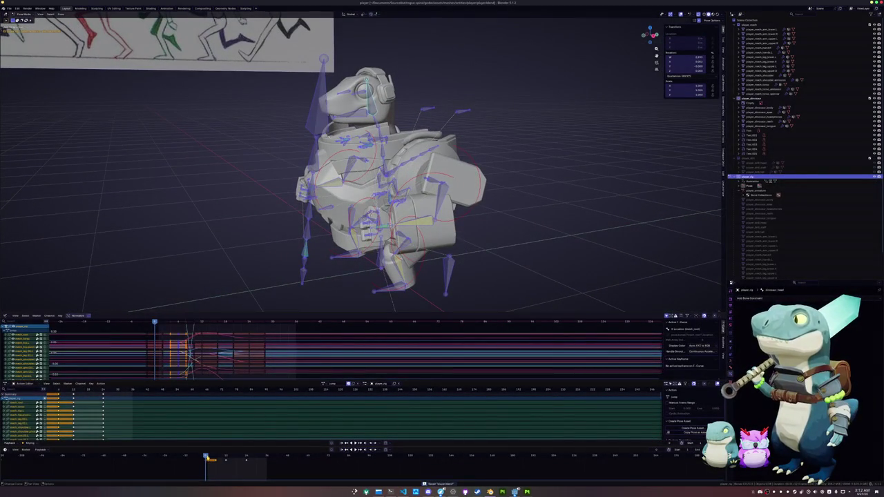
{"action": "key", "text": "Left"}
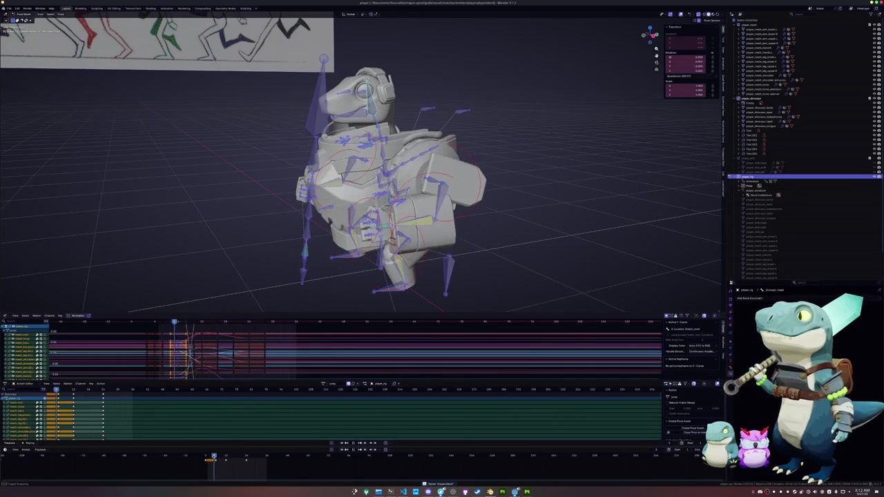
{"action": "left_click_drag", "start_coordinate": [205, 457], "coordinate": [243, 466]}
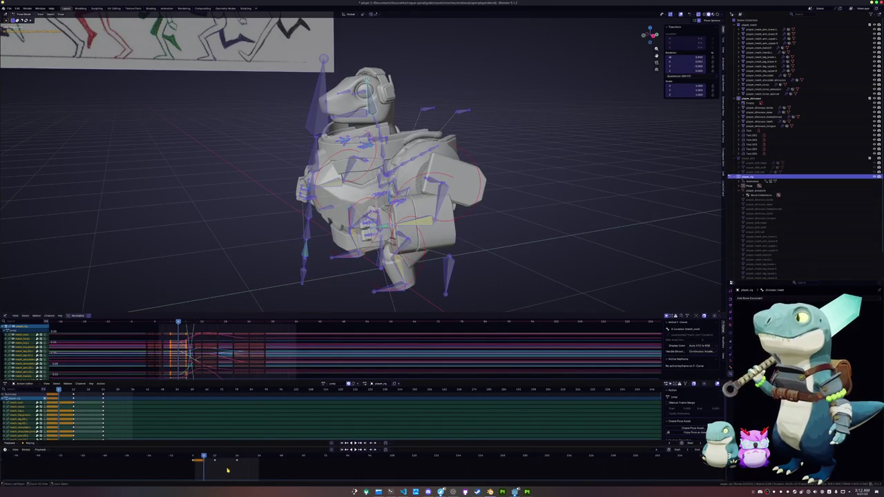
{"action": "scroll", "coordinate": [243, 466], "scroll_direction": "up", "scroll_amount": 2}
{"action": "scroll", "coordinate": [243, 465], "scroll_direction": "left", "scroll_amount": 6, "text": "ctrl"}
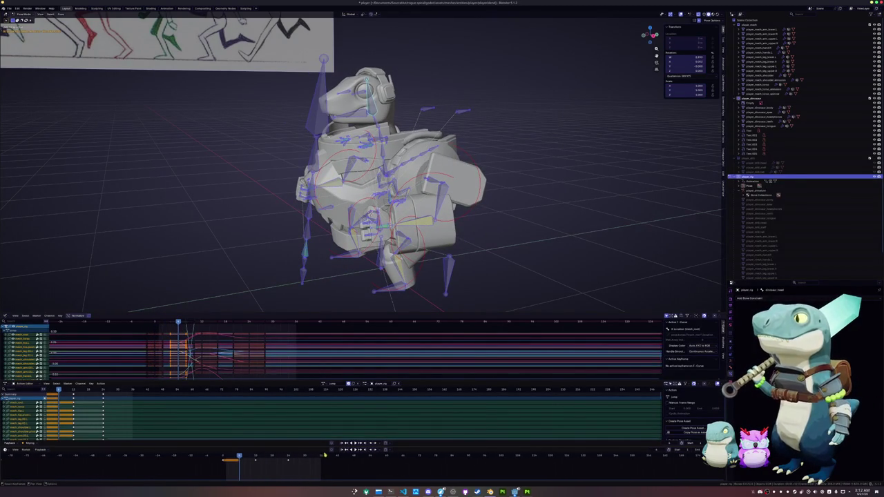
{"action": "left_click", "coordinate": [324, 383]}
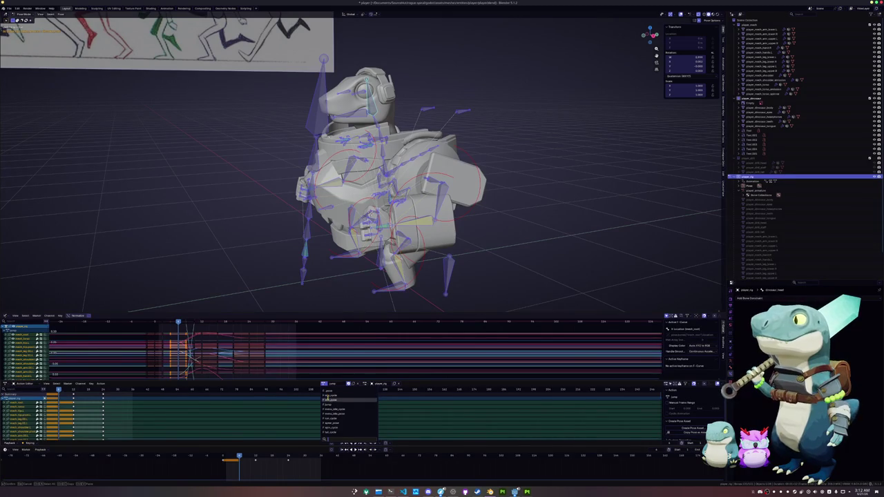
- Copy the idle_pose pose and paste it into jump near the start, shifted one frame earlier
{"action": "left_click", "coordinate": [331, 399]}
{"action": "middle_click_drag", "start_coordinate": [331, 280], "coordinate": [369, 285]}
{"action": "key", "text": "ctrl+c"}
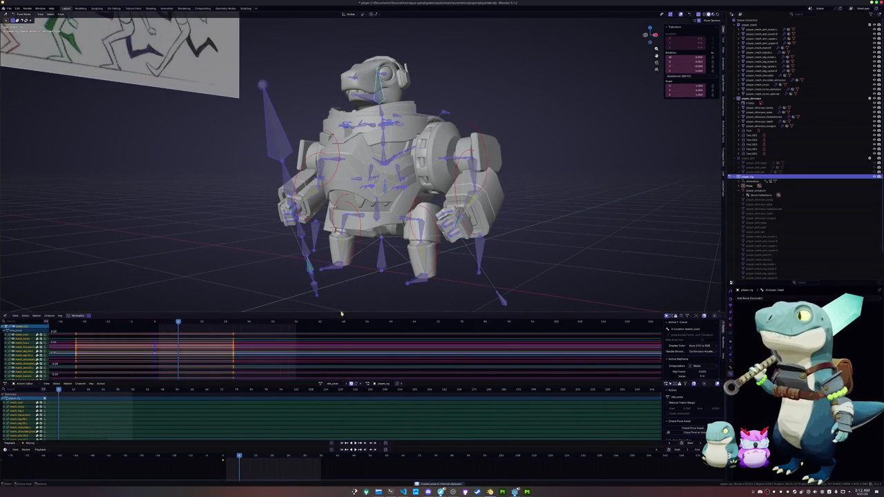
{"action": "left_click", "coordinate": [324, 385]}
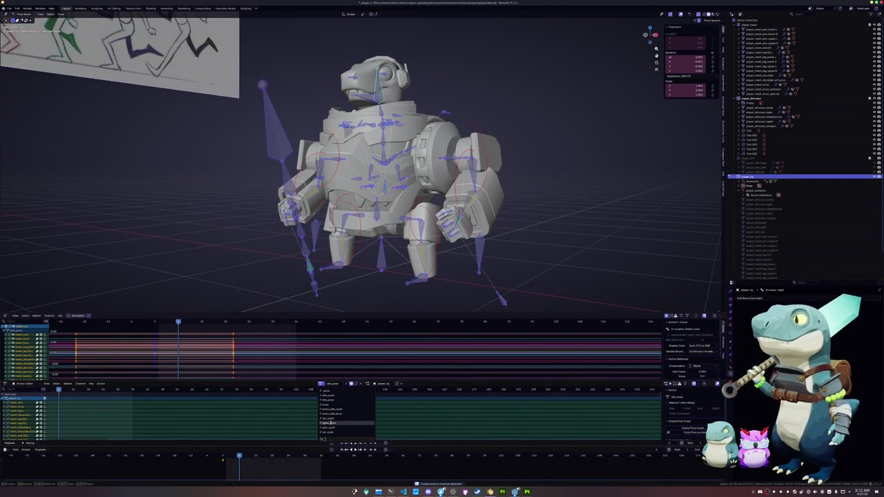
{"action": "left_click", "coordinate": [334, 406]}
{"action": "left_click", "coordinate": [223, 457]}
{"action": "key", "text": "ctrl+v"}
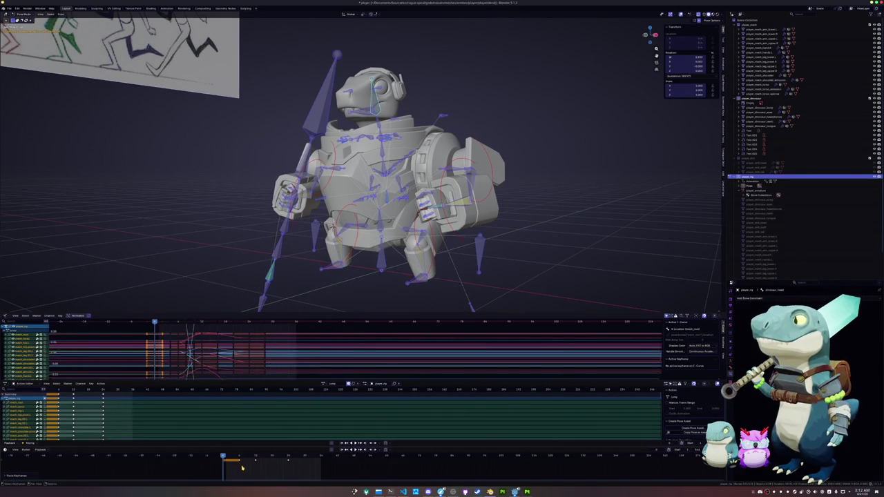
{"action": "key", "text": "g"}
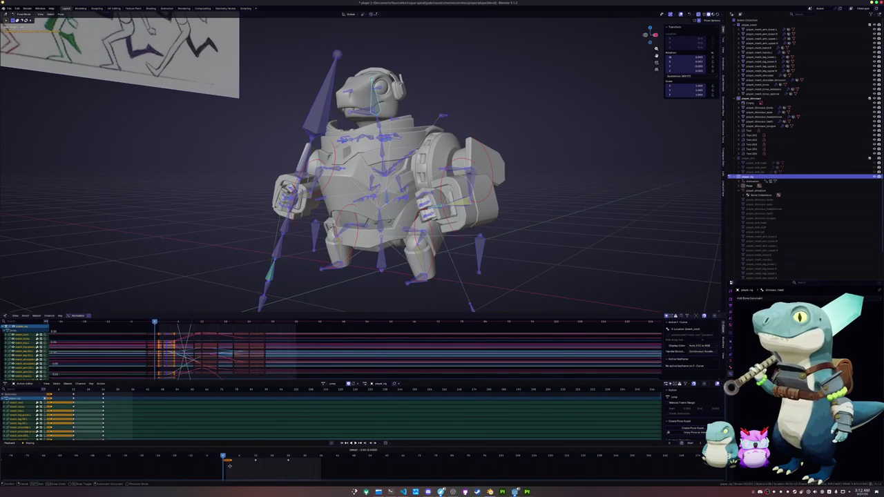
{"action": "left_click", "coordinate": [230, 466]}
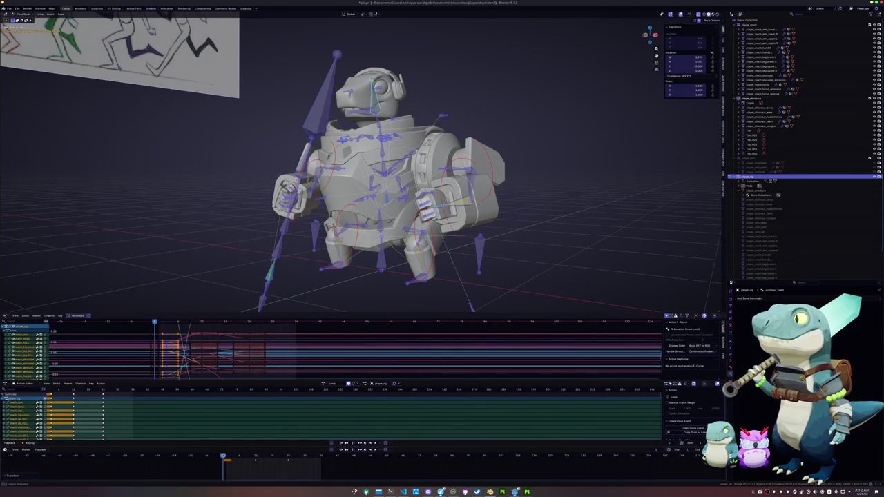
{"action": "left_click_drag", "start_coordinate": [226, 457], "coordinate": [223, 457]}
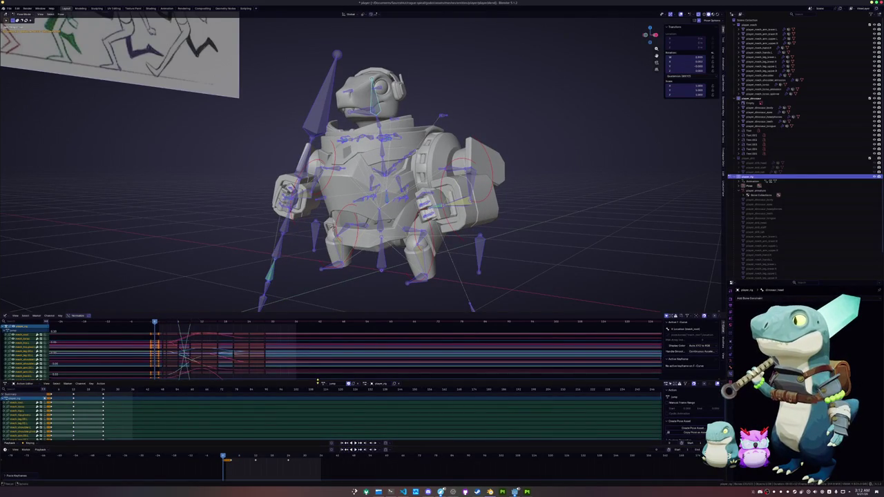
- Copy the idle_pose pose again and switch back to the jump action
{"action": "left_click", "coordinate": [324, 384]}
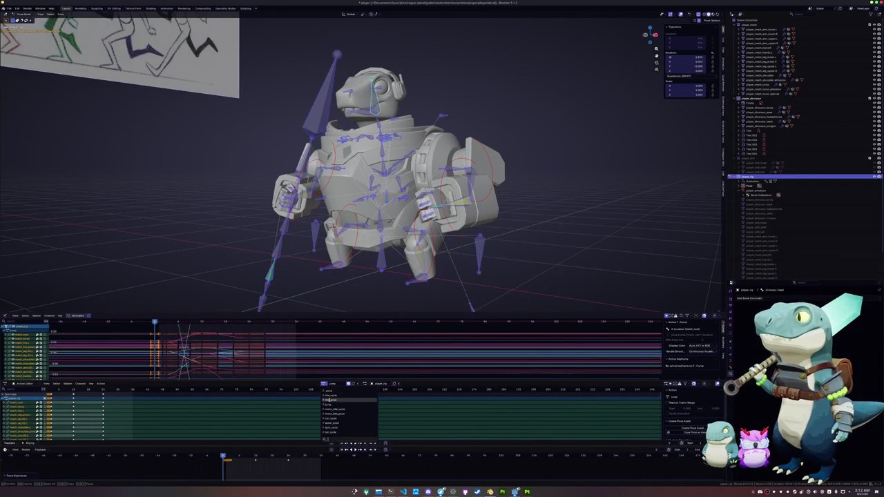
{"action": "left_click", "coordinate": [329, 399]}
{"action": "key", "text": "ctrl+c"}
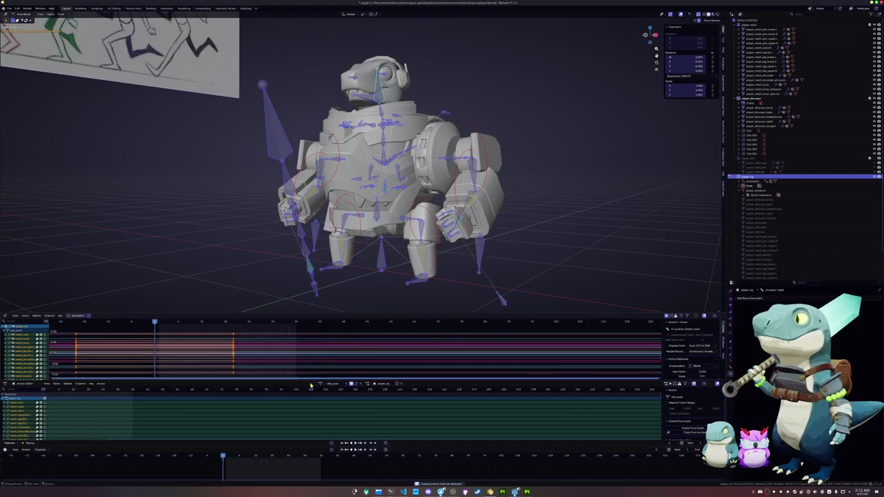
{"action": "left_click", "coordinate": [322, 384]}
{"action": "left_click", "coordinate": [324, 391]}
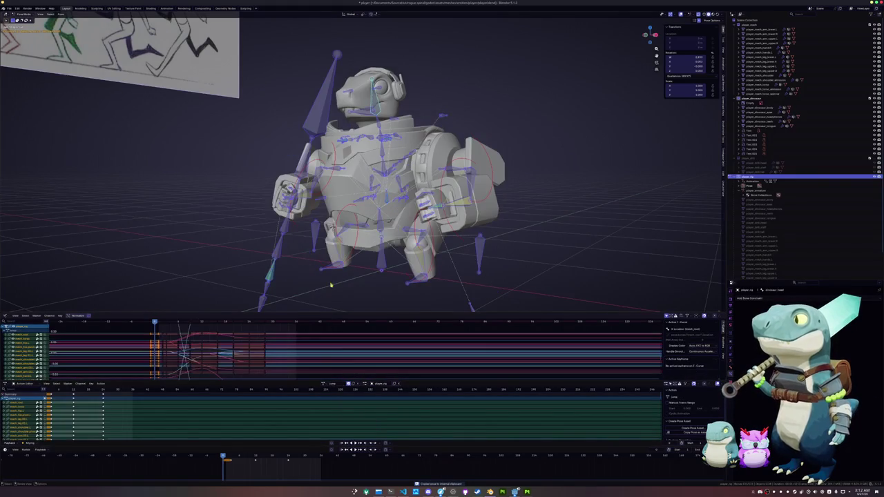
- Paste and keyframe the idle pose at two frames near the jump's start, then preview
{"action": "key", "text": "ctrl+v"}
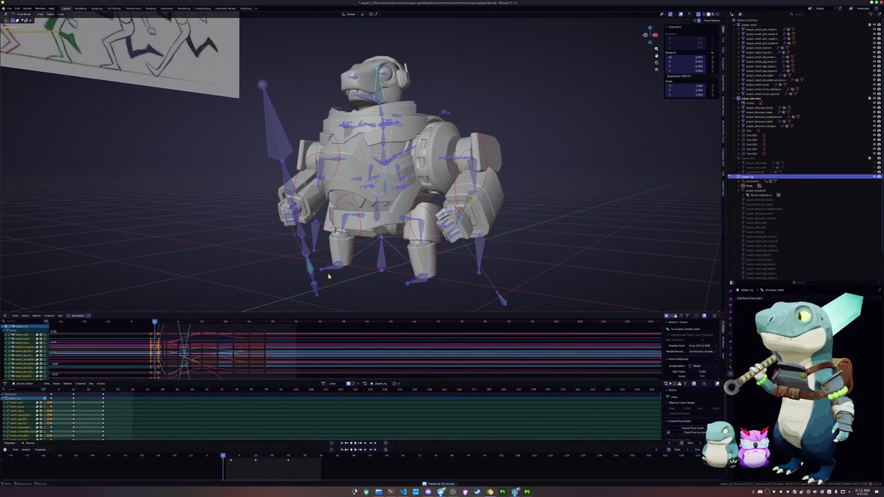
{"action": "left_click", "coordinate": [236, 457]}
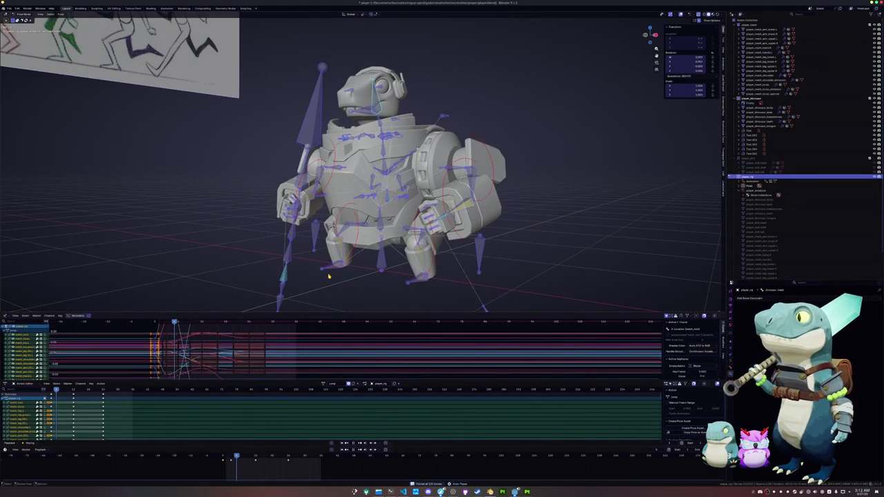
{"action": "left_click", "coordinate": [231, 456]}
{"action": "key", "text": "i"}
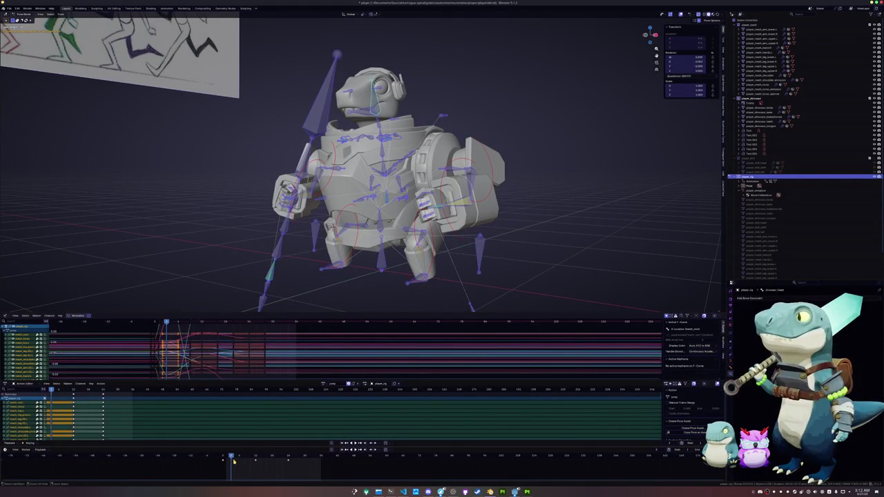
{"action": "key", "text": "Left"}
{"action": "key", "text": "Left"}
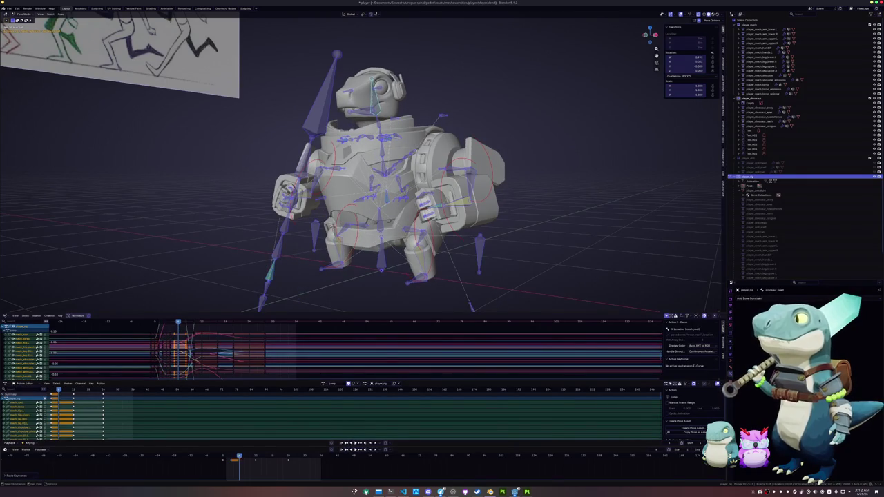
{"action": "key", "text": "ctrl+v"}
{"action": "key", "text": "space"}
{"action": "mouse_move", "coordinate": [252, 458]}
{"action": "left_mouse_down"}
{"action": "mouse_move", "coordinate": [238, 457]}
{"action": "mouse_move", "coordinate": [283, 457]}
{"action": "left_mouse_up"}
- Scale the selected keyframes closer together toward the playhead and replay to check timing
{"action": "key", "text": "s"}
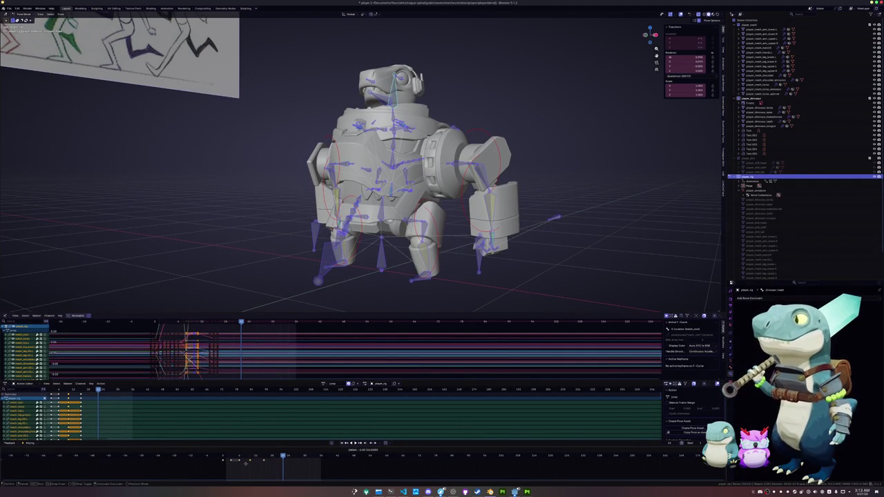
{"action": "left_click", "coordinate": [267, 459]}
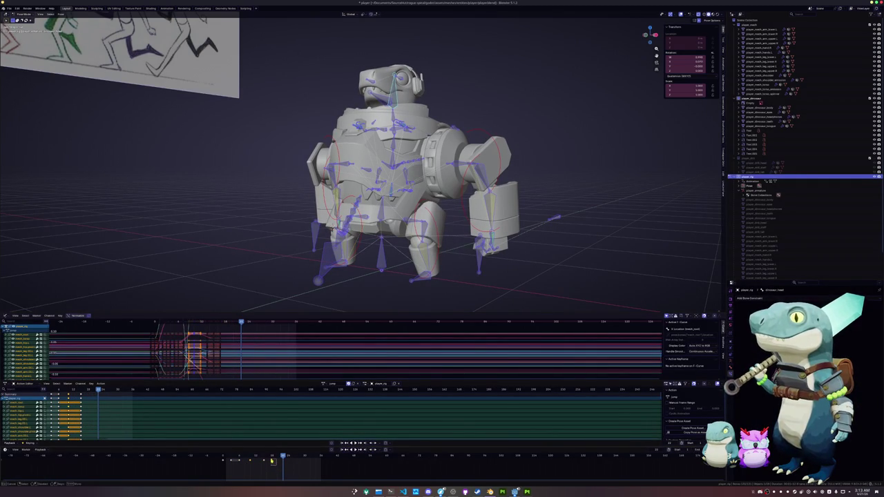
{"action": "left_click", "coordinate": [268, 459]}
{"action": "scroll", "coordinate": [290, 463], "scroll_direction": "up", "scroll_amount": 2}
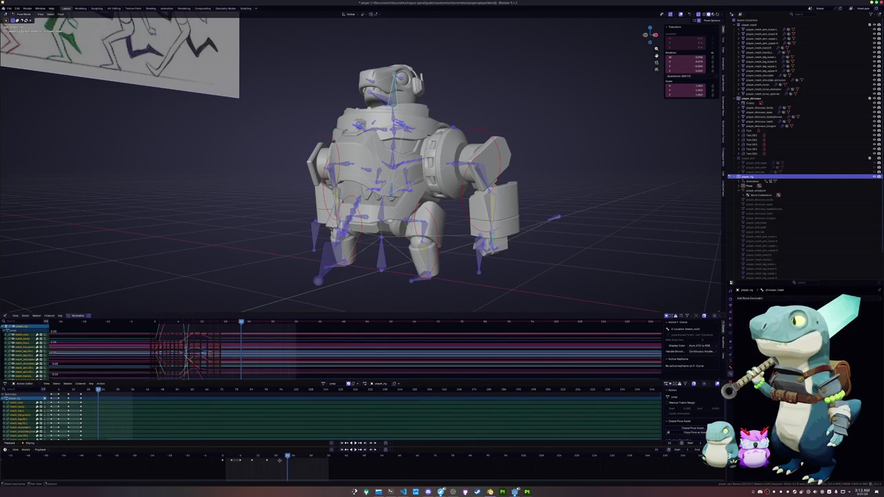
{"action": "left_click", "coordinate": [281, 459]}
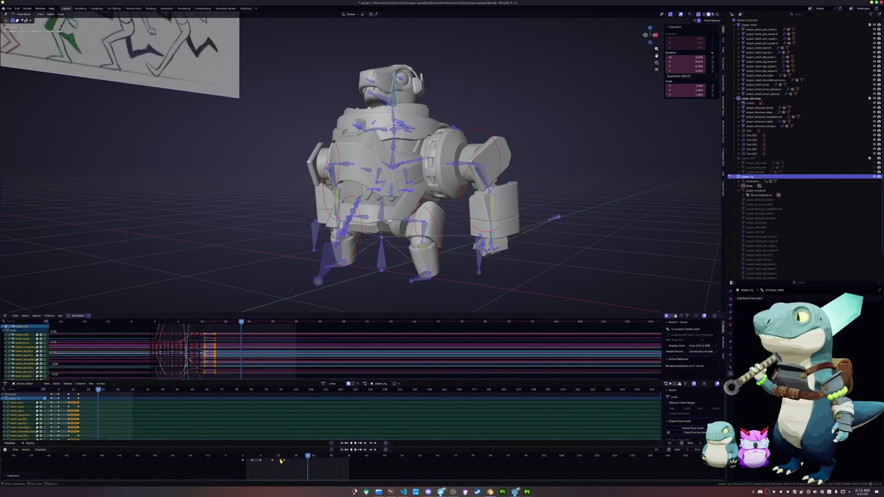
{"action": "mouse_move", "coordinate": [280, 459]}
{"action": "left_mouse_down"}
{"action": "mouse_move", "coordinate": [263, 459]}
{"action": "mouse_move", "coordinate": [287, 459]}
{"action": "left_mouse_up"}
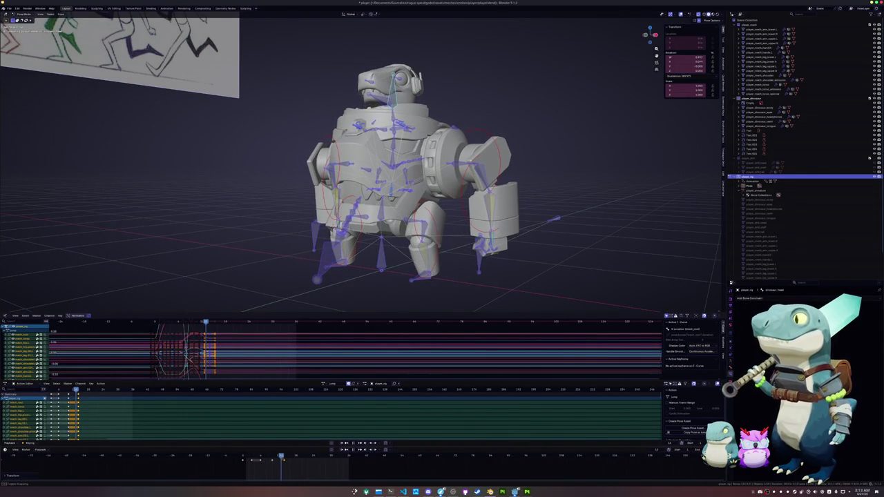
{"action": "key", "text": "space"}
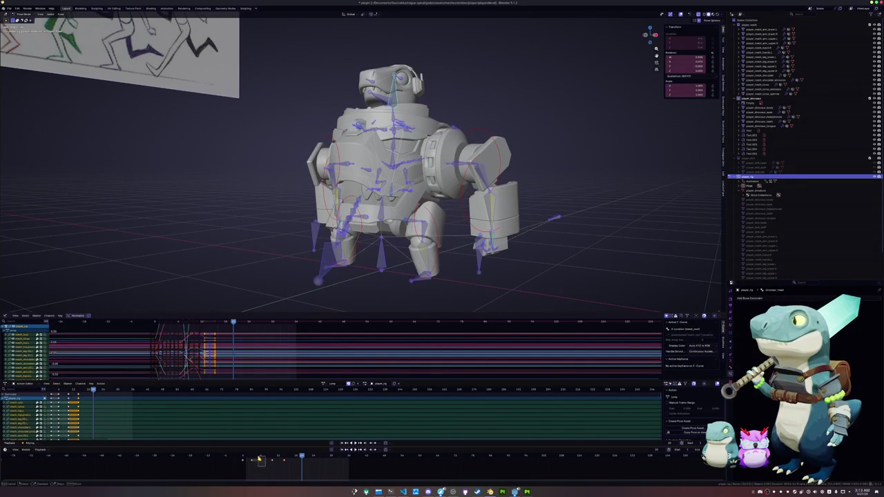
{"action": "left_click_drag", "start_coordinate": [261, 457], "coordinate": [251, 457]}
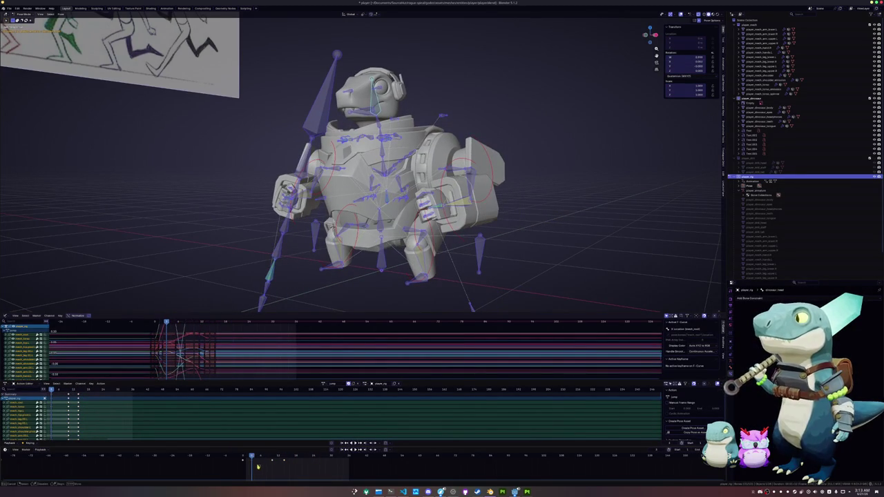
- Change the selected keys' interpolation, delete unwanted keys, and move the remaining keys earlier
{"action": "left_click", "coordinate": [251, 457]}
{"action": "right_click", "coordinate": [248, 451]}
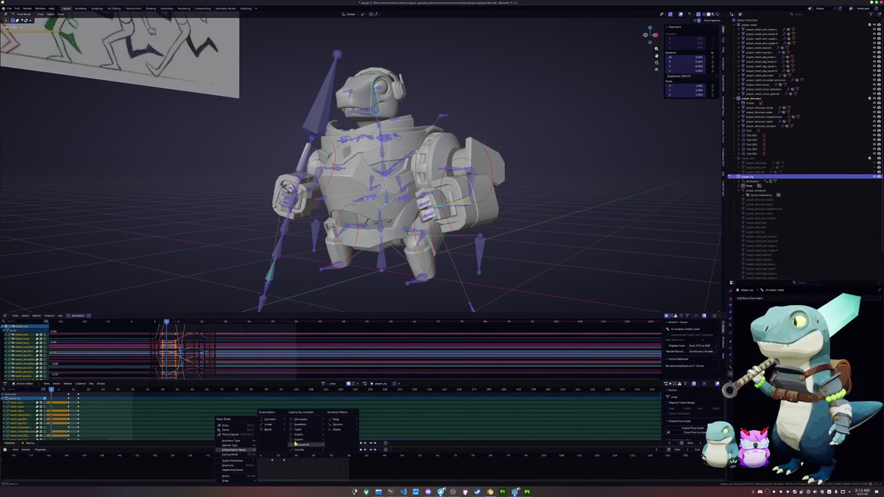
{"action": "left_click", "coordinate": [338, 424]}
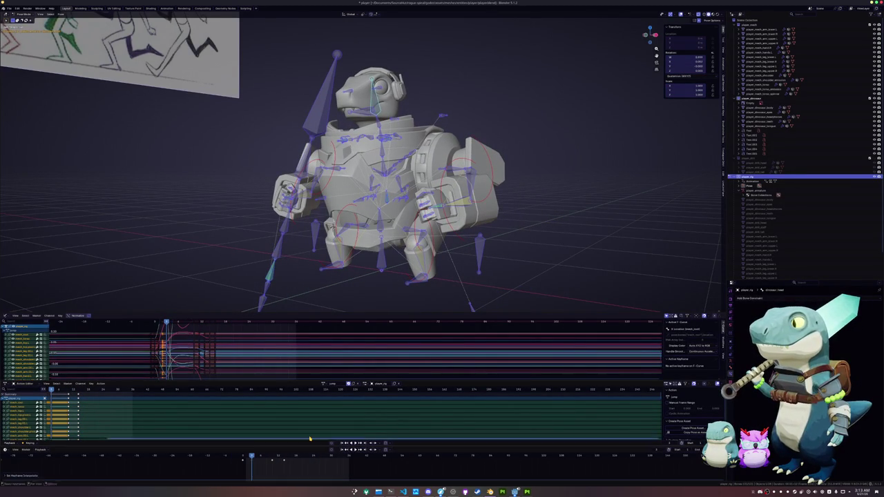
{"action": "mouse_move", "coordinate": [251, 457]}
{"action": "left_mouse_down"}
{"action": "mouse_move", "coordinate": [286, 456]}
{"action": "mouse_move", "coordinate": [251, 456]}
{"action": "left_mouse_up"}
{"action": "key", "text": "x"}
{"action": "left_click", "coordinate": [271, 457]}
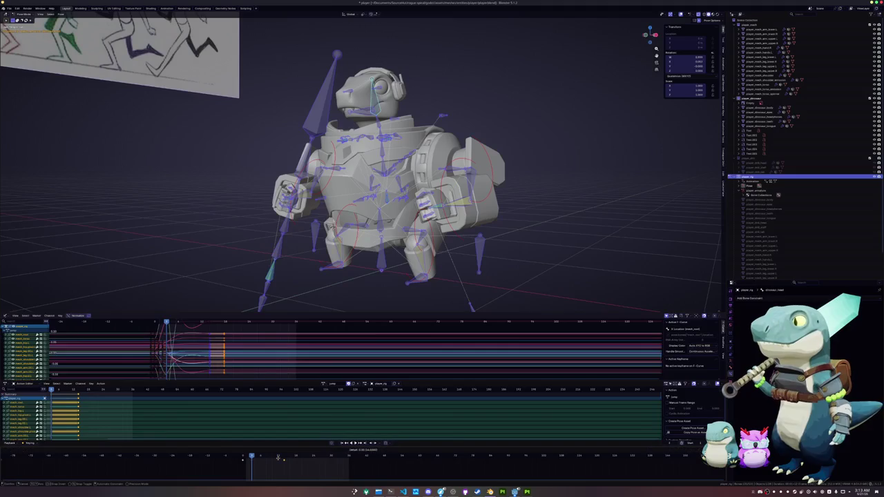
{"action": "left_click", "coordinate": [276, 459]}
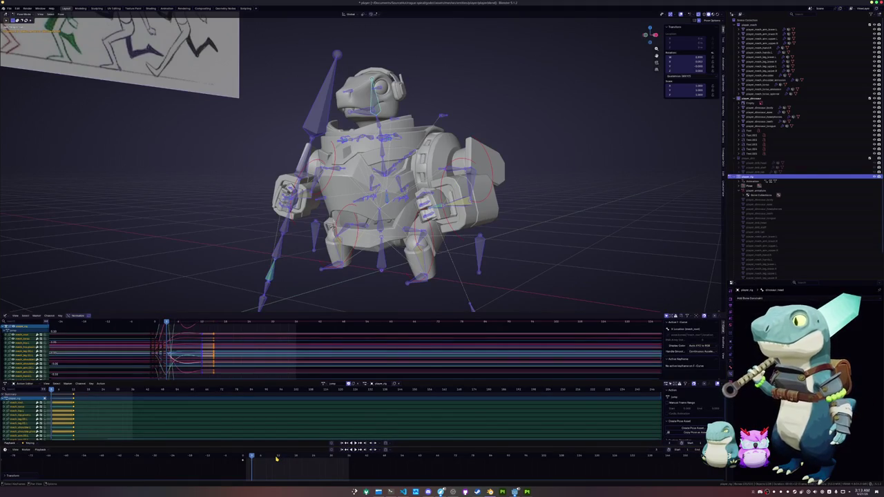
- Rotate the head bone around X, keyframe the new tilt, and play back the jump
{"action": "left_click", "coordinate": [381, 120]}
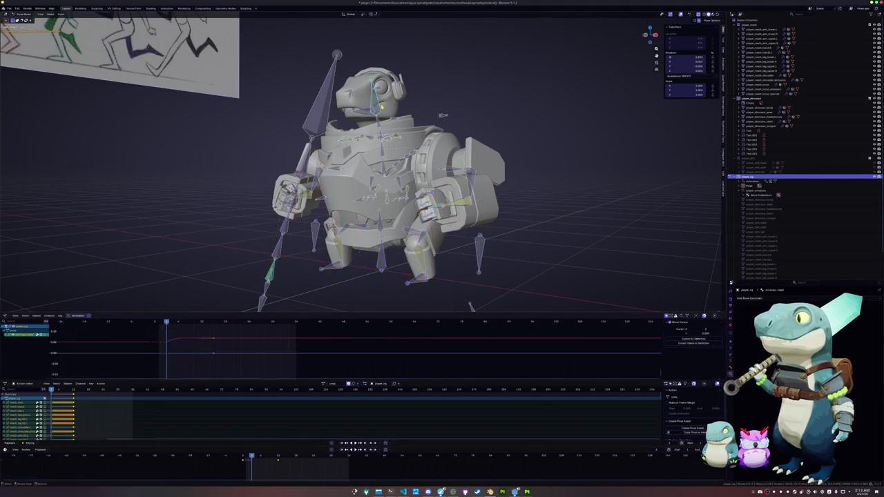
{"action": "key", "text": "r"}
{"action": "key", "text": "x"}
{"action": "left_click", "coordinate": [380, 114]}
{"action": "key", "text": "i"}
{"action": "key", "text": "r"}
{"action": "key", "text": "x"}
{"action": "key", "text": "Return"}
{"action": "key", "text": "i"}
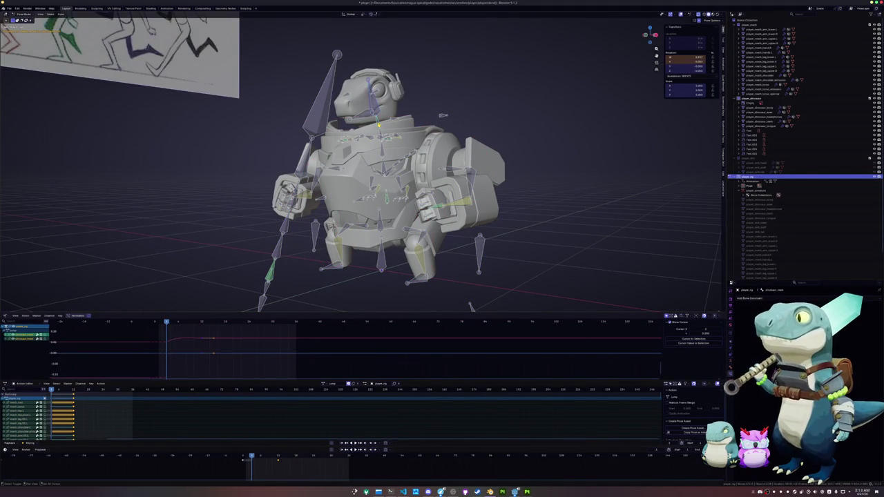
{"action": "key", "text": "i"}
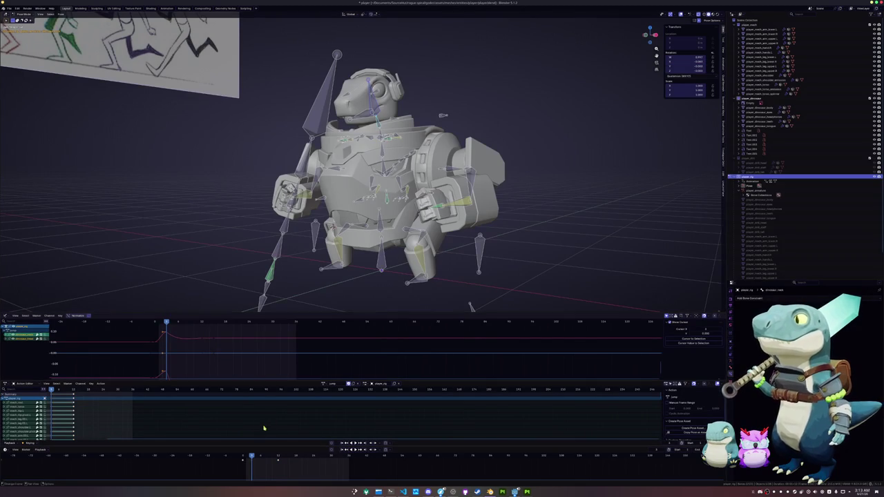
{"action": "mouse_move", "coordinate": [253, 458]}
{"action": "left_mouse_down"}
{"action": "mouse_move", "coordinate": [267, 458]}
{"action": "mouse_move", "coordinate": [242, 458]}
{"action": "left_mouse_up"}
{"action": "key", "text": "space"}
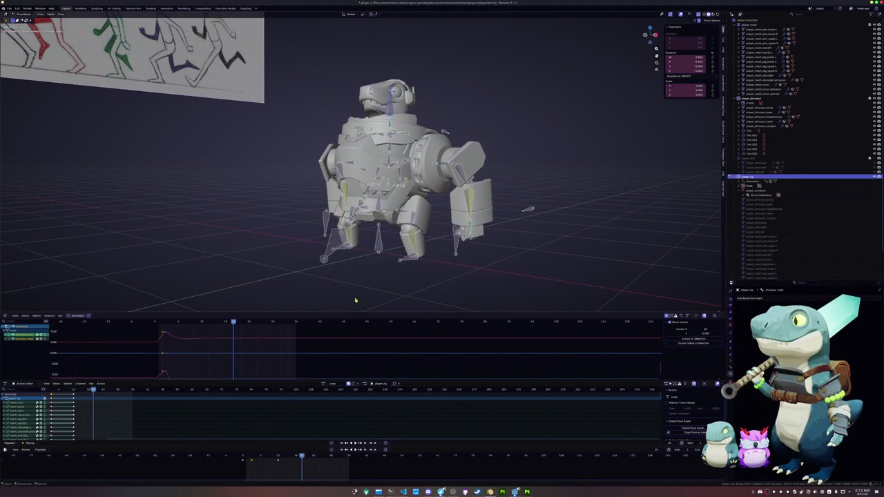
- Move a leg target bone sideways along X and vertically along Z
{"action": "left_click", "coordinate": [413, 247]}
{"action": "middle_click_drag", "start_coordinate": [412, 247], "coordinate": [422, 259]}
{"action": "key", "text": "g"}
{"action": "key", "text": "x"}
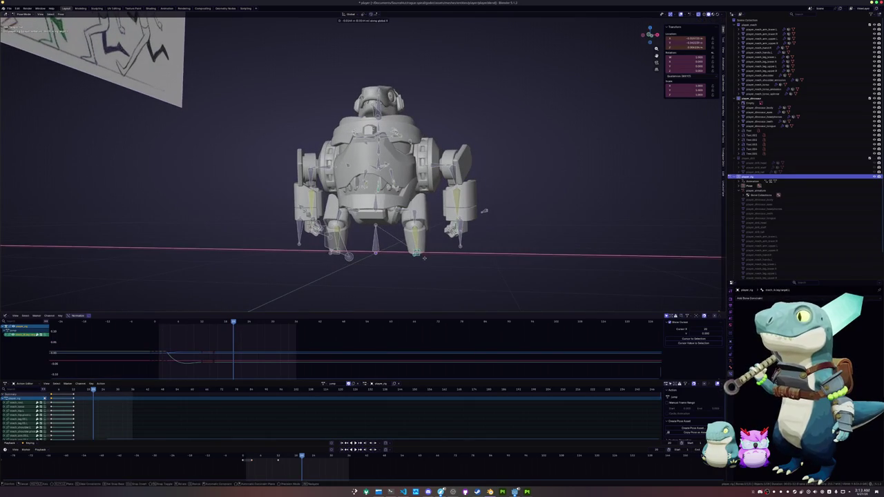
{"action": "left_click", "coordinate": [422, 259]}
{"action": "key", "text": "g"}
{"action": "key", "text": "z"}
{"action": "left_click", "coordinate": [423, 258]}
{"action": "middle_click_drag", "start_coordinate": [422, 259], "coordinate": [334, 294]}
{"action": "scroll", "coordinate": [417, 264], "scroll_direction": "up", "scroll_amount": 2}
{"action": "scroll", "coordinate": [417, 264], "scroll_direction": "up", "scroll_amount": 2}
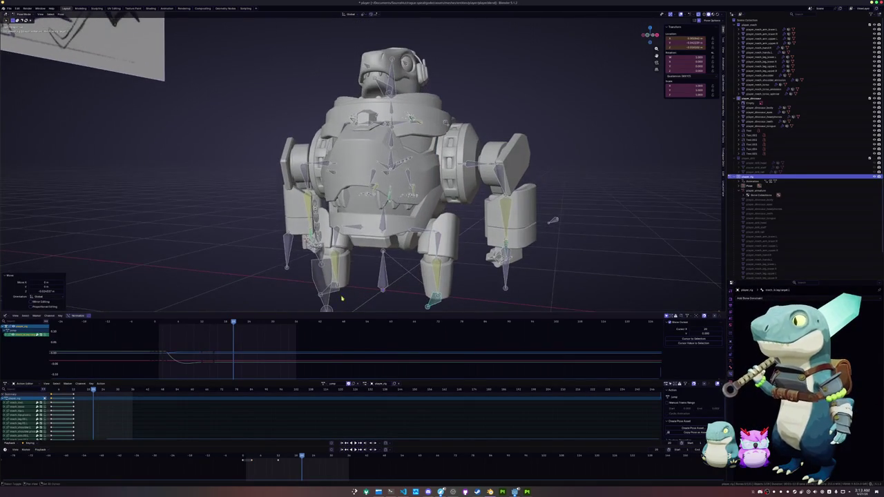
- Paste the flipped pose at a later frame and nudge the legs sideways along X
{"action": "left_click", "coordinate": [279, 458]}
{"action": "key", "text": "ctrl+shift+v"}
{"action": "key", "text": "KP_1"}
{"action": "key", "text": "g"}
{"action": "key", "text": "x"}
{"action": "left_click", "coordinate": [389, 304]}
{"action": "key", "text": "g"}
{"action": "key", "text": "x"}
{"action": "left_click", "coordinate": [385, 304]}
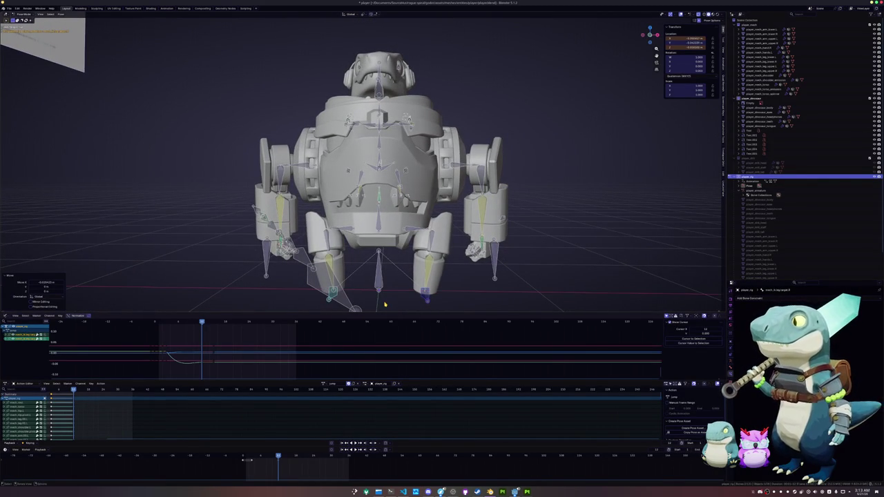
- Keyframe the adjusted leg pose and play back the jump
{"action": "key", "text": "KP_4"}
{"action": "key", "text": "i"}
{"action": "key", "text": "KP_4"}
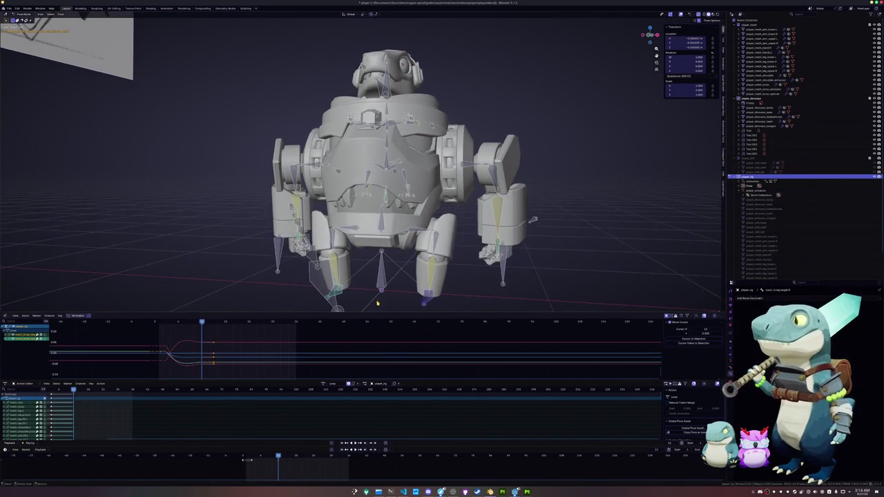
{"action": "scroll", "coordinate": [376, 296], "scroll_direction": "down", "scroll_amount": 1}
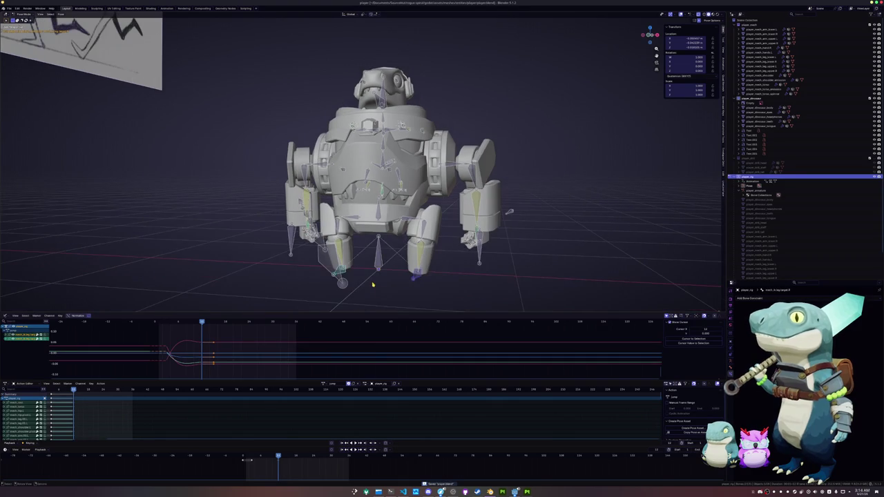
{"action": "key", "text": "space"}
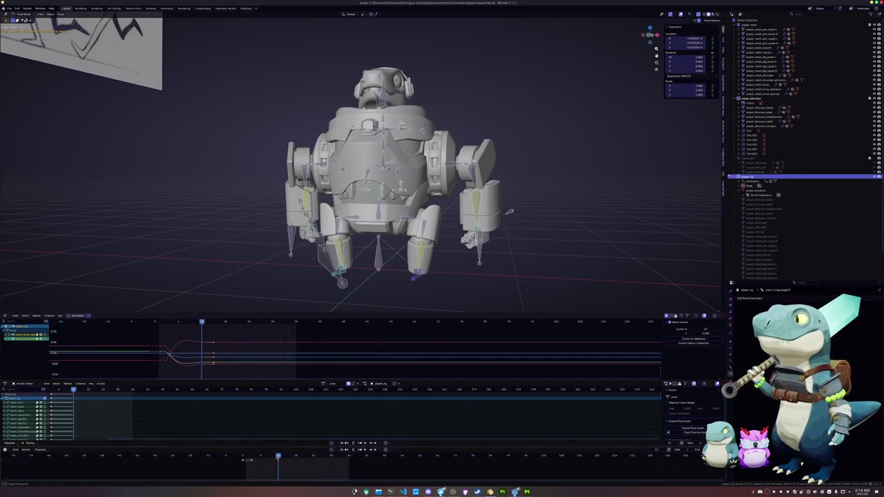
{"action": "key", "text": "KP_3"}
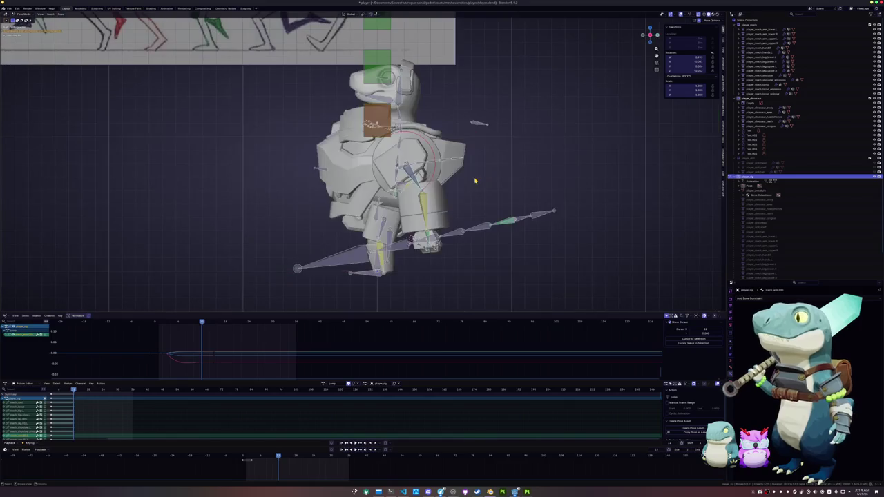
- Rotate the spear arm bone in the side orthographic view
{"action": "key", "text": "r"}
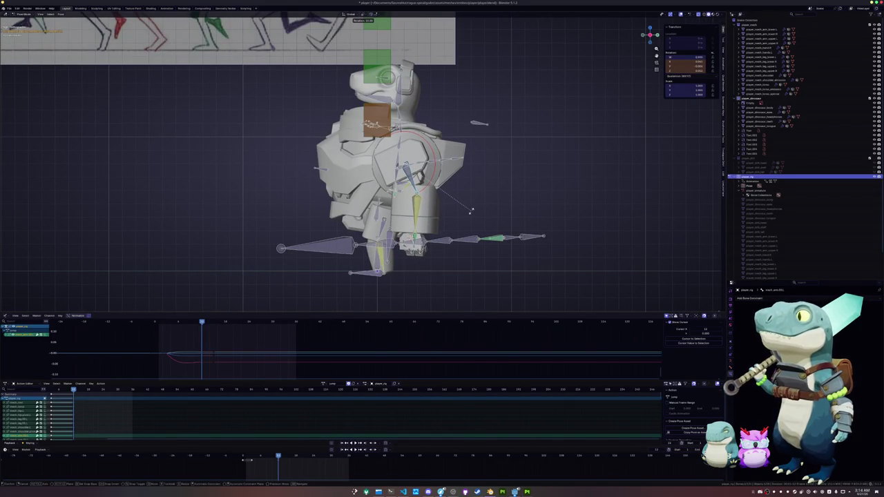
{"action": "left_click", "coordinate": [472, 209]}
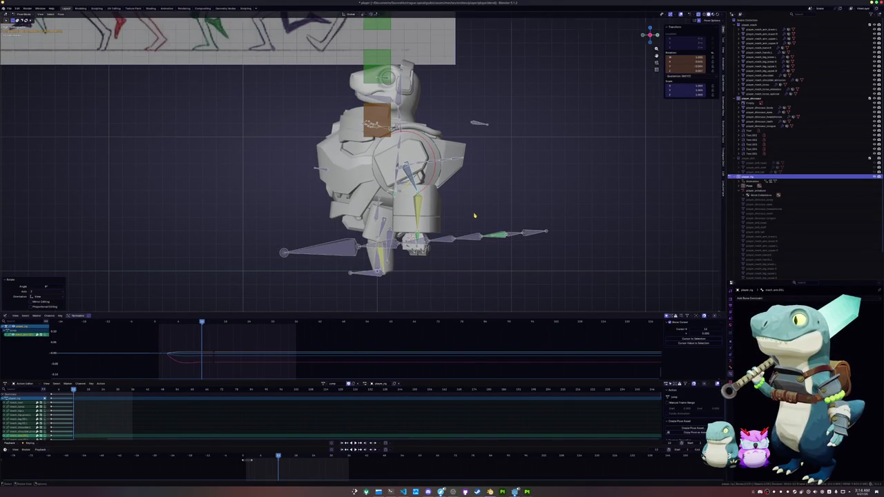
{"action": "scroll", "coordinate": [474, 213], "scroll_direction": "up", "scroll_amount": 2}
- Select all the rig's bones and return to the start frame of the jump action
{"action": "key", "text": "a"}
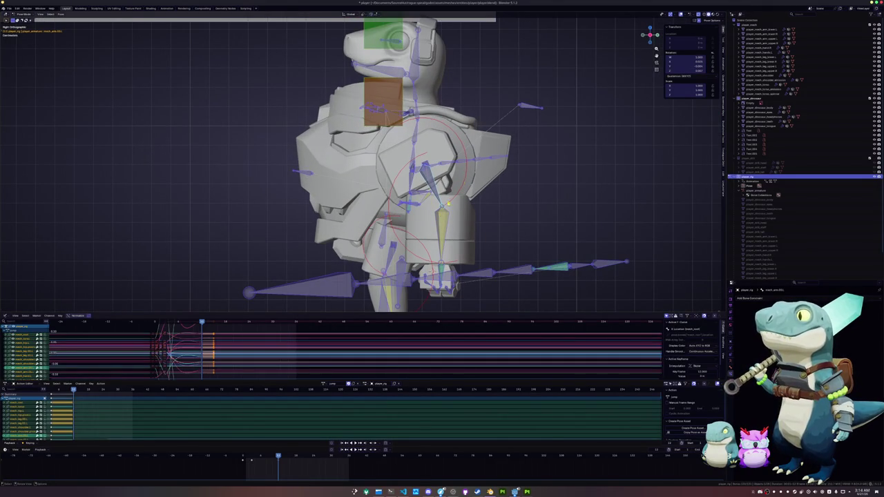
{"action": "key", "text": "alt+a"}
{"action": "scroll", "coordinate": [479, 139], "scroll_direction": "down", "scroll_amount": 4}
{"action": "mouse_move", "coordinate": [474, 216]}
{"action": "middle_mouse_down"}
{"action": "mouse_move", "coordinate": [479, 138]}
{"action": "mouse_move", "coordinate": [482, 160]}
{"action": "mouse_move", "coordinate": [375, 300]}
{"action": "middle_mouse_up"}
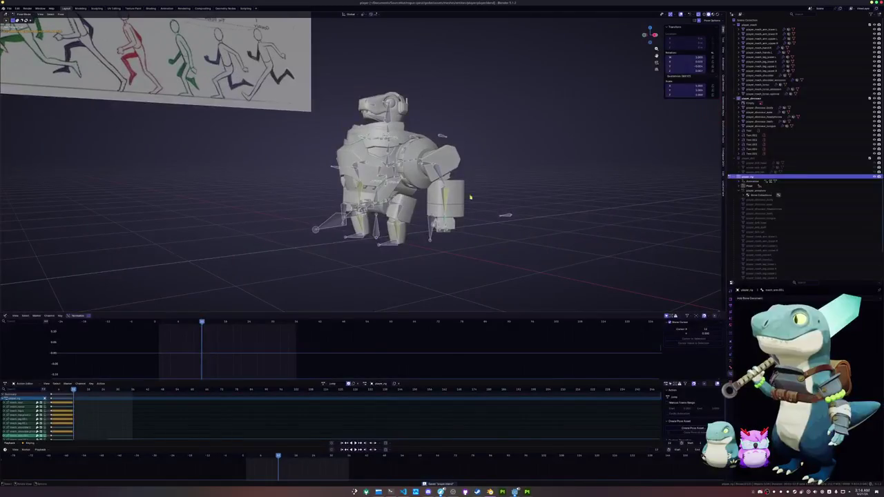
{"action": "key", "text": "a"}
{"action": "mouse_move", "coordinate": [272, 455]}
{"action": "left_mouse_down"}
{"action": "mouse_move", "coordinate": [240, 456]}
{"action": "mouse_move", "coordinate": [302, 456]}
{"action": "mouse_move", "coordinate": [284, 455]}
{"action": "left_mouse_up"}
{"action": "left_click", "coordinate": [240, 456]}
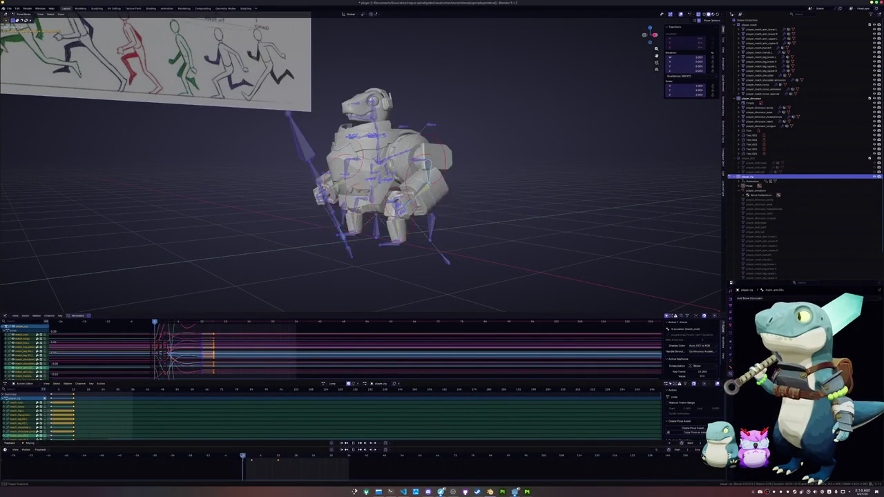
{"action": "left_click", "coordinate": [242, 457]}
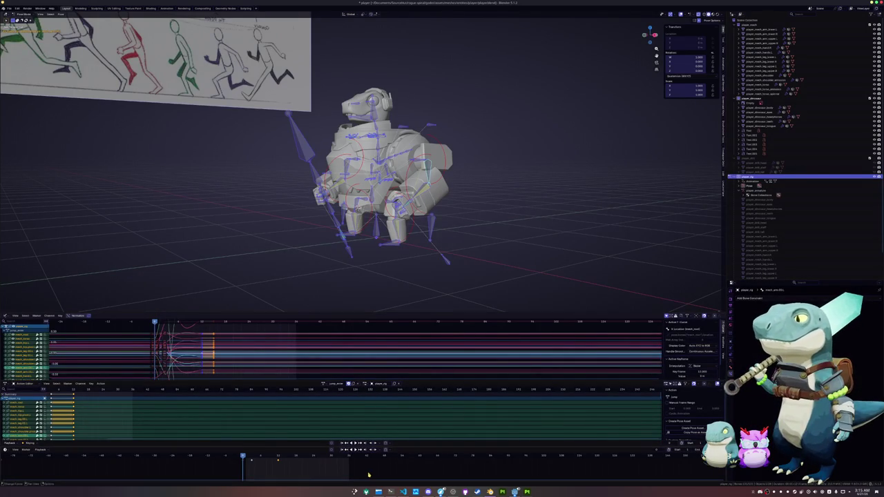
{"action": "left_click", "coordinate": [390, 491]}
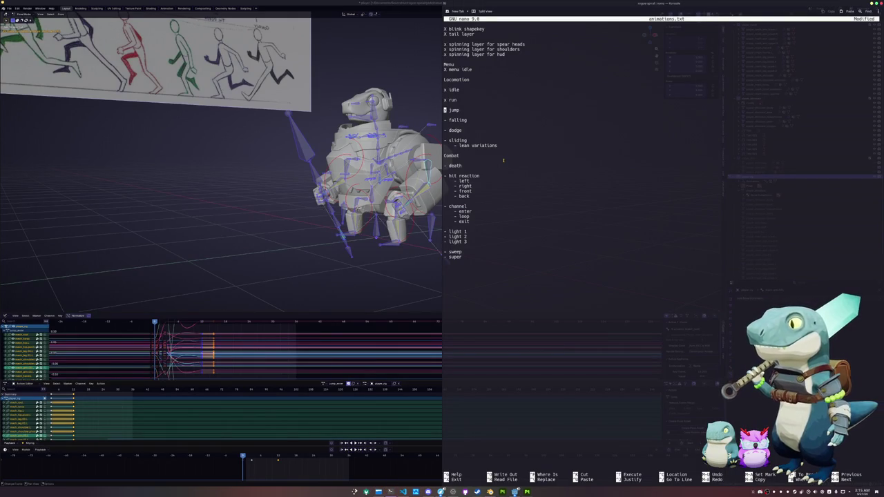
- Add indented '- jump-enter', '- jump-idle' and 'jump-exit' lines under the jump entry
{"action": "key", "text": "Down"}
{"action": "key", "text": "Down"}
{"action": "key", "text": "Down"}
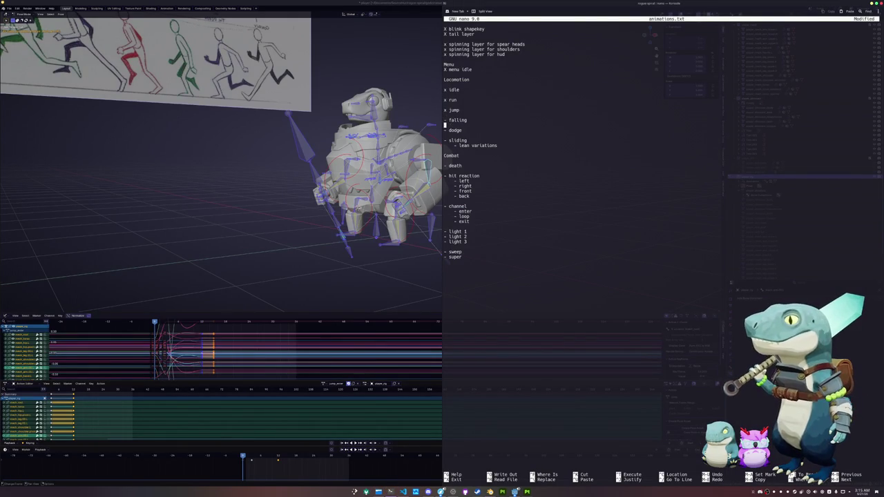
{"action": "key", "text": "Return"}
{"action": "key", "text": "Return"}
{"action": "key", "text": "Up"}
{"action": "key", "text": "Up"}
{"action": "key", "text": "Up"}
{"action": "key", "text": "Tab"}
{"action": "key", "text": "Up"}
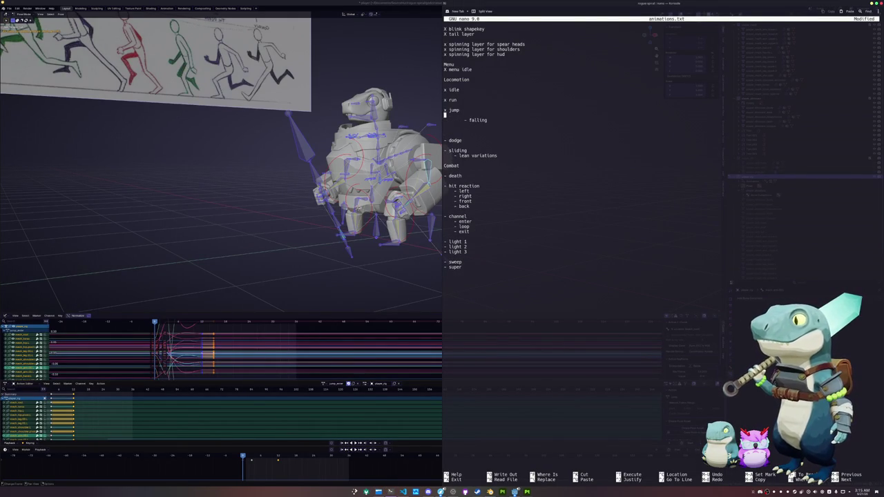
{"action": "type", "text": "- jump-enter"}
{"action": "key", "text": "Return"}
{"action": "key", "text": "Tab"}
{"action": "type", "text": "- jump-idle"}
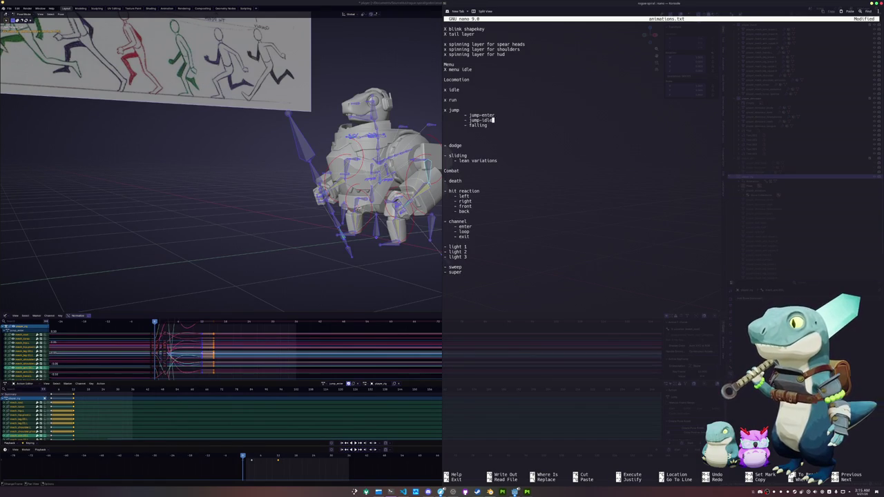
{"action": "key", "text": "Return"}
{"action": "key", "text": "Tab"}
{"action": "type", "text": "jum"}
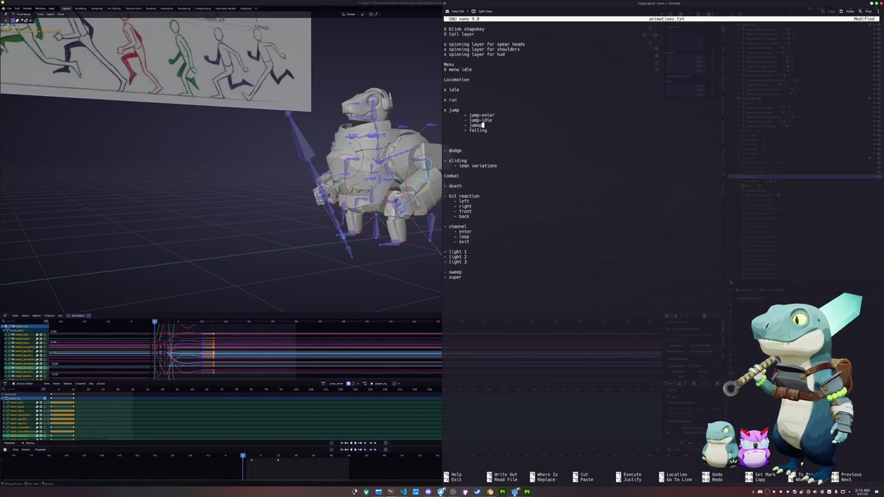
{"action": "type", "text": "p-exit"}
- Make falling a separate top-level item again after the jump sub-items
{"action": "key", "text": "Return"}
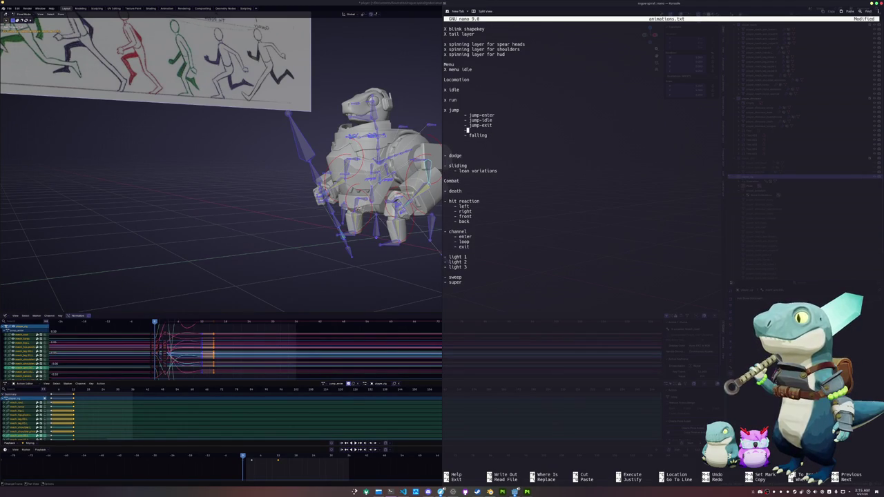
{"action": "key", "text": "BackSpace"}
{"action": "key", "text": "BackSpace"}
{"action": "key", "text": "Delete"}
{"action": "key", "text": "Delete"}
{"action": "key", "text": "Return"}
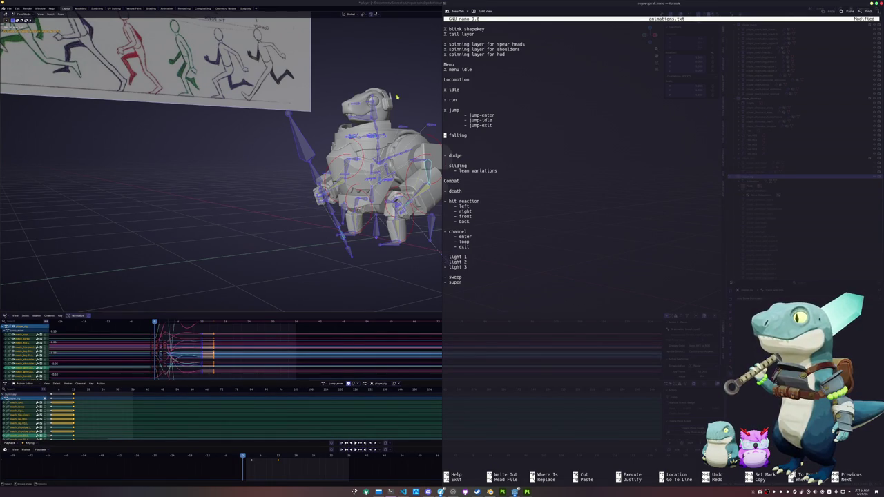
- Prefix the jump-enter line with x to mark it done, then return to Blender
{"action": "left_click_drag", "start_coordinate": [492, 125], "coordinate": [465, 116]}
{"action": "left_click", "coordinate": [465, 115]}
{"action": "key", "text": "Up"}
{"action": "key", "text": "Up"}
{"action": "key", "text": "Up"}
{"action": "key", "text": "Up"}
{"action": "left_click", "coordinate": [465, 115]}
{"action": "type", "text": "x"}
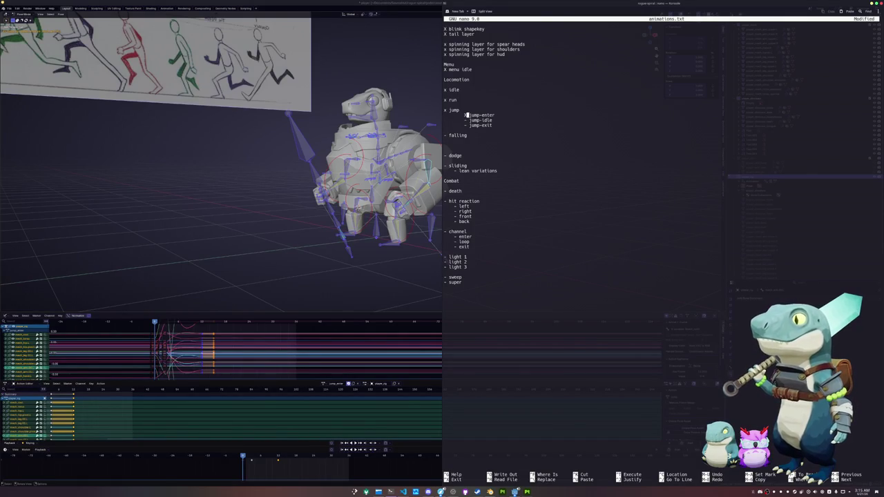
{"action": "left_click", "coordinate": [411, 108]}
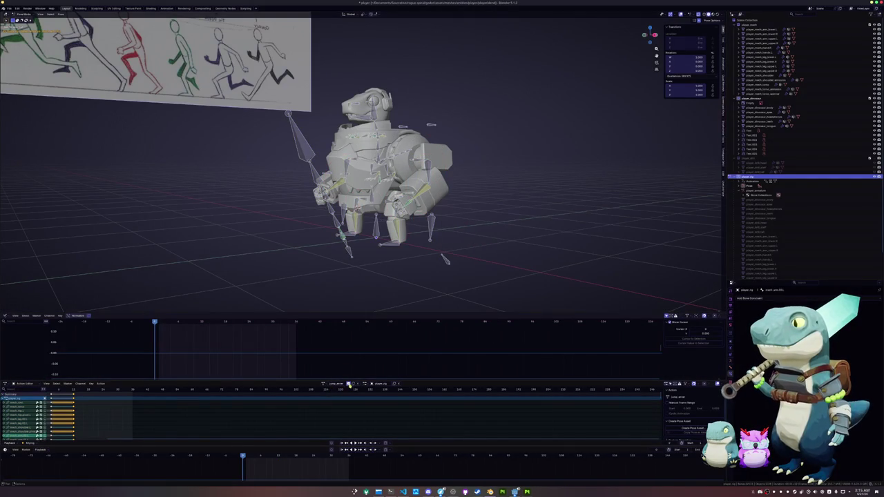
- Duplicate the jump-enter action, rename the copy to jump-idle, and enable Fake User
{"action": "left_click", "coordinate": [349, 383]}
{"action": "double_click", "coordinate": [336, 384]}
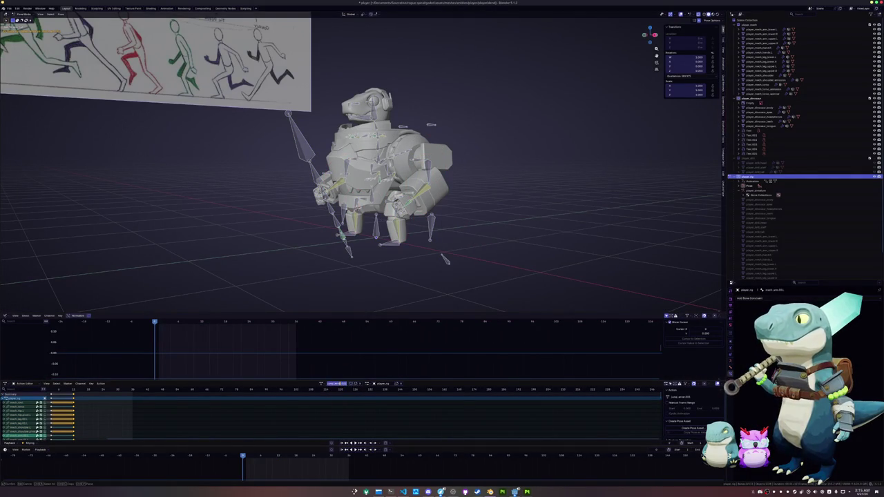
{"action": "type", "text": "jum"}
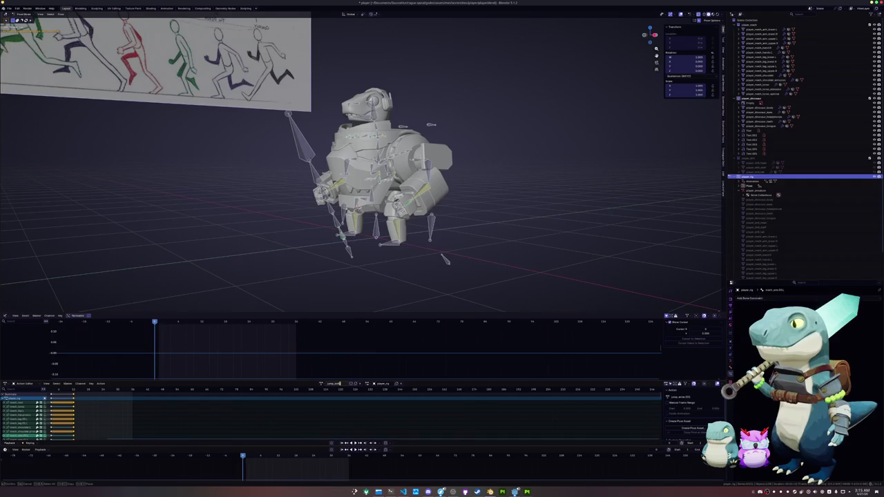
{"action": "key", "text": "Return"}
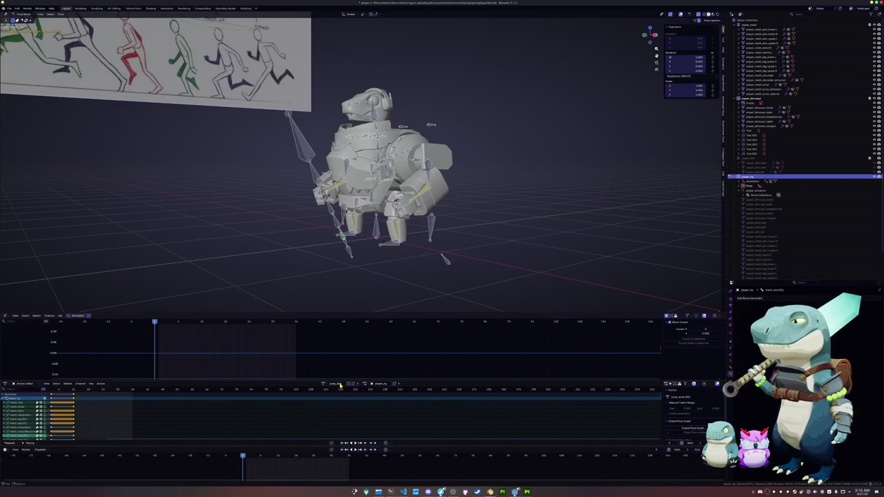
{"action": "double_click", "coordinate": [344, 385]}
{"action": "key", "text": "Return"}
{"action": "key", "text": "ctrl+v"}
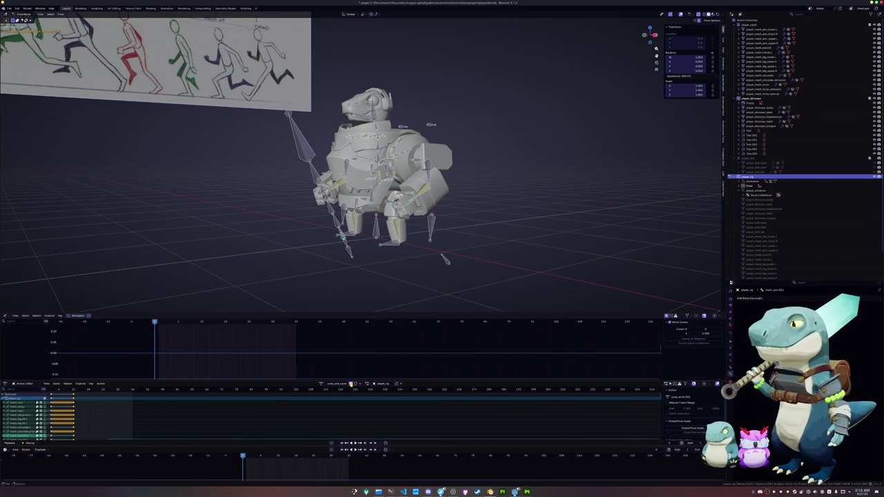
{"action": "left_click", "coordinate": [351, 384]}
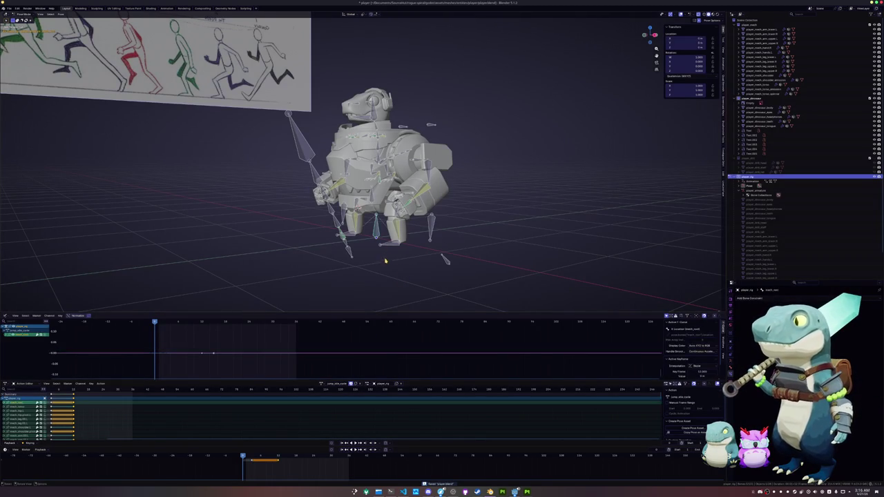
- Clear all bones' location and rotation to rest and slide the keys to the playhead
{"action": "key", "text": "a"}
{"action": "key", "text": "alt+g"}
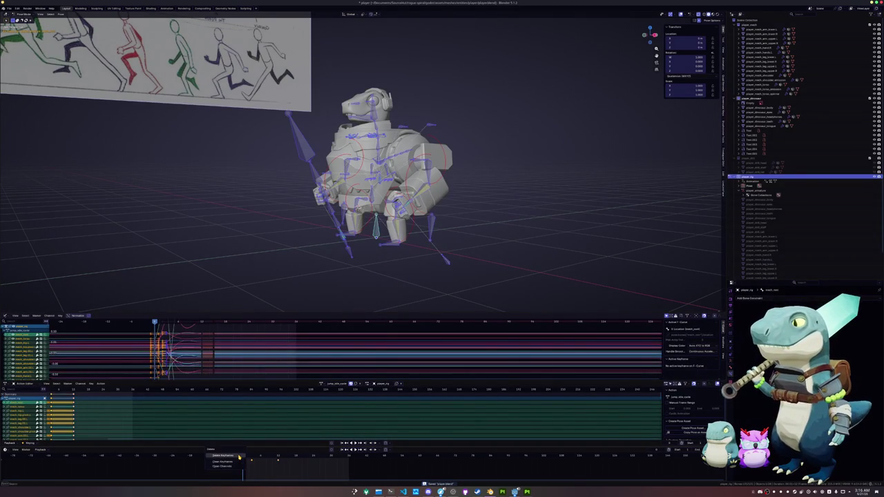
{"action": "key", "text": "alt+r"}
{"action": "left_click_drag", "start_coordinate": [274, 458], "coordinate": [240, 466]}
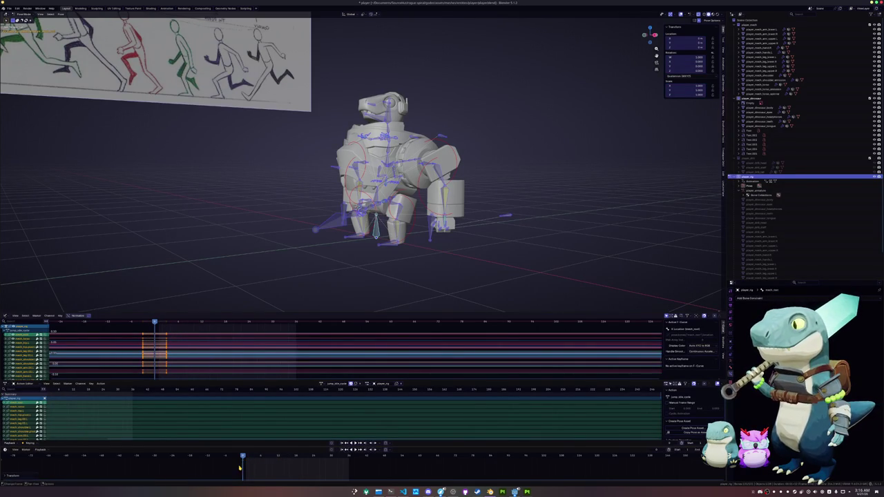
- Rotate the mech's lower-body bones, constrained to the X axis, for the jump-idle pose
{"action": "key", "text": "alt+a"}
{"action": "middle_click_drag", "start_coordinate": [316, 251], "coordinate": [346, 248]}
{"action": "left_click", "coordinate": [446, 167]}
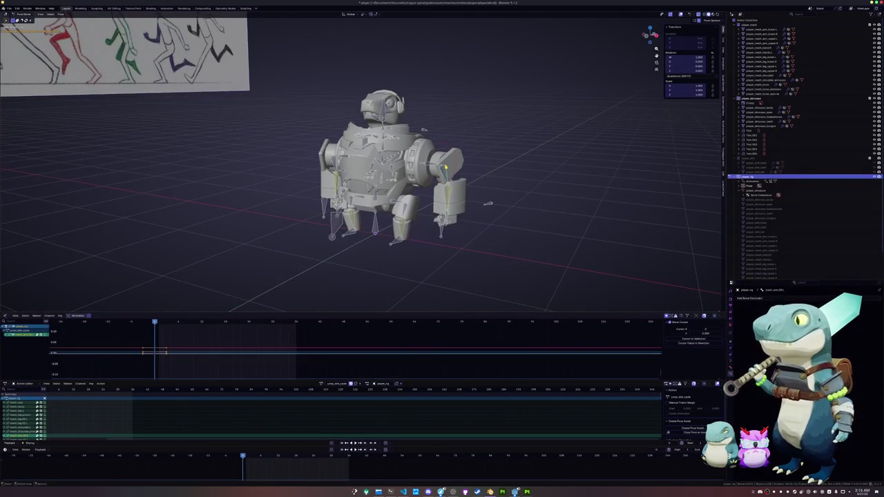
{"action": "key", "text": "KP_1"}
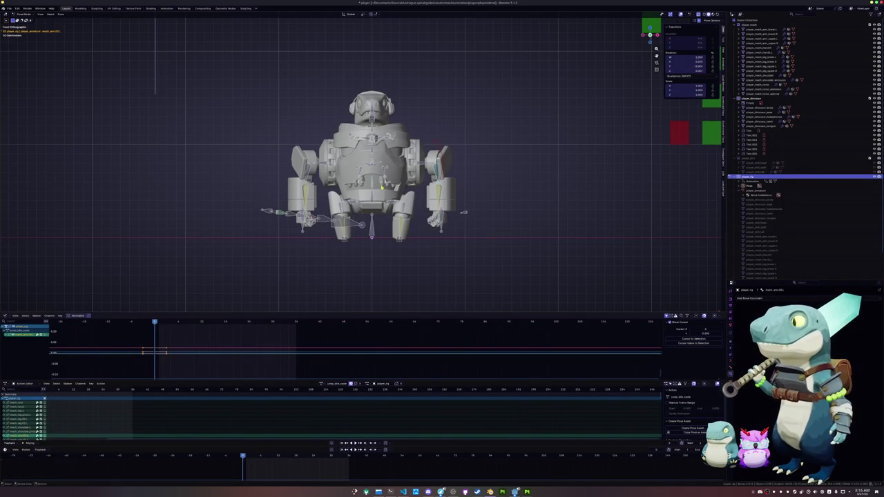
{"action": "middle_click_drag", "start_coordinate": [464, 212], "coordinate": [457, 180]}
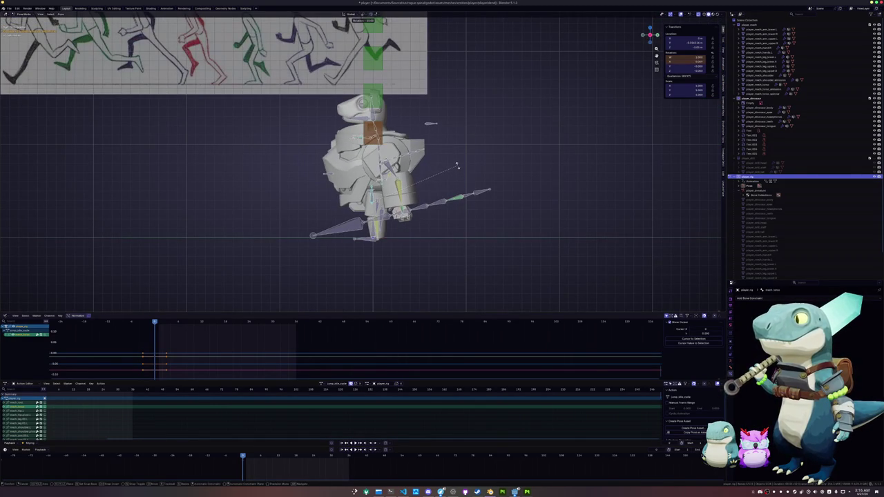
{"action": "key", "text": "x"}
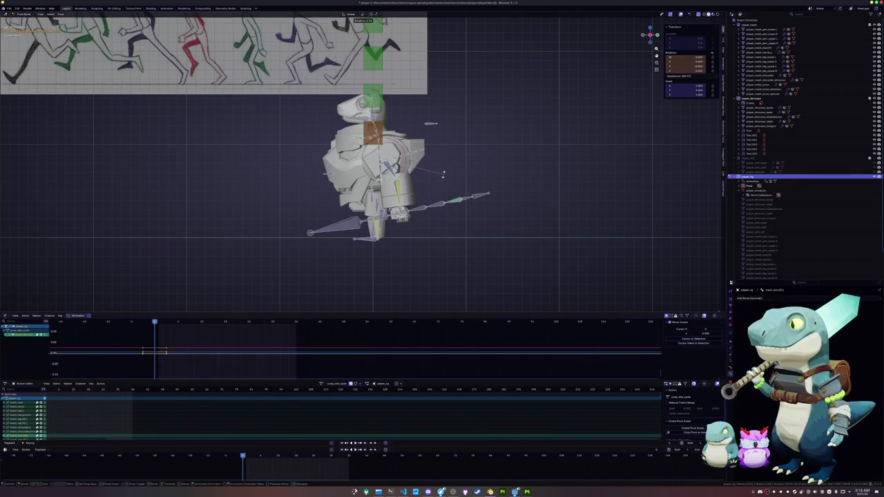
{"action": "left_click", "coordinate": [443, 175]}
{"action": "scroll", "coordinate": [456, 169], "scroll_direction": "up", "scroll_amount": 2}
{"action": "scroll", "coordinate": [476, 157], "scroll_direction": "up", "scroll_amount": 2}
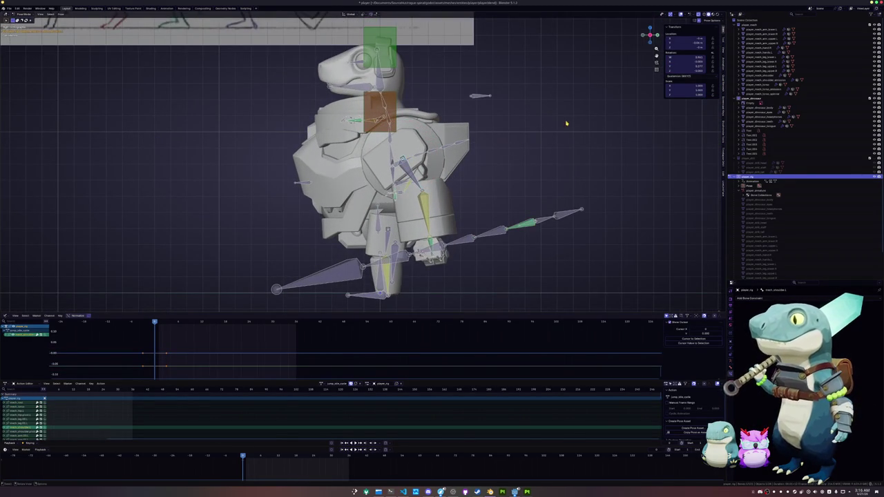
{"action": "key", "text": "r"}
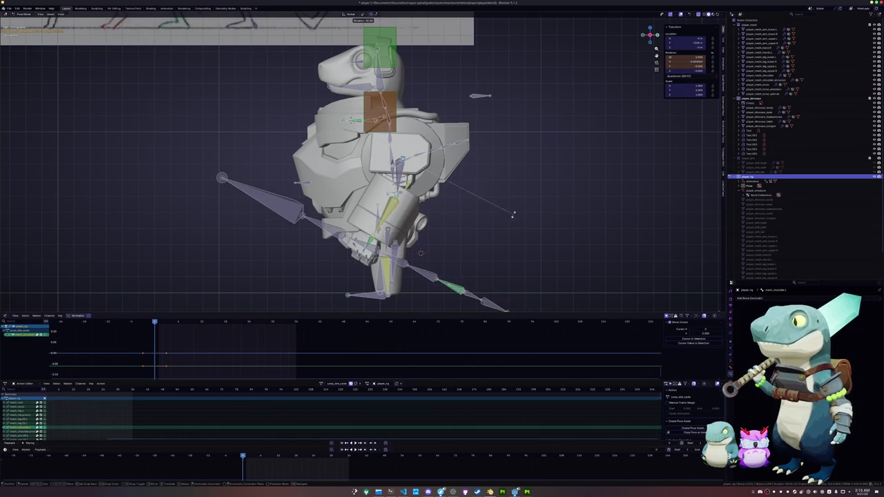
{"action": "left_click", "coordinate": [509, 221]}
- In front view, rotate both arms outward so the spear angles down to the left
{"action": "key", "text": "KP_1"}
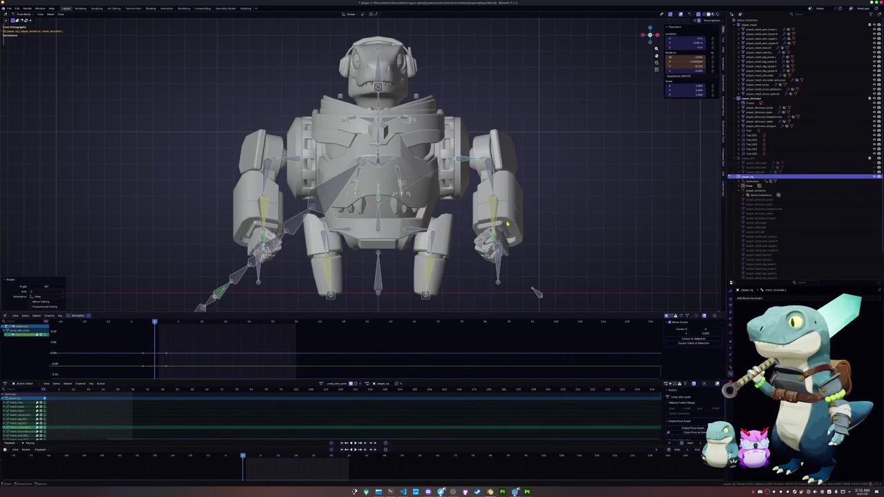
{"action": "key", "text": "r"}
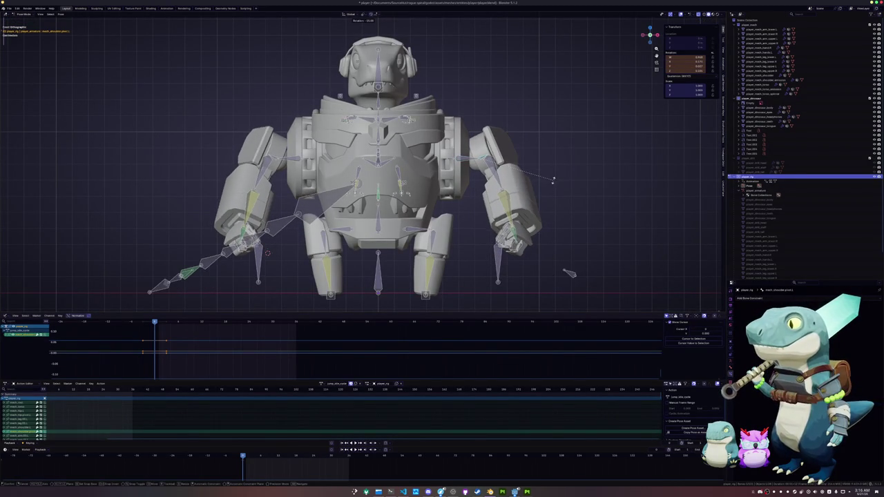
{"action": "left_click", "coordinate": [551, 183]}
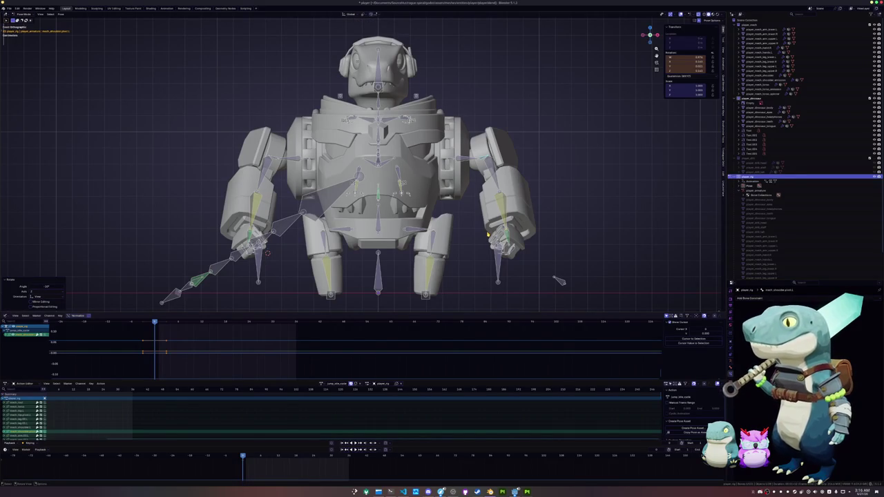
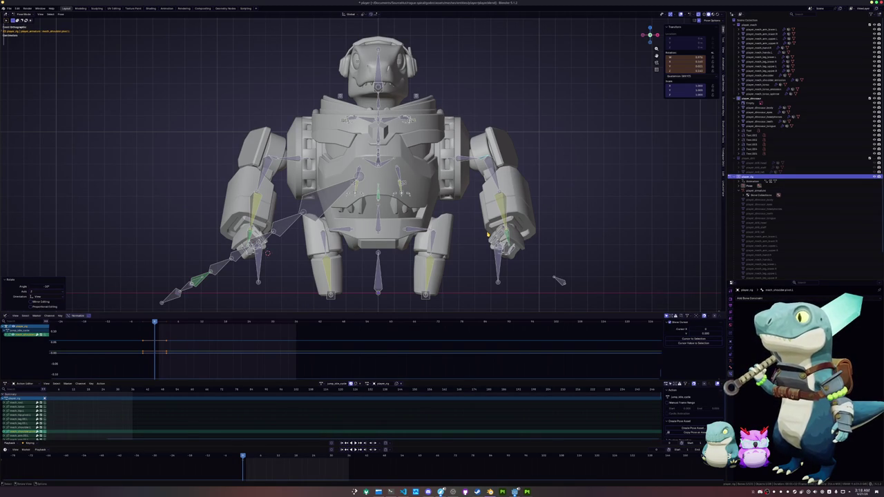
- Raise the foot IK control bone slightly along the Z axis, checking from side and front views
{"action": "key", "text": "KP_3"}
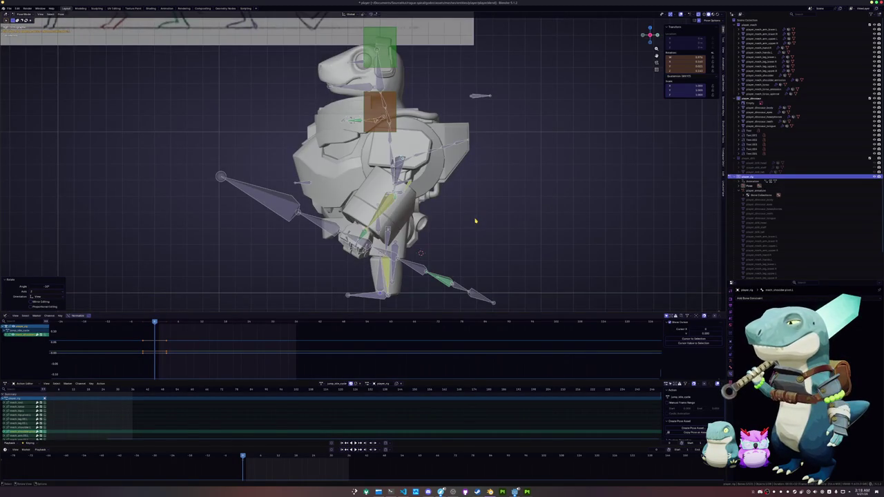
{"action": "scroll", "coordinate": [456, 207], "scroll_direction": "down", "scroll_amount": 2}
{"action": "key", "text": "g"}
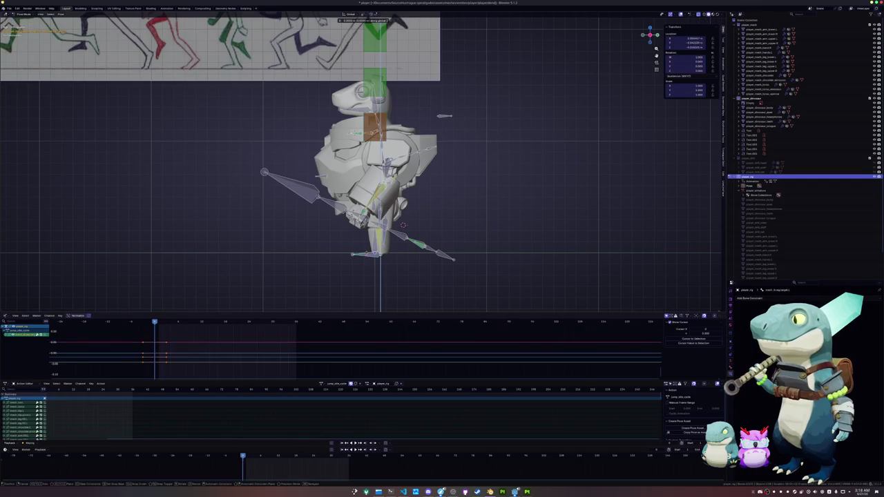
{"action": "left_click", "coordinate": [499, 158]}
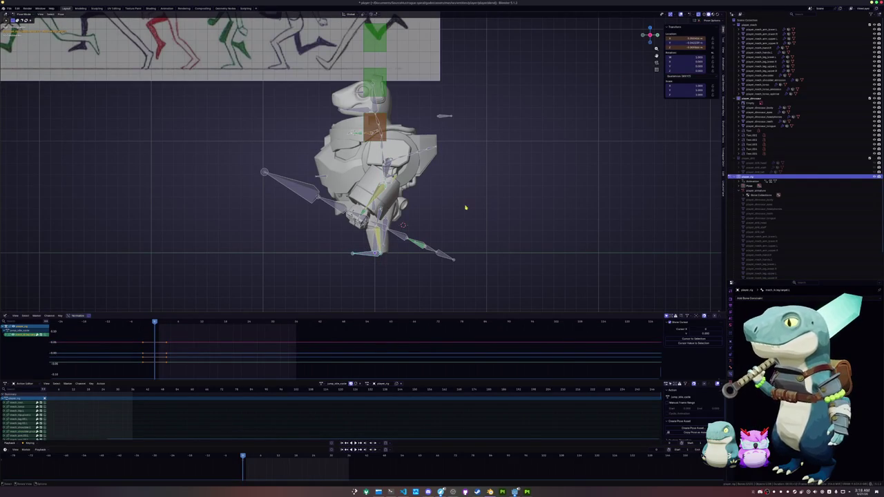
{"action": "key", "text": "KP_1"}
{"action": "key", "text": "g"}
{"action": "key", "text": "z"}
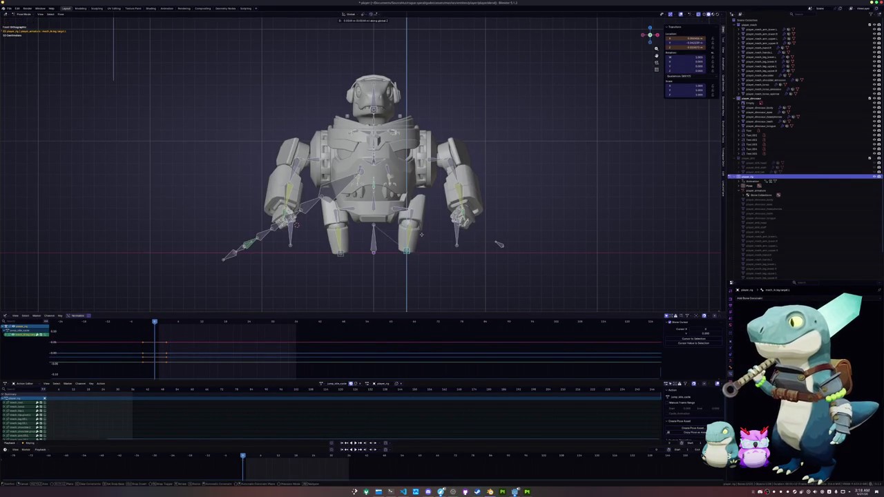
{"action": "left_click", "coordinate": [416, 239]}
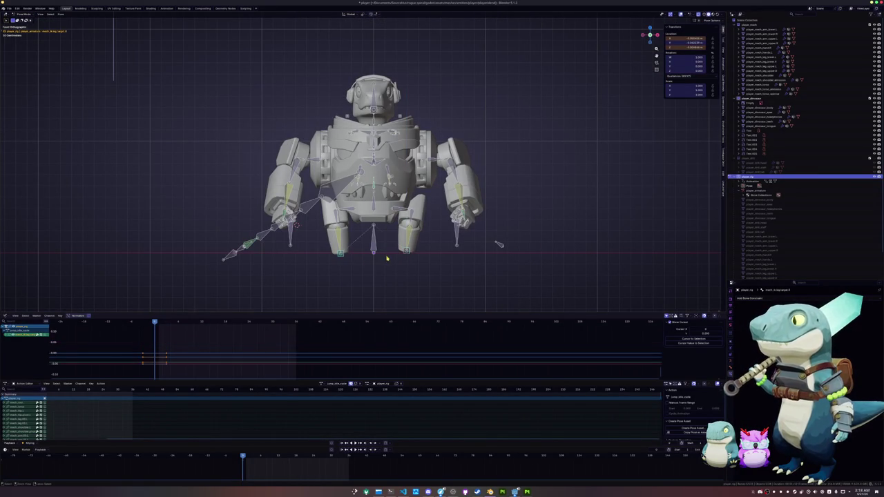
- Select the two right arm bones and rotate them into a new position
{"action": "scroll", "coordinate": [430, 216], "scroll_direction": "down", "scroll_amount": 2}
{"action": "left_click", "coordinate": [437, 170]}
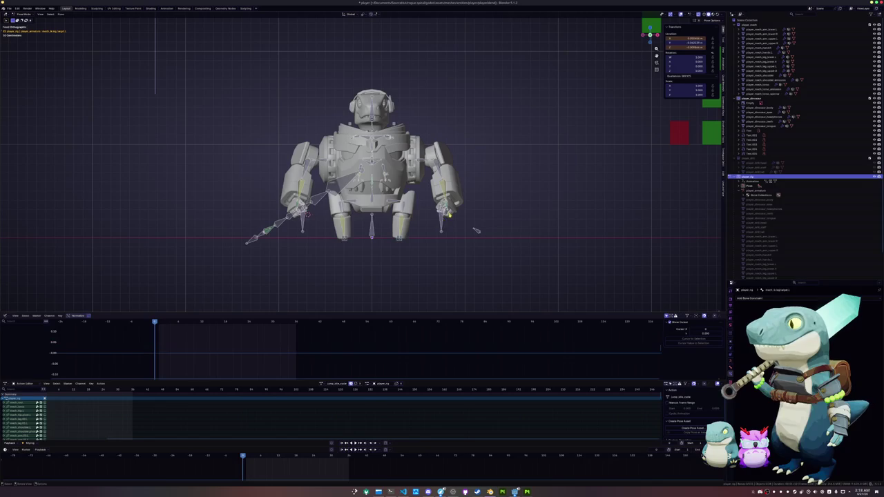
{"action": "left_click", "coordinate": [437, 158]}
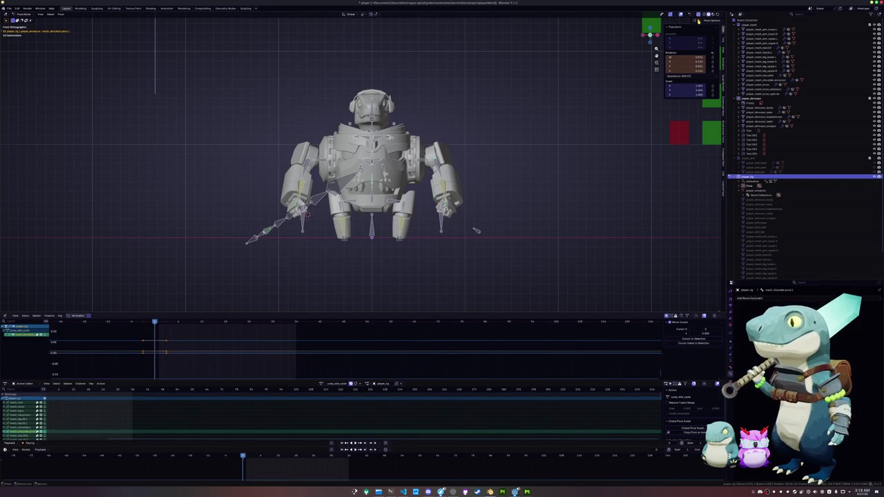
{"action": "key", "text": "r"}
{"action": "left_click", "coordinate": [543, 172]}
{"action": "mouse_move", "coordinate": [531, 183]}
{"action": "middle_mouse_down"}
{"action": "mouse_move", "coordinate": [486, 161]}
{"action": "mouse_move", "coordinate": [493, 182]}
{"action": "middle_mouse_up"}
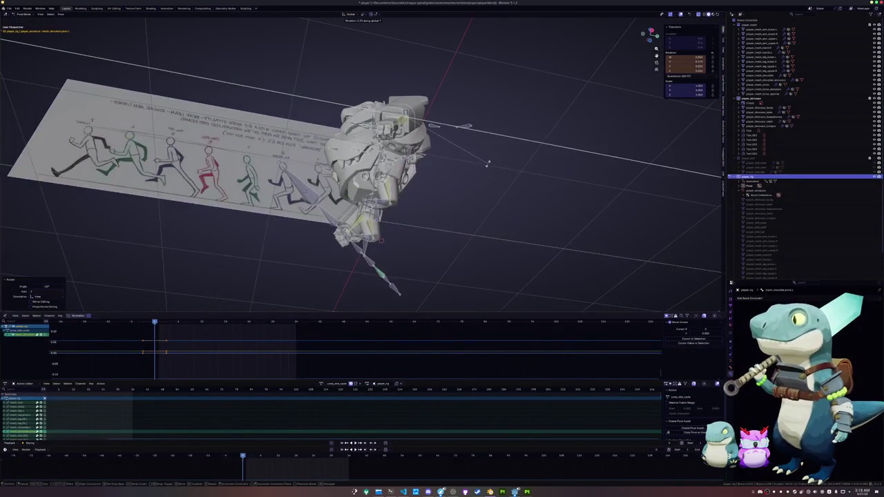
{"action": "key", "text": "KP_1"}
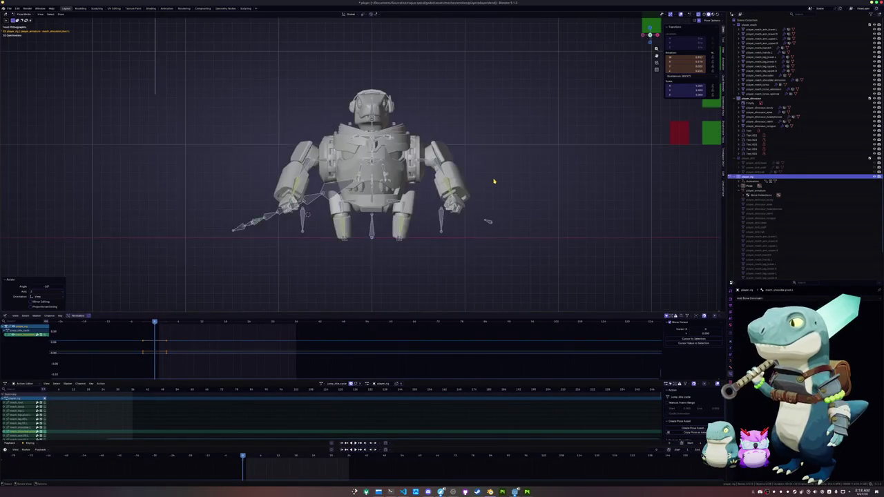
{"action": "scroll", "coordinate": [493, 184], "scroll_direction": "up", "scroll_amount": 2}
{"action": "key", "text": "r"}
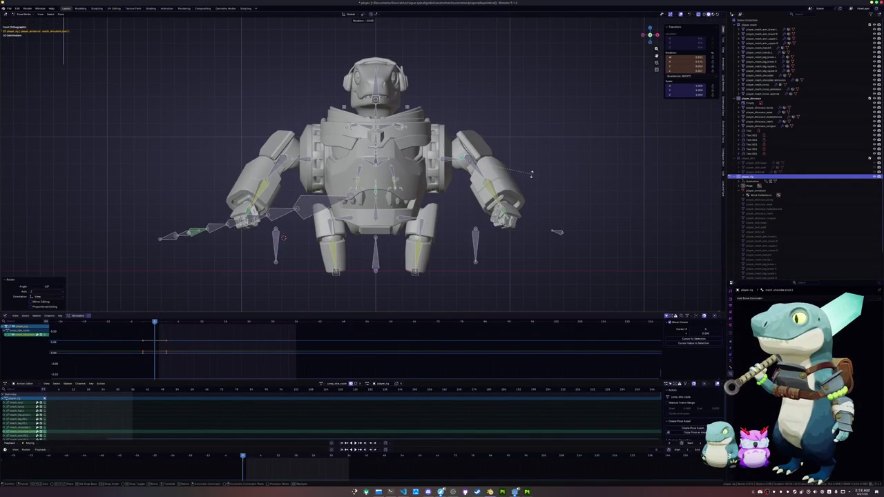
{"action": "left_click", "coordinate": [530, 176]}
- Rotate the arms again around the Z axis, then rotate one more bone
{"action": "middle_click_drag", "start_coordinate": [532, 179], "coordinate": [477, 207]}
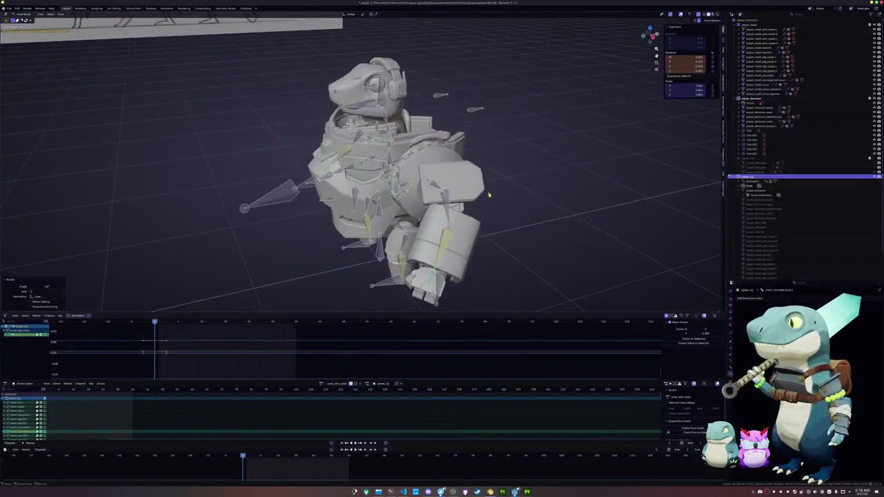
{"action": "key", "text": "r"}
{"action": "key", "text": "x"}
{"action": "key", "text": "z"}
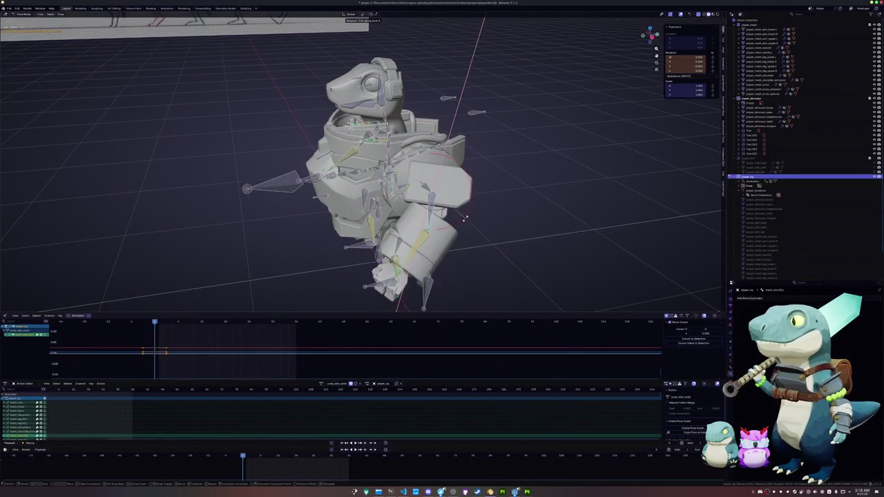
{"action": "left_click", "coordinate": [464, 221]}
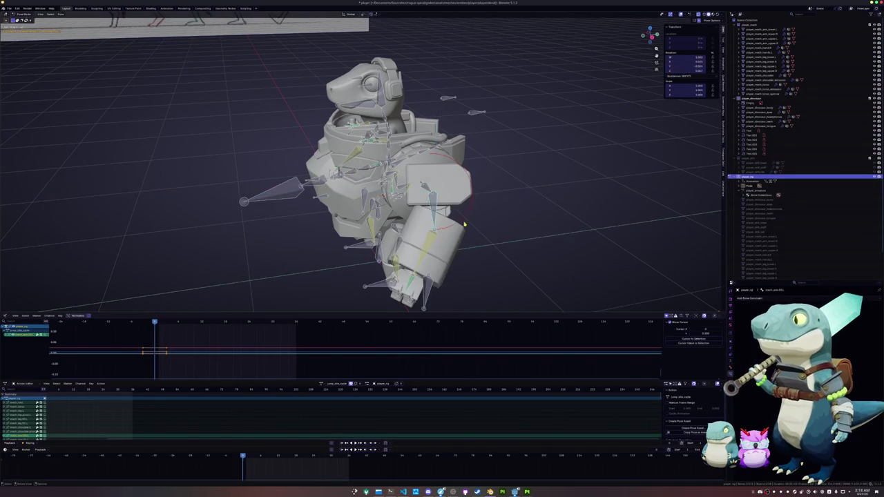
{"action": "left_click", "coordinate": [428, 190]}
{"action": "key", "text": "r"}
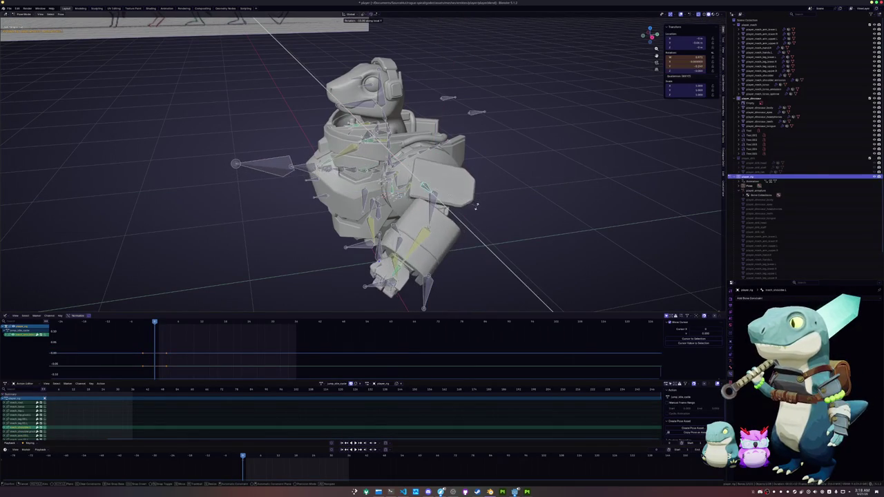
{"action": "left_click", "coordinate": [479, 209]}
{"action": "middle_click_drag", "start_coordinate": [479, 209], "coordinate": [501, 204]}
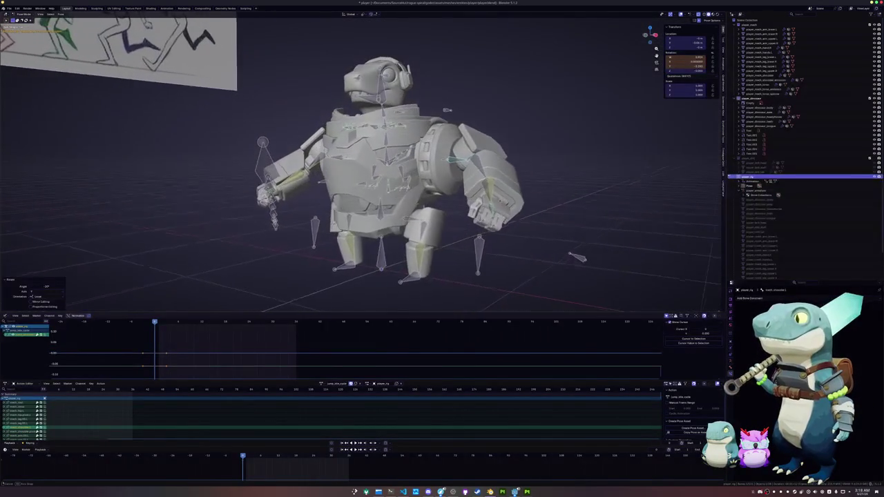
- Key the full pose on all bones, then paste the copied pose onto a later frame
{"action": "key", "text": "a"}
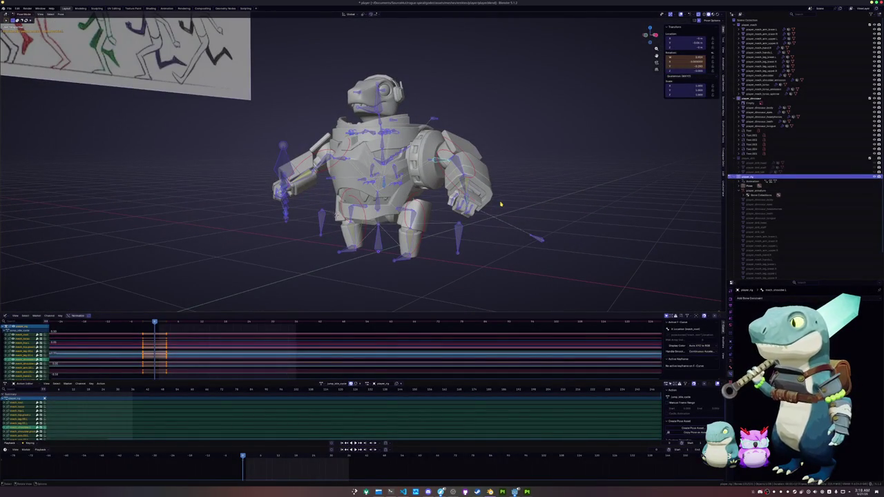
{"action": "key", "text": "i"}
{"action": "key", "text": "KP_1"}
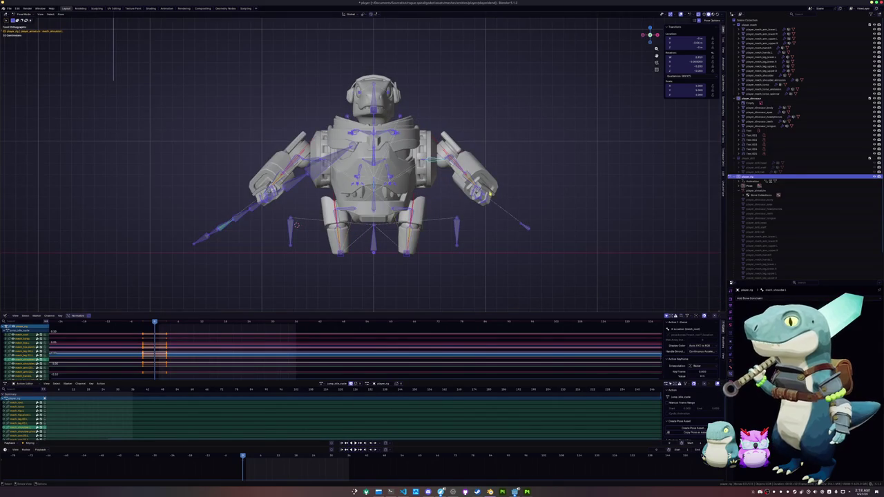
{"action": "key", "text": "ctrl+c"}
{"action": "left_click", "coordinate": [295, 457]}
{"action": "left_click_drag", "start_coordinate": [295, 456], "coordinate": [286, 456]}
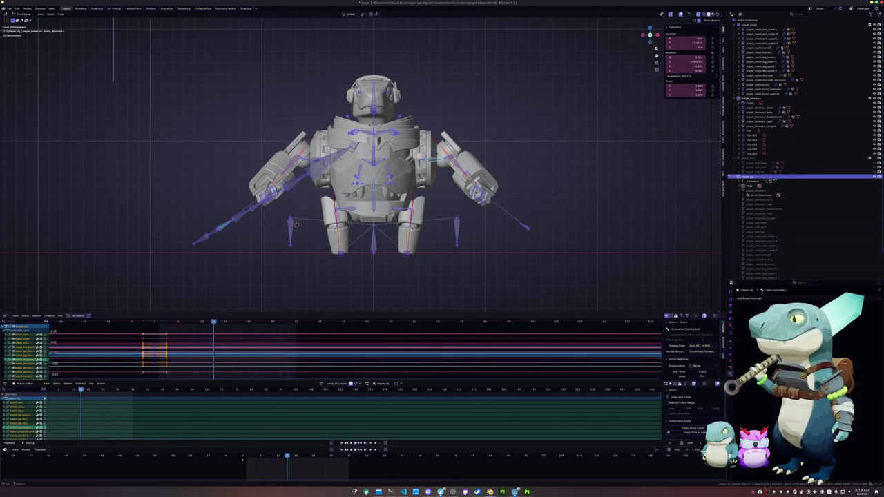
{"action": "scroll", "coordinate": [509, 267], "scroll_direction": "up", "scroll_amount": 2}
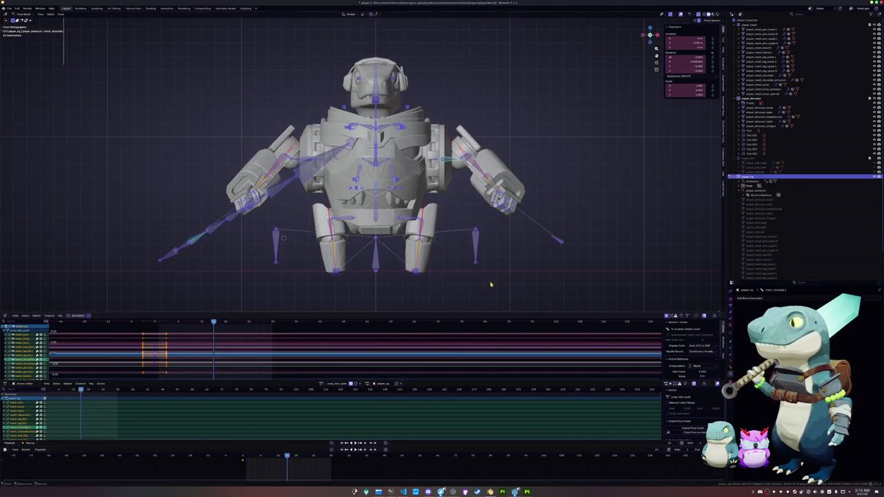
{"action": "key", "text": "ctrl+v"}
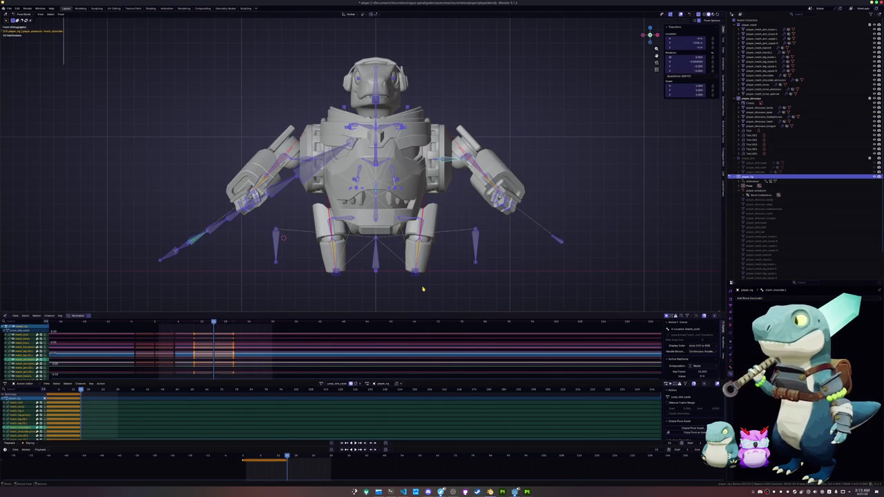
{"action": "key", "text": "Up"}
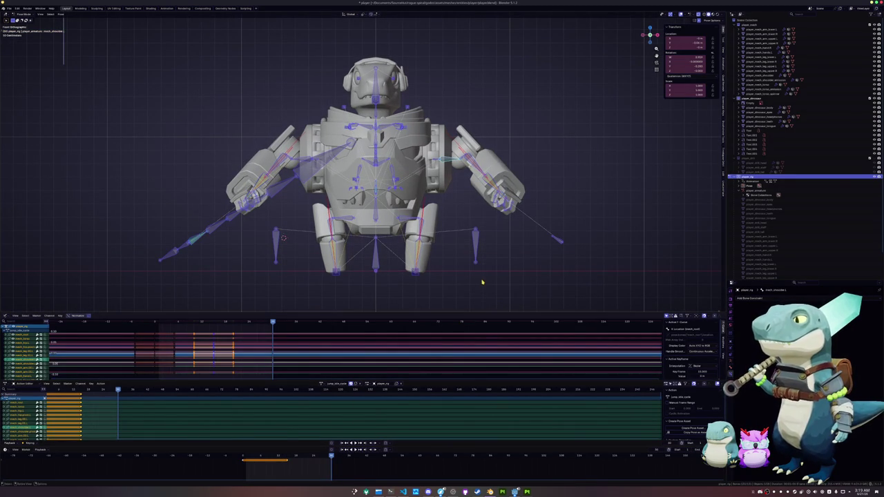
{"action": "key", "text": "ctrl+v"}
{"action": "left_click", "coordinate": [287, 457]}
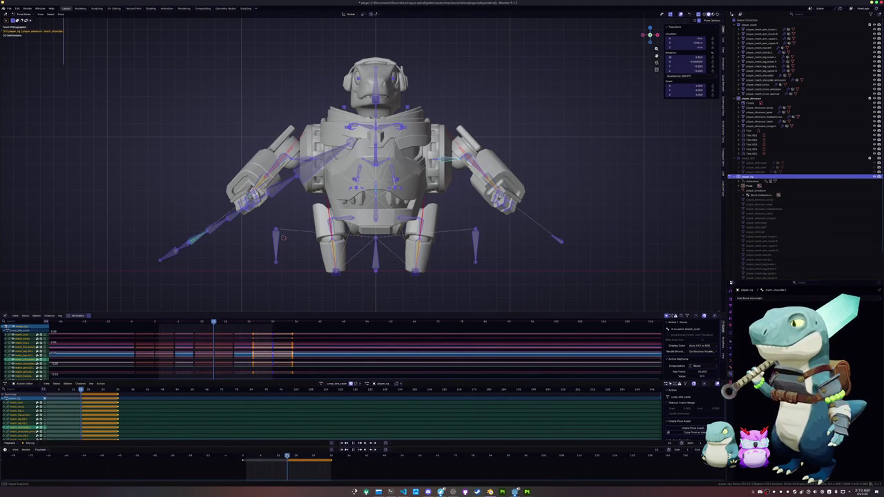
{"action": "key", "text": "alt+a"}
- Raise the right foot bone along Z and rotate the shoulder bone
{"action": "left_click", "coordinate": [453, 205]}
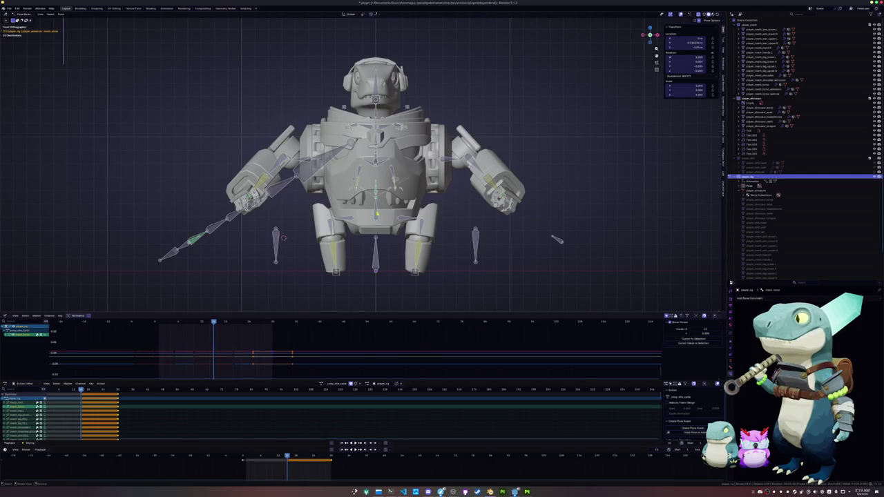
{"action": "left_click", "coordinate": [414, 273]}
{"action": "key", "text": "g"}
{"action": "key", "text": "z"}
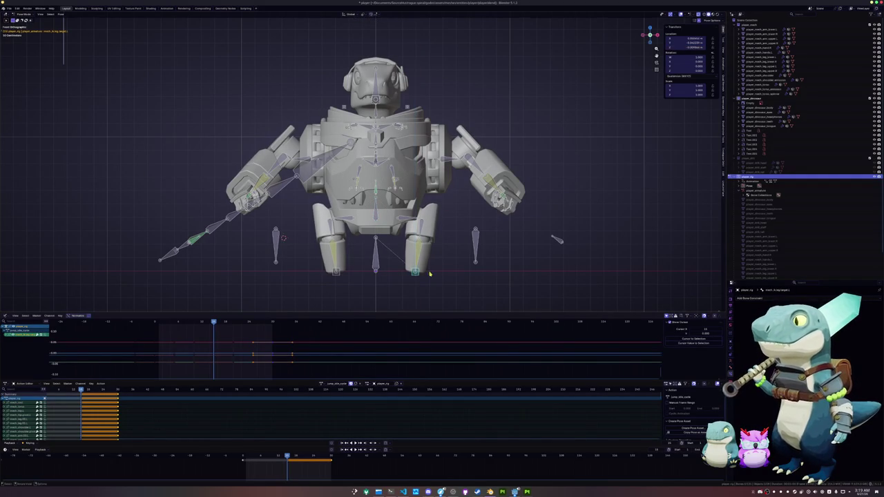
{"action": "left_click", "coordinate": [429, 274]}
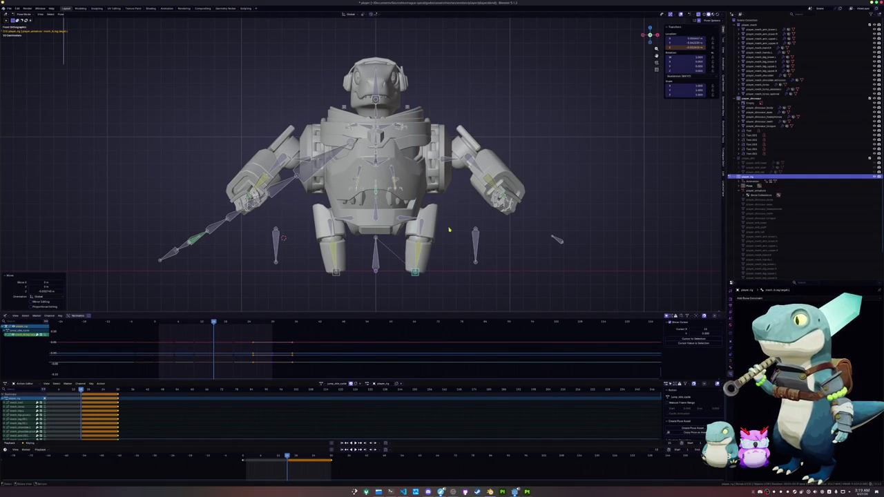
{"action": "left_click", "coordinate": [464, 160]}
{"action": "key", "text": "r"}
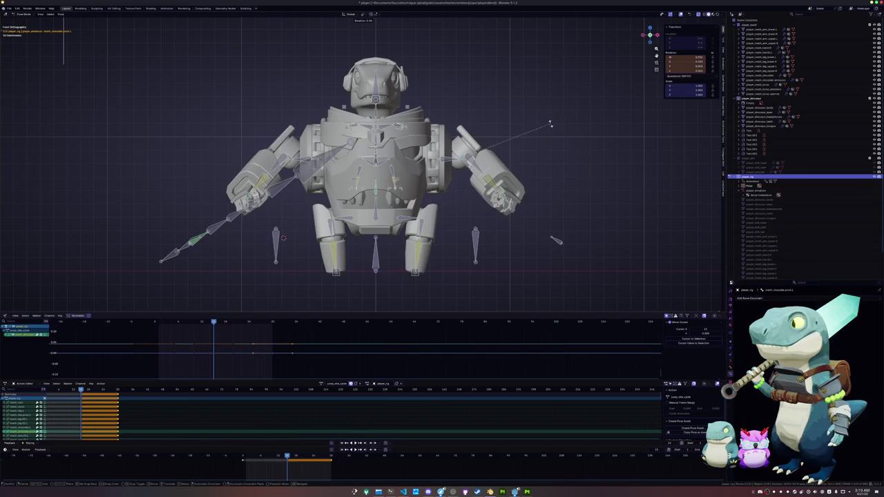
{"action": "left_click", "coordinate": [551, 129]}
- Rotate the selected bones further and key the full pose on all bones
{"action": "middle_click_drag", "start_coordinate": [550, 129], "coordinate": [545, 159]}
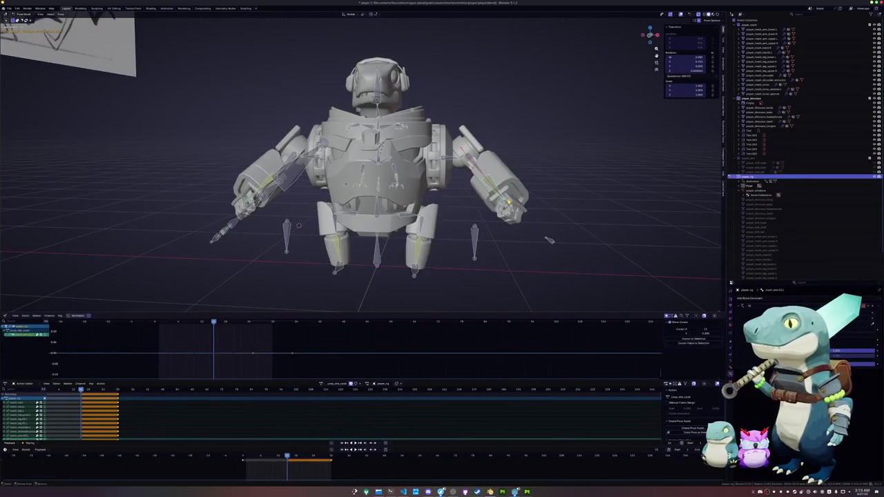
{"action": "middle_click_drag", "start_coordinate": [550, 240], "coordinate": [508, 201]}
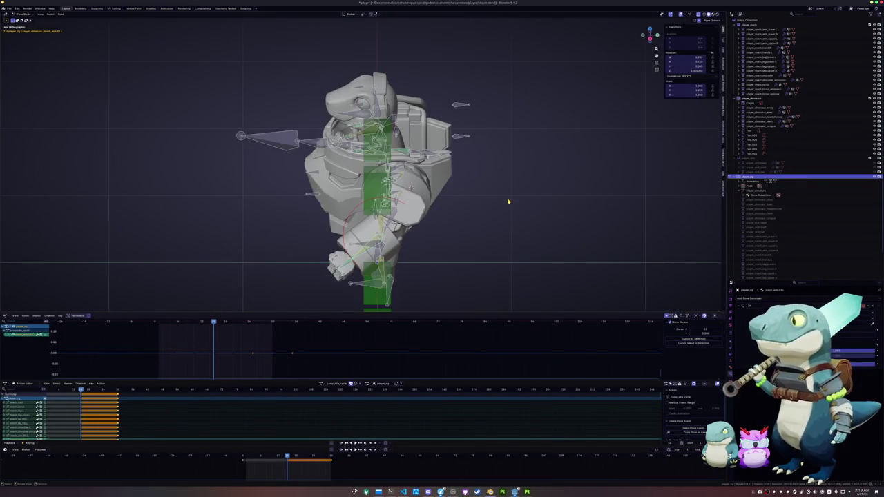
{"action": "middle_click_drag", "start_coordinate": [446, 231], "coordinate": [654, 60]}
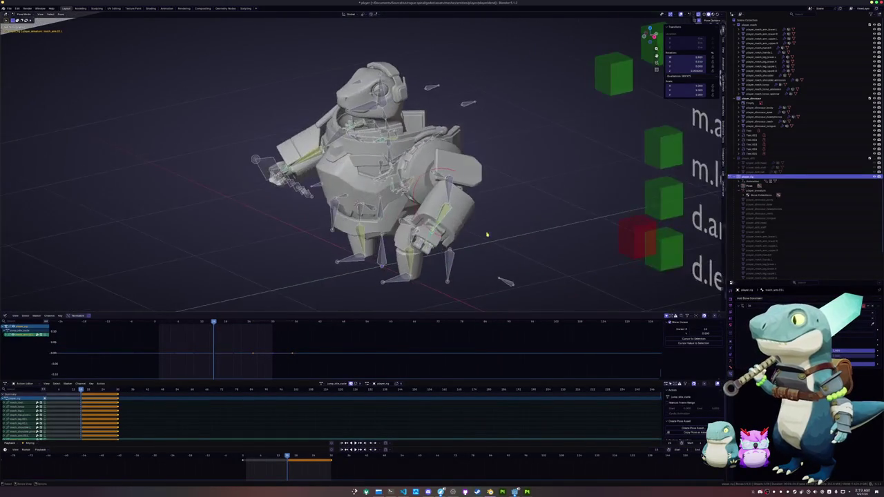
{"action": "key", "text": "r"}
{"action": "left_click", "coordinate": [654, 59]}
{"action": "mouse_move", "coordinate": [654, 59]}
{"action": "middle_mouse_down"}
{"action": "mouse_move", "coordinate": [457, 234]}
{"action": "mouse_move", "coordinate": [414, 228]}
{"action": "middle_mouse_up"}
{"action": "scroll", "coordinate": [408, 229], "scroll_direction": "down", "scroll_amount": 2}
{"action": "scroll", "coordinate": [407, 229], "scroll_direction": "down", "scroll_amount": 2}
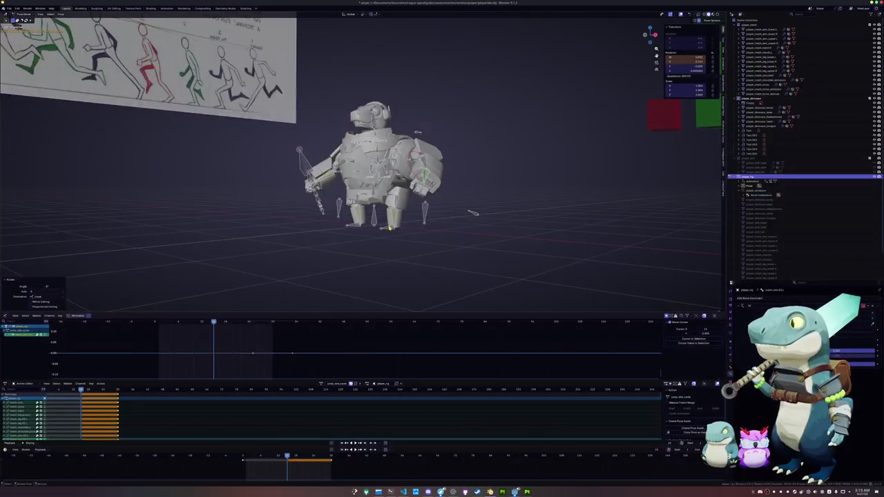
{"action": "key", "text": "a"}
{"action": "scroll", "coordinate": [408, 236], "scroll_direction": "up", "scroll_amount": 2}
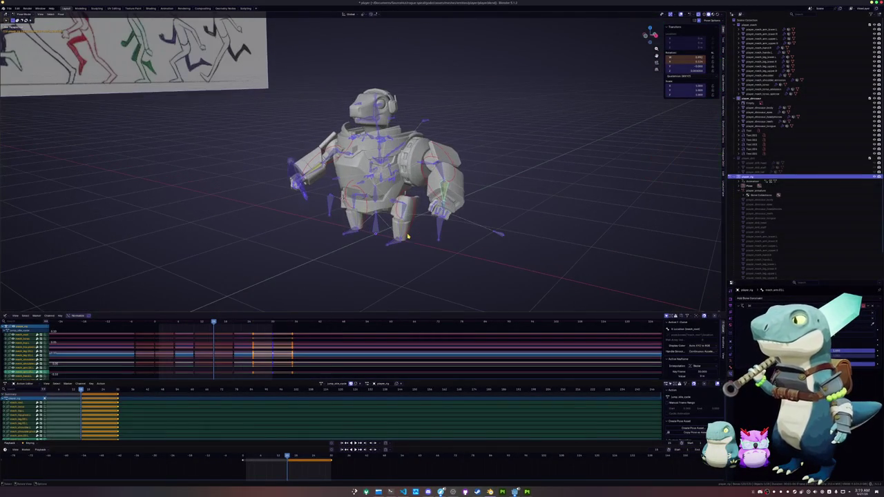
{"action": "key", "text": "i"}
- Select the hand bone and rotate it twice around the global X axis
{"action": "left_click", "coordinate": [453, 108]}
{"action": "scroll", "coordinate": [453, 109], "scroll_direction": "up", "scroll_amount": 3}
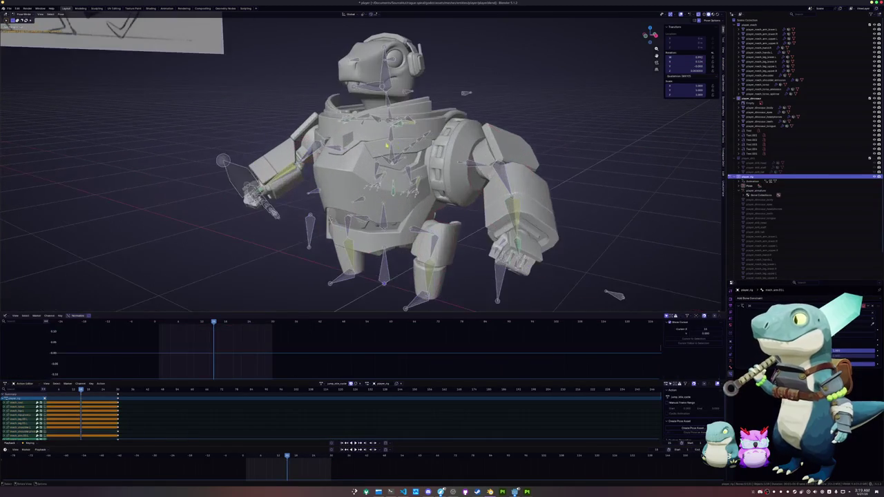
{"action": "left_click", "coordinate": [246, 188]}
{"action": "middle_click_drag", "start_coordinate": [276, 193], "coordinate": [304, 194]}
{"action": "key", "text": "r"}
{"action": "key", "text": "x"}
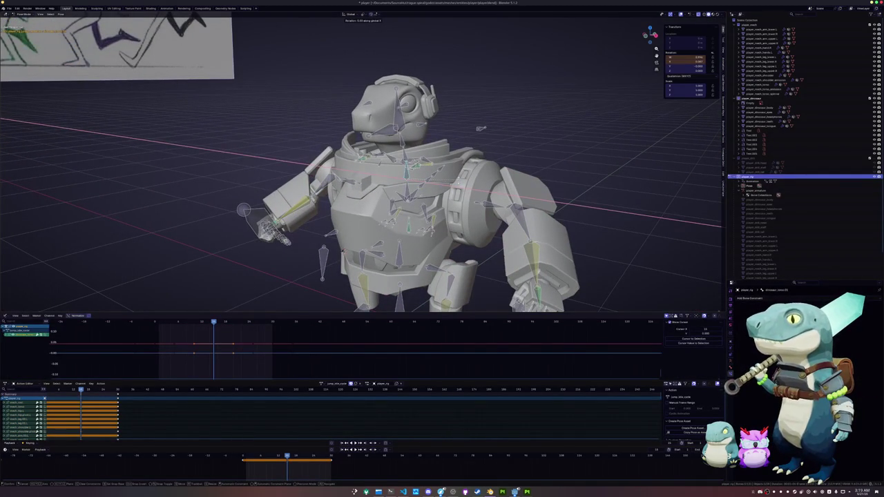
{"action": "left_click", "coordinate": [450, 178]}
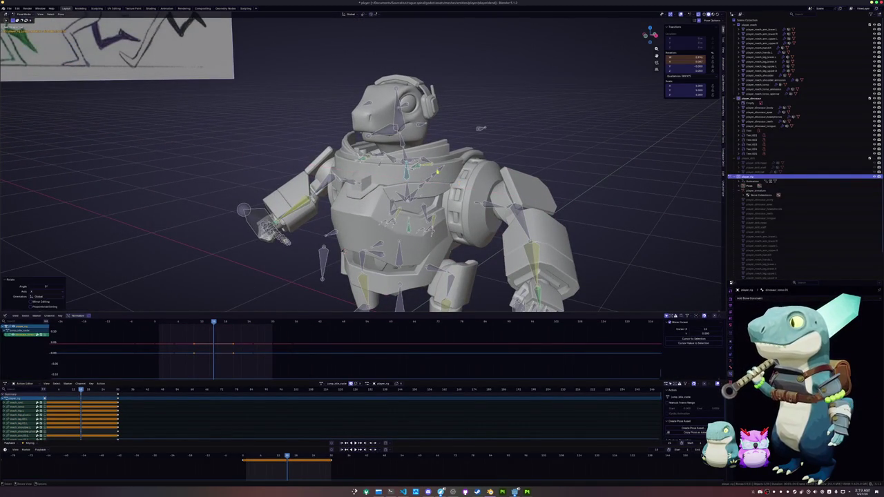
{"action": "key", "text": "r"}
{"action": "key", "text": "x"}
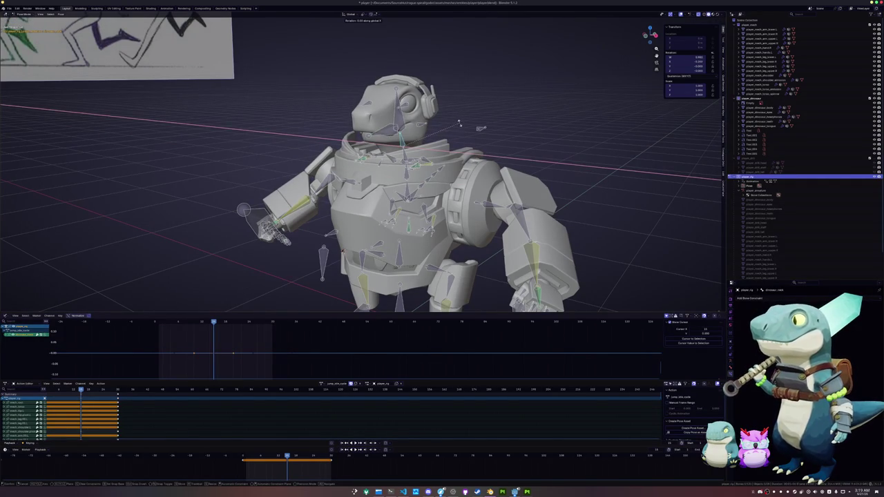
{"action": "left_click", "coordinate": [460, 121]}
- Drag the jump idle cycle's end keyframes later, out to around frame 120
{"action": "key", "text": "a"}
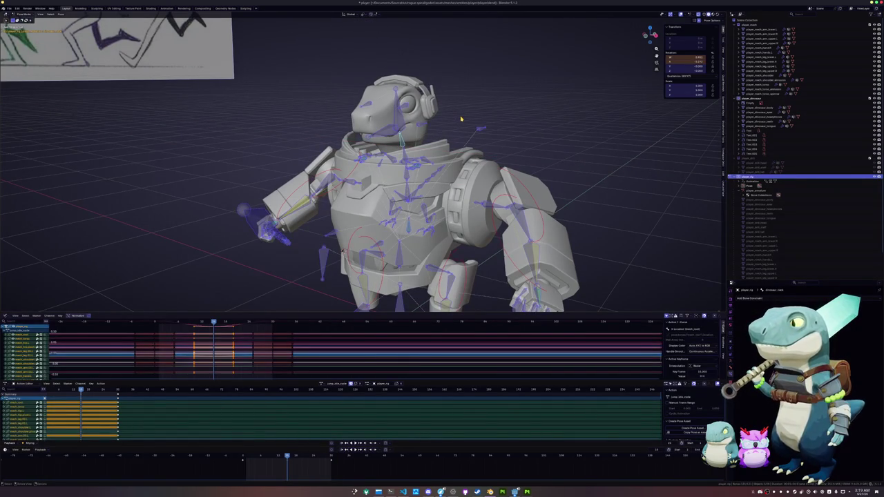
{"action": "scroll", "coordinate": [461, 121], "scroll_direction": "down", "scroll_amount": 2}
{"action": "scroll", "coordinate": [461, 121], "scroll_direction": "down", "scroll_amount": 3}
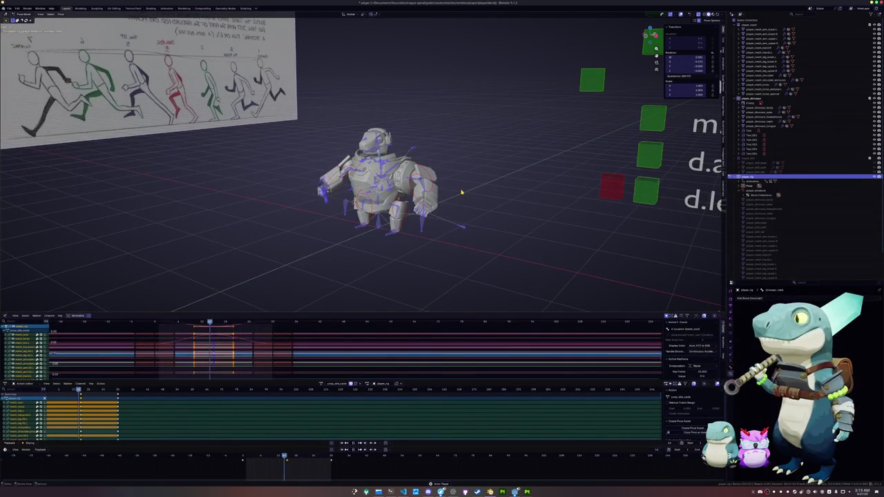
{"action": "scroll", "coordinate": [402, 206], "scroll_direction": "up", "scroll_amount": 2}
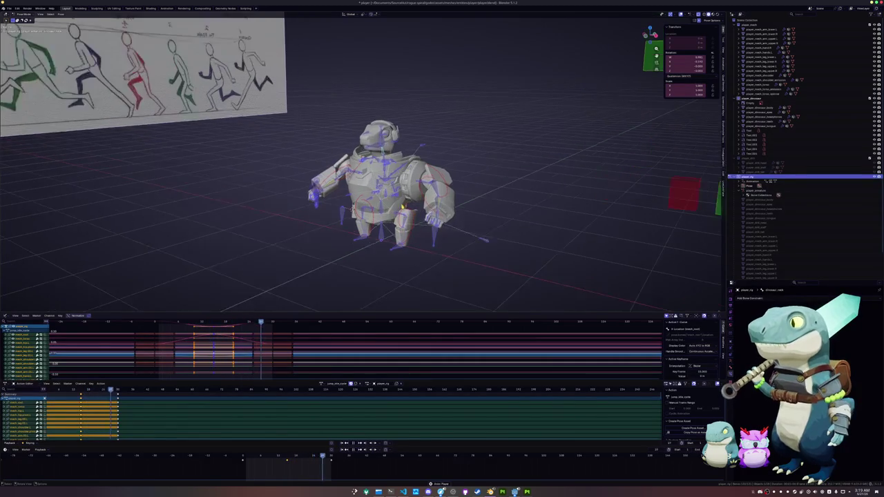
{"action": "scroll", "coordinate": [403, 206], "scroll_direction": "up", "scroll_amount": 1}
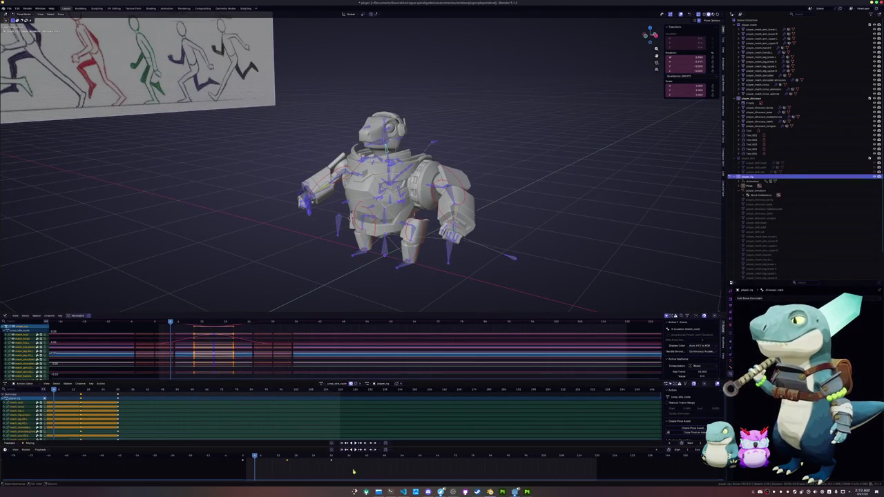
{"action": "left_click", "coordinate": [524, 468]}
{"action": "left_click_drag", "start_coordinate": [524, 468], "coordinate": [337, 472]}
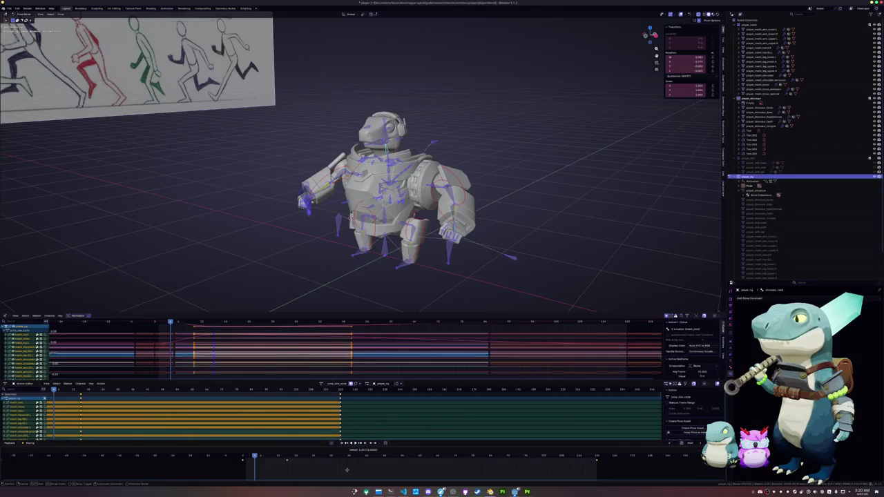
{"action": "left_click_drag", "start_coordinate": [338, 472], "coordinate": [478, 469]}
- Play the cycle back and save player.blend
{"action": "key", "text": "space"}
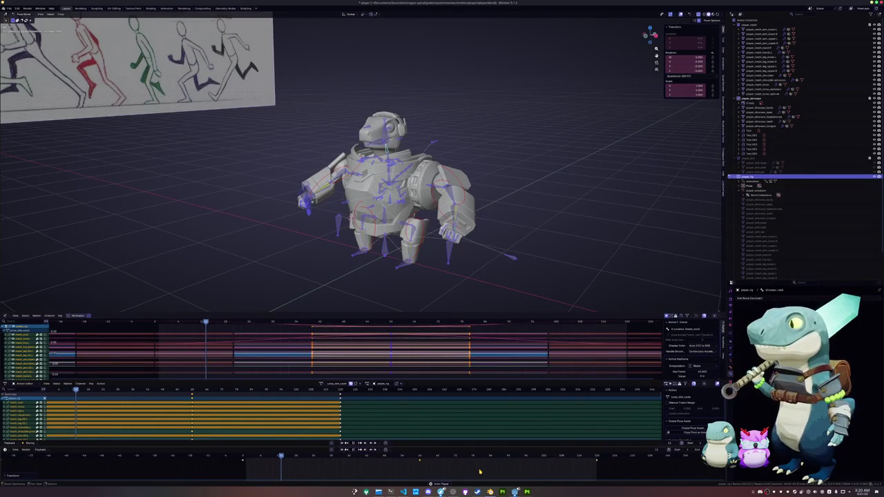
{"action": "key", "text": "ctrl+Tab"}
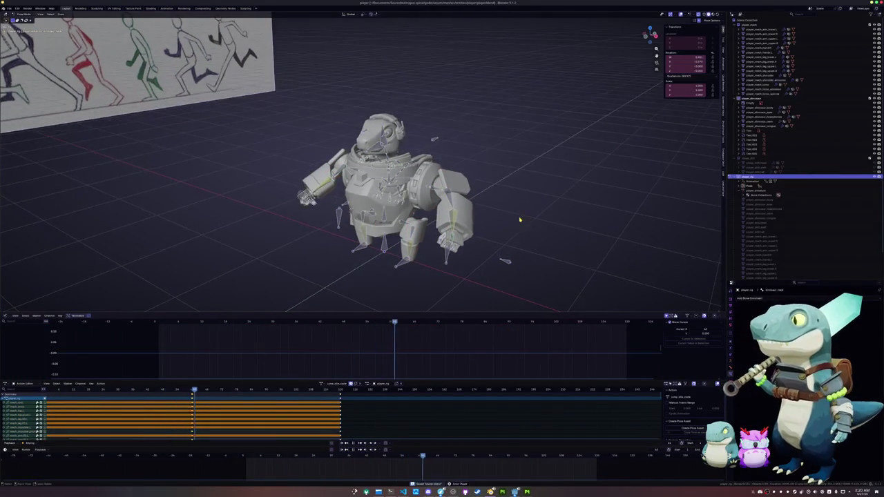
{"action": "key", "text": "ctrl+s"}
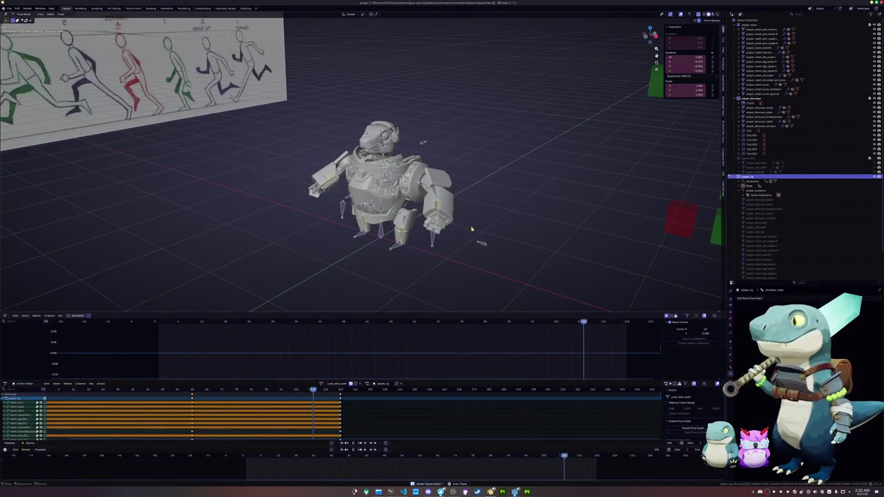
- In front view, shift a foot bone along the vertical Z axis
{"action": "middle_click_drag", "start_coordinate": [491, 226], "coordinate": [438, 226]}
{"action": "key", "text": "ctrl+Tab"}
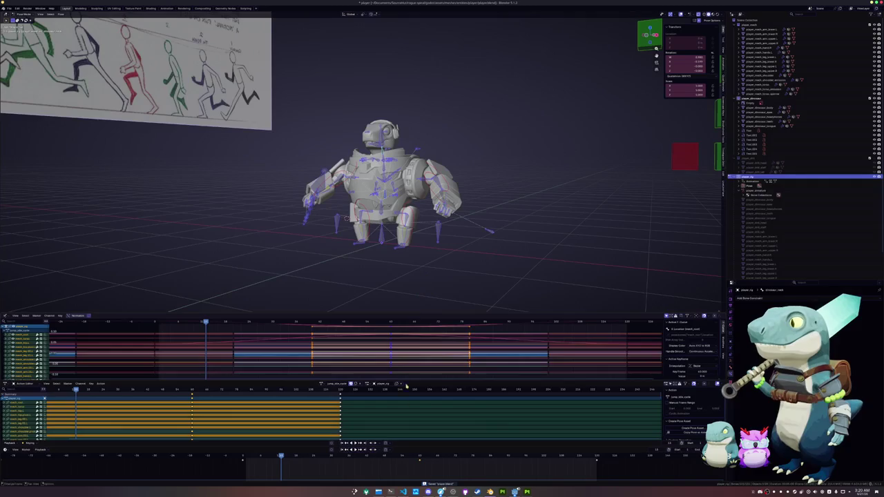
{"action": "key", "text": "KP_1"}
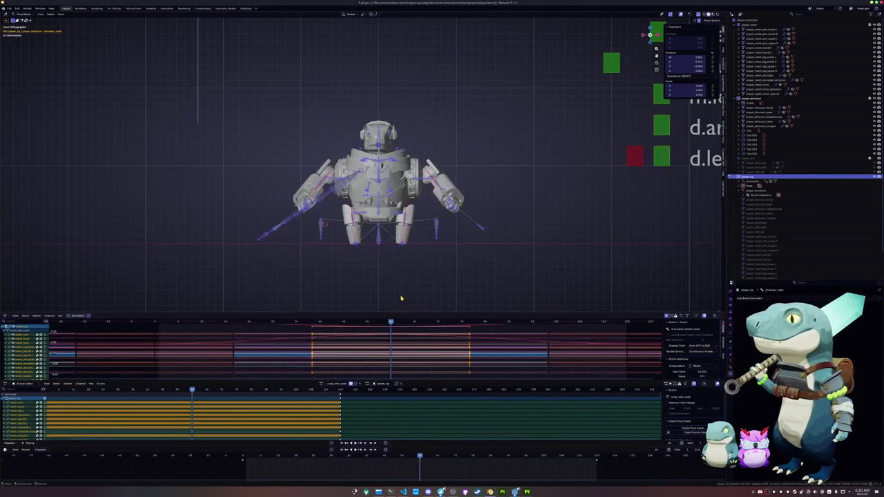
{"action": "scroll", "coordinate": [395, 267], "scroll_direction": "up", "scroll_amount": 3}
{"action": "left_click", "coordinate": [428, 264]}
{"action": "key", "text": "g"}
{"action": "key", "text": "x"}
{"action": "key", "text": "z"}
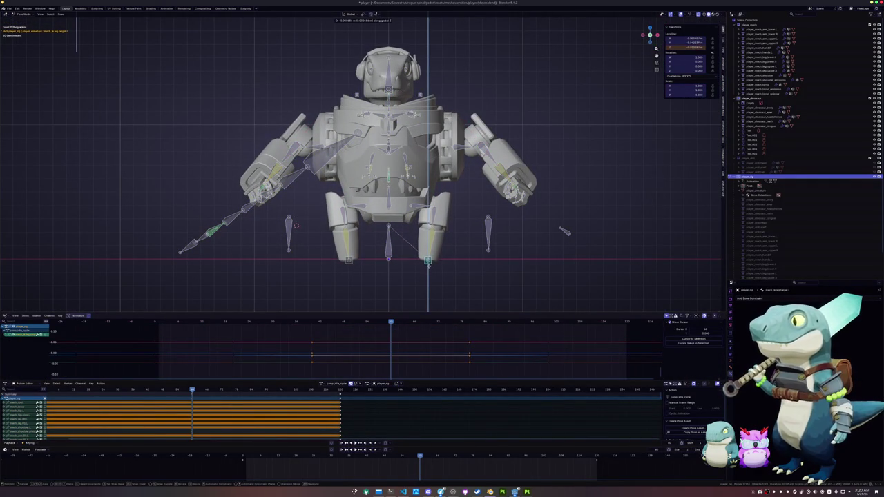
{"action": "key", "text": "Escape"}
- Play the cycle with all bones selected and glance at the animations.txt checklist
{"action": "key", "text": "a"}
{"action": "key", "text": "space"}
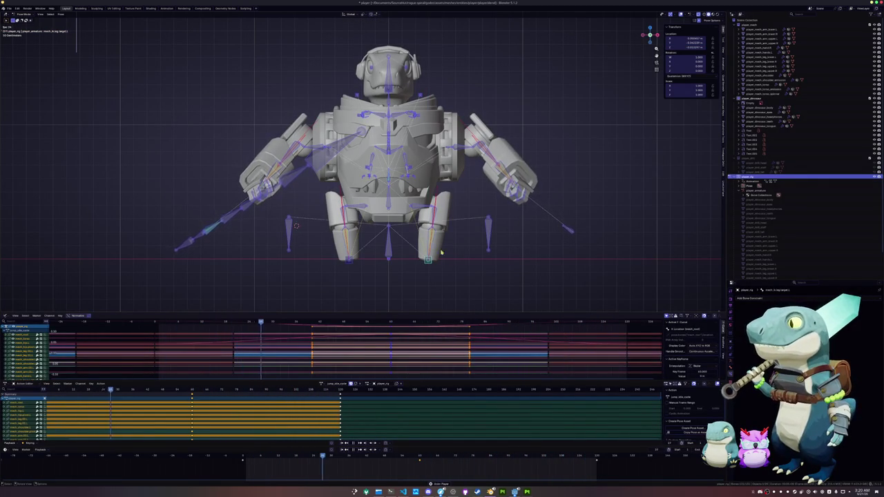
{"action": "middle_click_drag", "start_coordinate": [428, 267], "coordinate": [428, 252]}
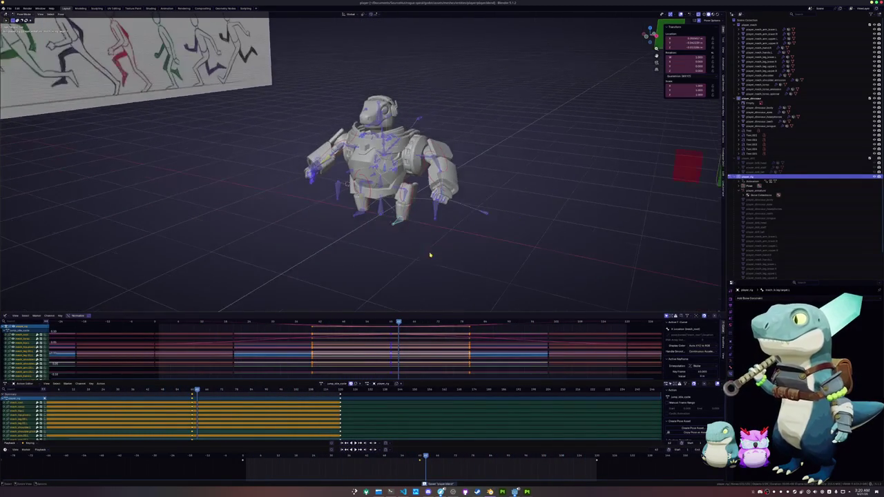
{"action": "key", "text": "alt+Tab"}
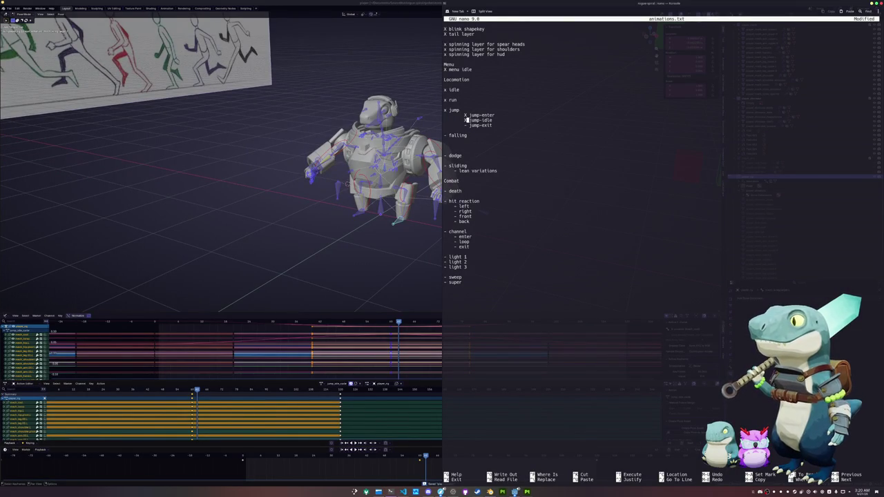
{"action": "left_click", "coordinate": [353, 283]}
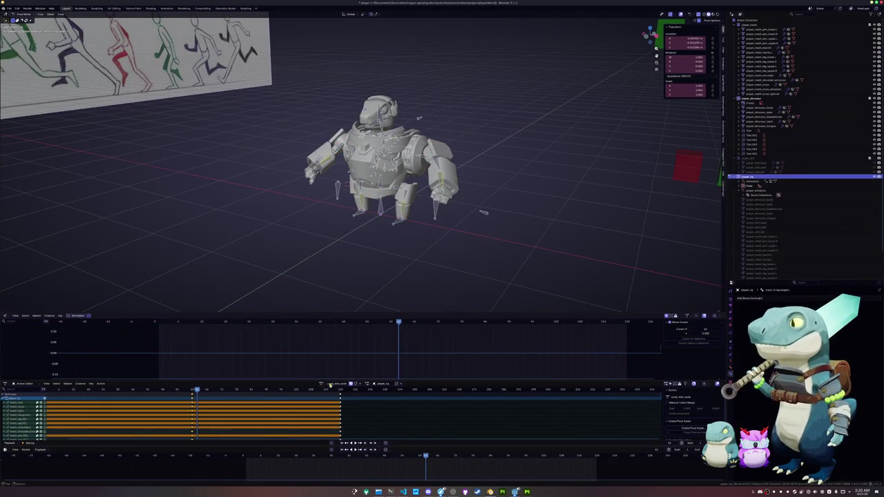
- Duplicate the jump idle action into a new one named jump_exit
{"action": "left_click", "coordinate": [355, 384]}
{"action": "double_click", "coordinate": [337, 384]}
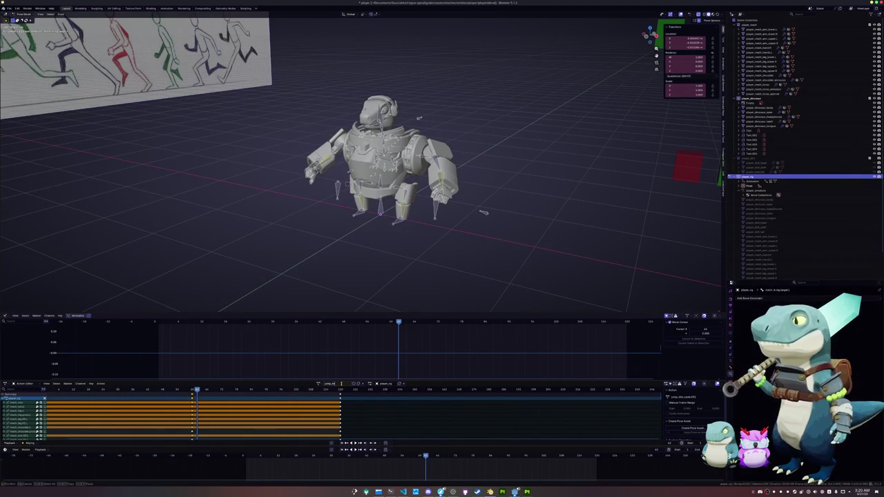
{"action": "key", "text": "Return"}
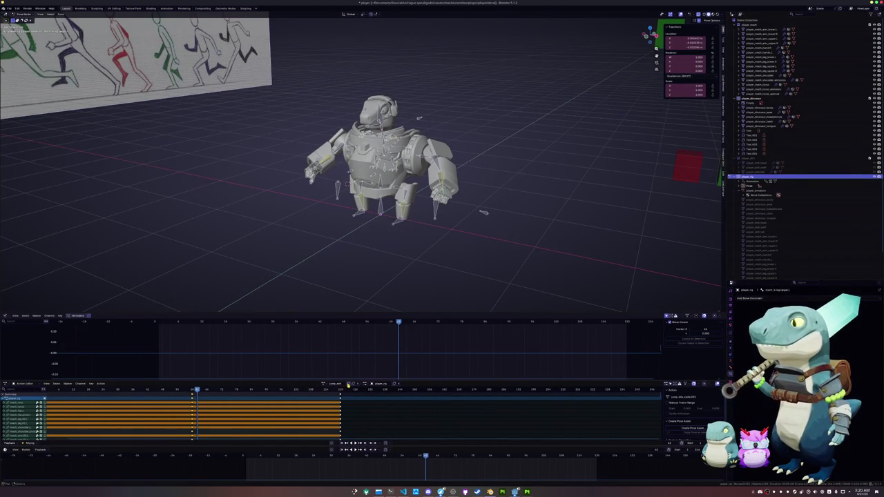
{"action": "key", "text": "ctrl+z"}
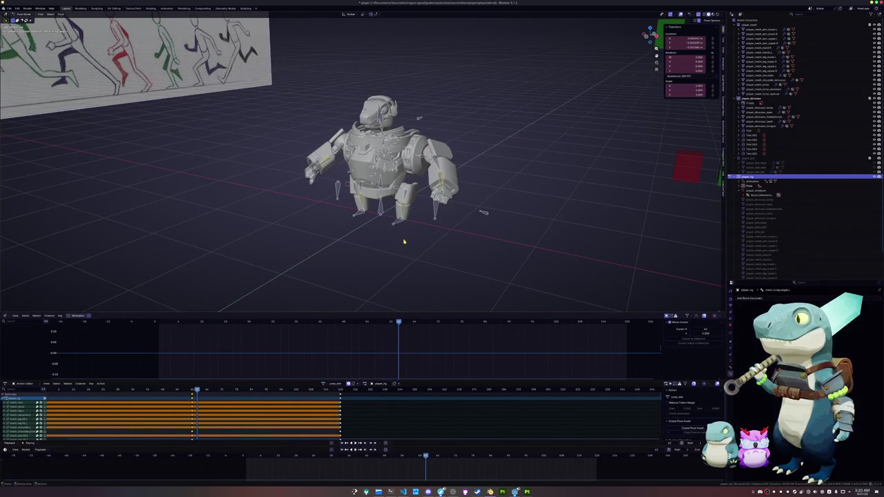
{"action": "key", "text": "ctrl+z"}
{"action": "key", "text": "ctrl+z"}
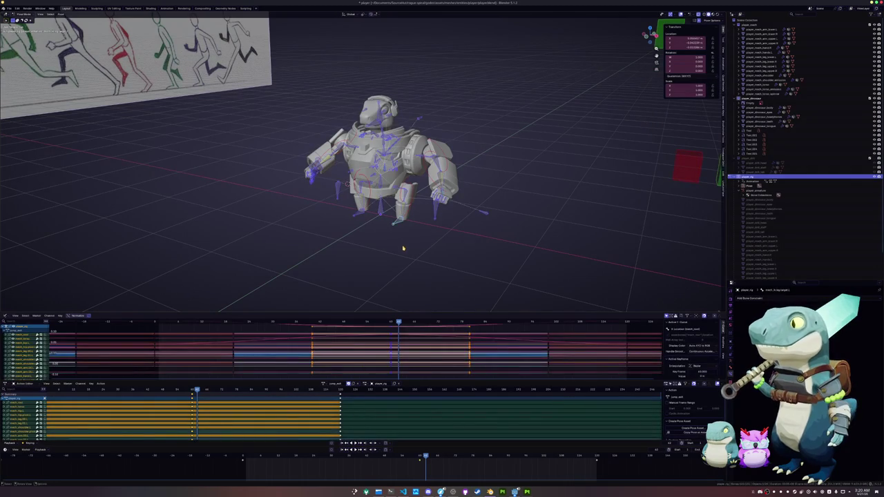
- Switch to another action and delete its box-selected later keyframes
{"action": "left_click", "coordinate": [323, 384]}
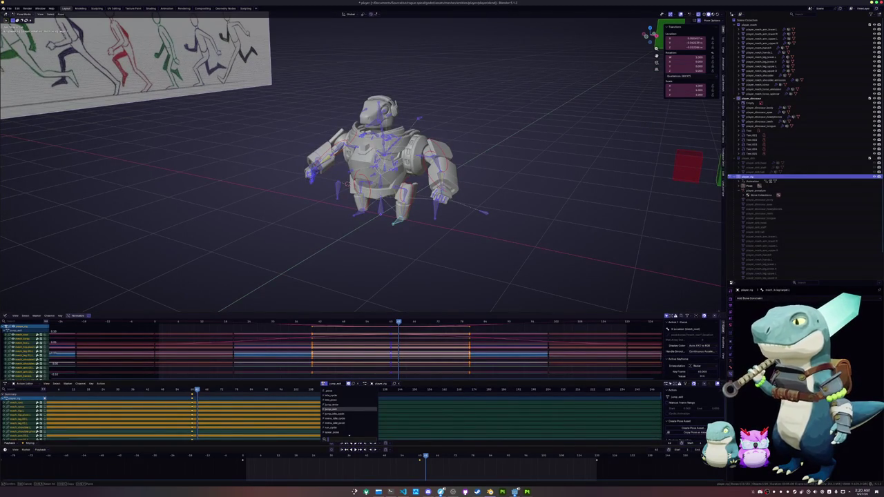
{"action": "left_click", "coordinate": [335, 404]}
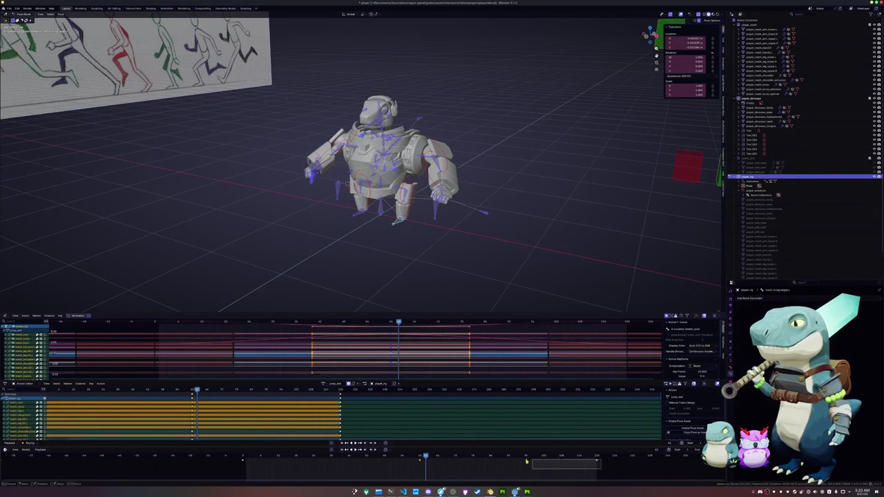
{"action": "left_click_drag", "start_coordinate": [600, 469], "coordinate": [408, 457]}
{"action": "key", "text": "Delete"}
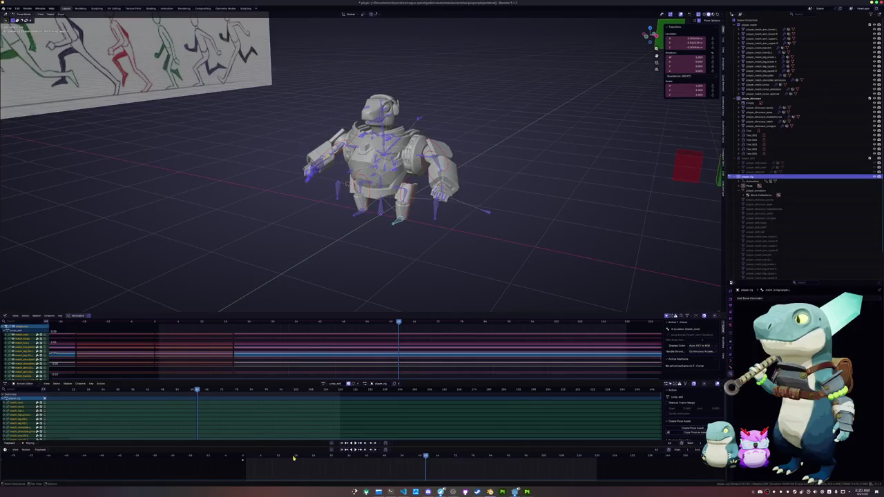
- Browse the rig's saved actions, trying one before loading jump_end
{"action": "left_click", "coordinate": [241, 457]}
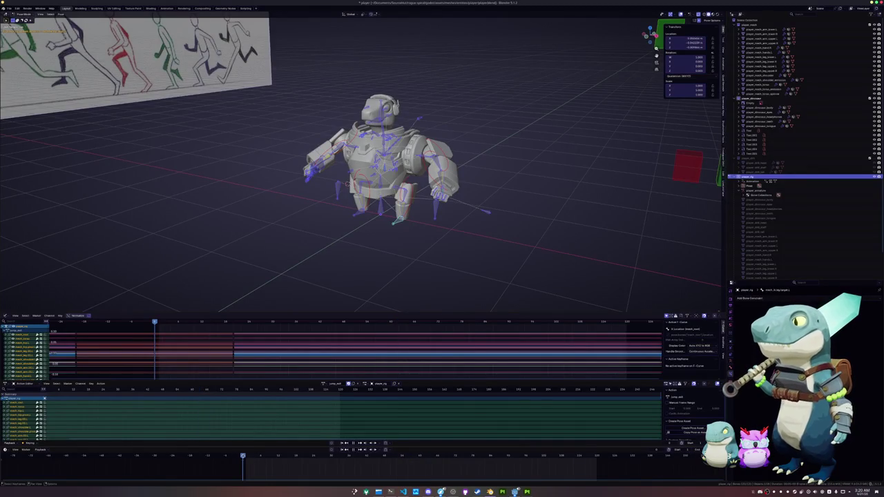
{"action": "left_click", "coordinate": [325, 384]}
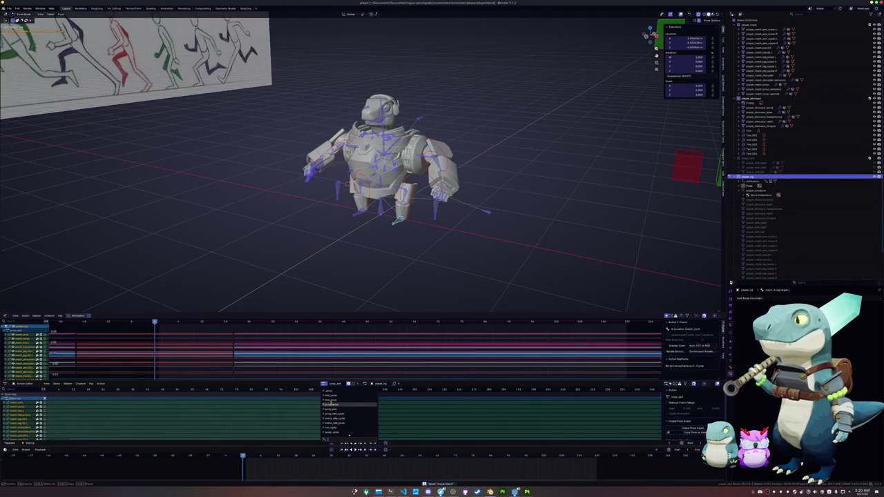
{"action": "left_click", "coordinate": [330, 405]}
{"action": "left_click_drag", "start_coordinate": [310, 474], "coordinate": [234, 461]}
{"action": "left_click", "coordinate": [321, 384]}
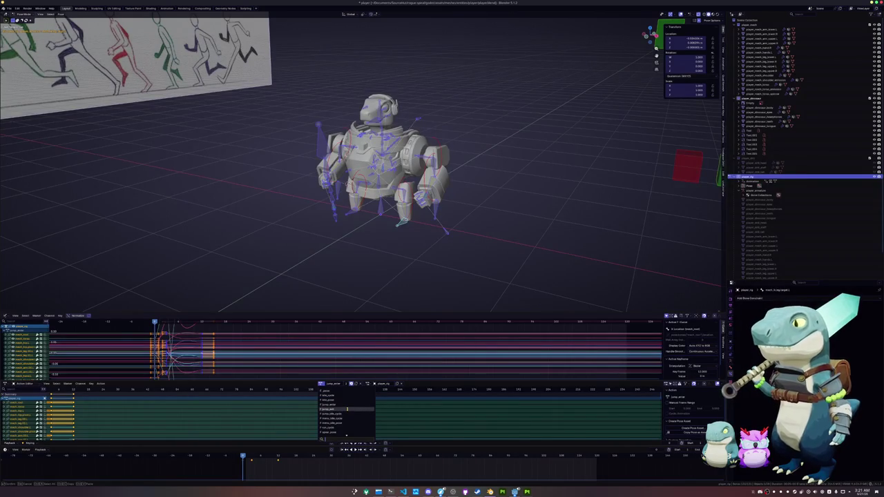
{"action": "left_click", "coordinate": [347, 409]}
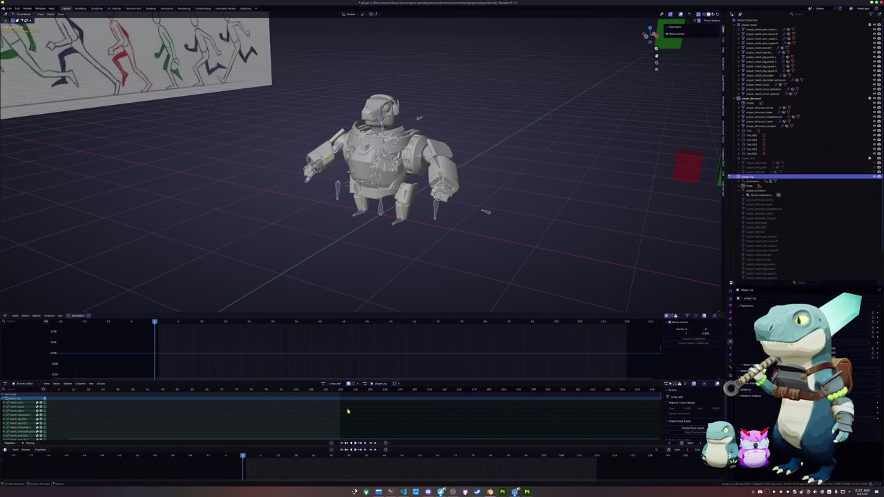
- Select all bones, slide the jump_end keyframes earlier, and scrub to check the pose
{"action": "key", "text": "a"}
{"action": "left_click", "coordinate": [332, 459]}
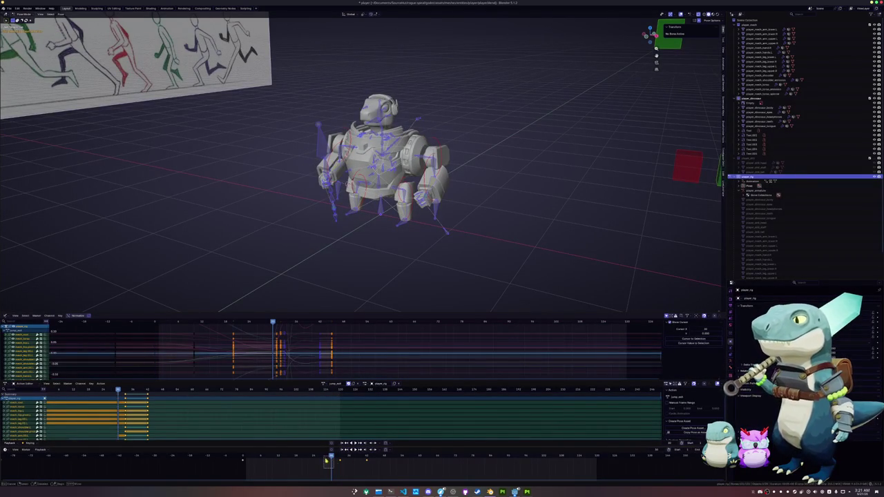
{"action": "key", "text": "g"}
{"action": "left_click", "coordinate": [318, 454]}
{"action": "left_click", "coordinate": [243, 456]}
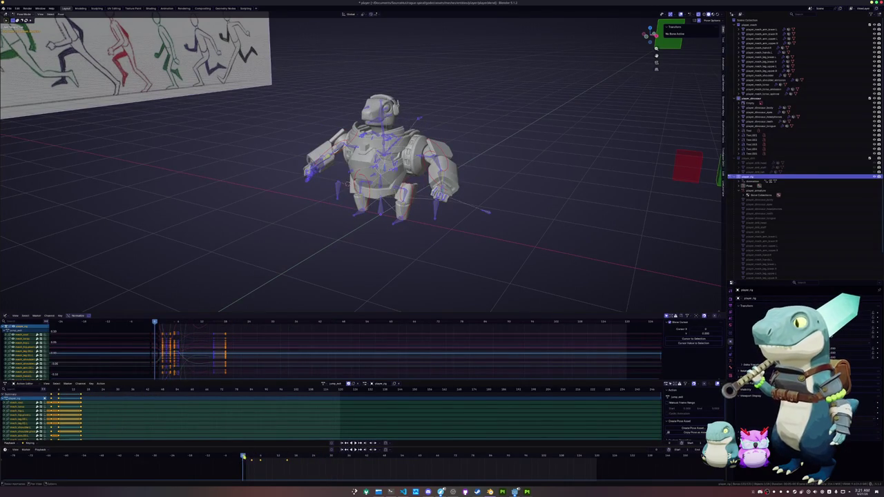
{"action": "middle_click_drag", "start_coordinate": [305, 272], "coordinate": [324, 249]}
{"action": "left_click", "coordinate": [284, 456]}
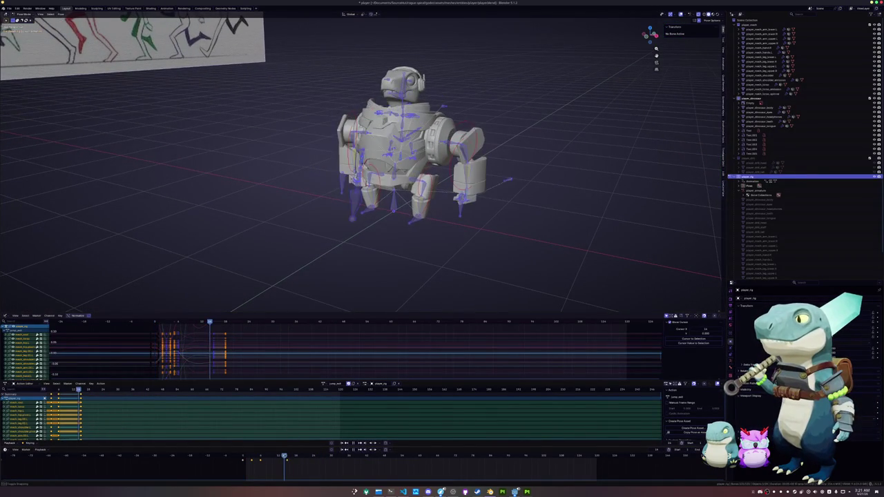
{"action": "left_click_drag", "start_coordinate": [284, 457], "coordinate": [251, 456]}
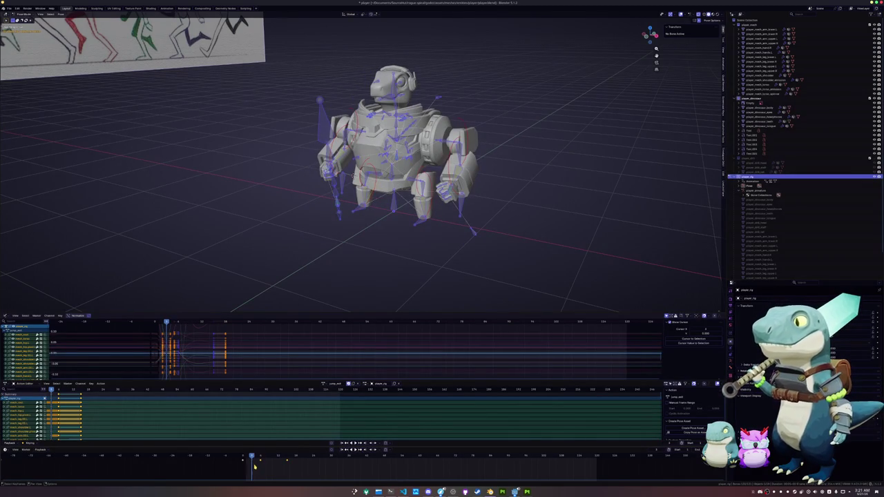
- Duplicate the keyframes and reposition them a few frames later
{"action": "key", "text": "shift+d"}
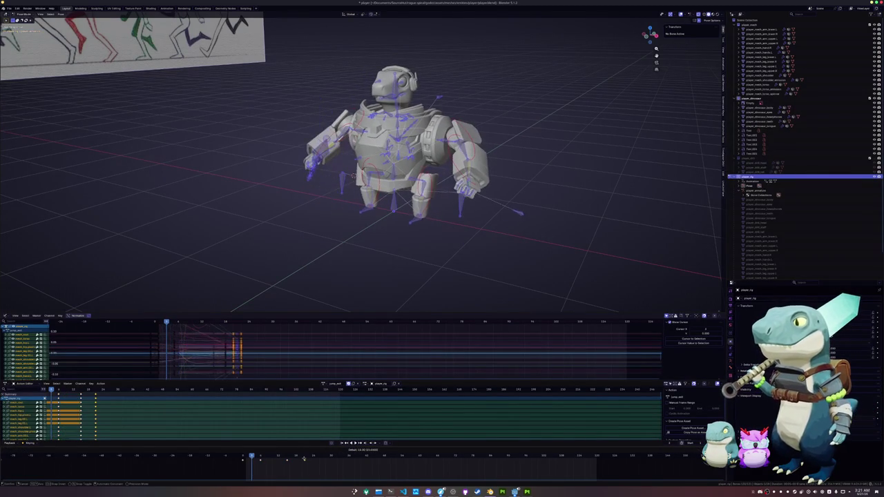
{"action": "right_click", "coordinate": [261, 464]}
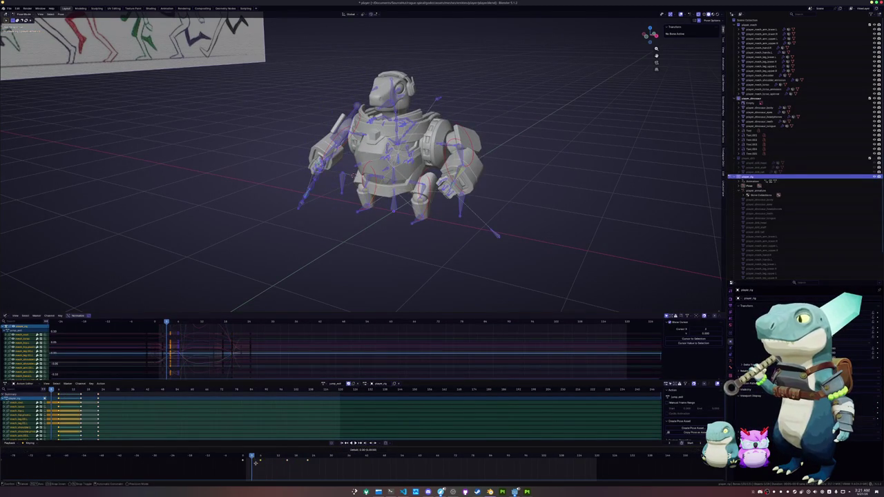
{"action": "key", "text": "g"}
{"action": "left_click", "coordinate": [286, 468]}
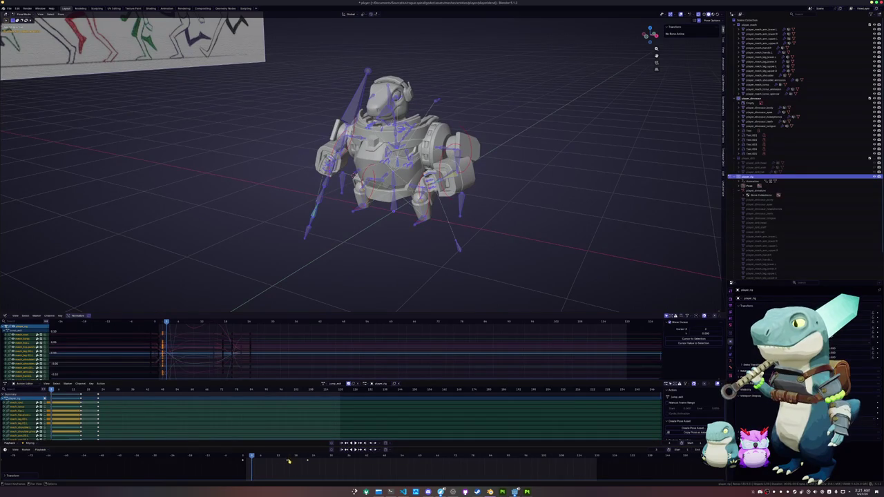
{"action": "key", "text": "g"}
{"action": "left_click", "coordinate": [261, 465]}
{"action": "left_click_drag", "start_coordinate": [260, 457], "coordinate": [260, 458]}
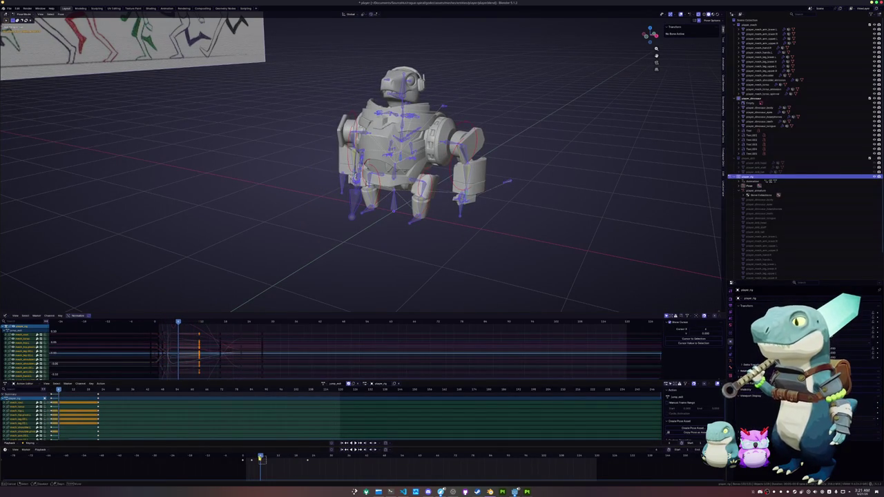
- Delete the unwanted jump keyframes, slide the remaining ones earlier, and play it back
{"action": "key", "text": "x"}
{"action": "left_click", "coordinate": [259, 457]}
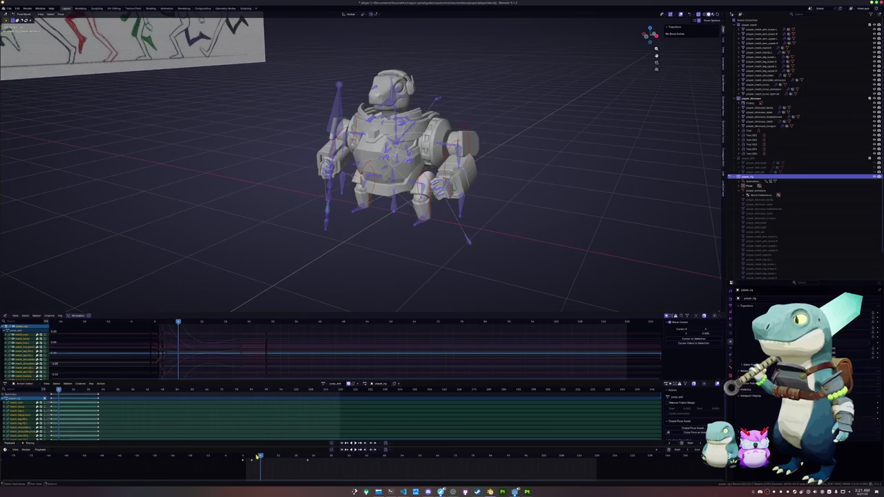
{"action": "mouse_move", "coordinate": [260, 457]}
{"action": "left_mouse_down"}
{"action": "mouse_move", "coordinate": [245, 458]}
{"action": "mouse_move", "coordinate": [283, 459]}
{"action": "left_mouse_up"}
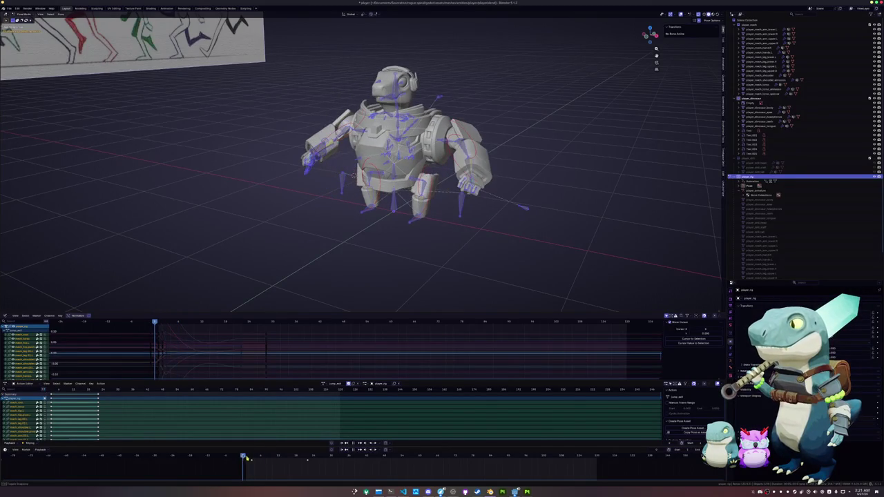
{"action": "key", "text": "ctrl+z"}
{"action": "key", "text": "g"}
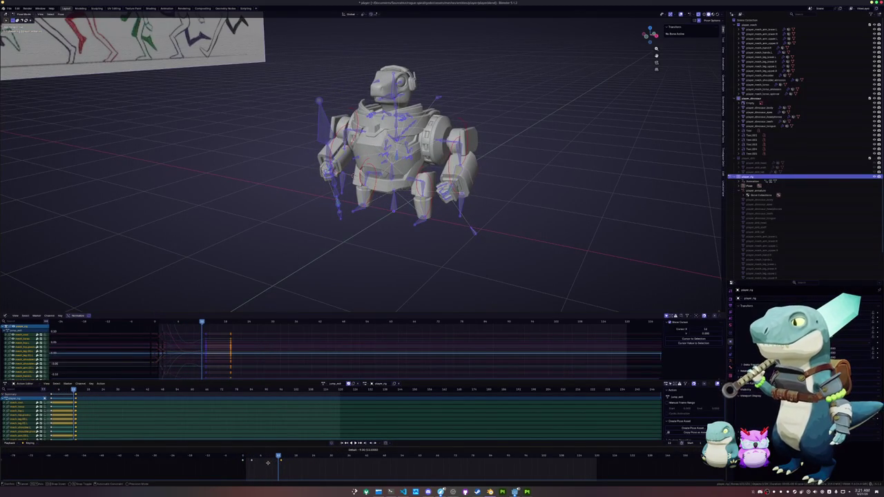
{"action": "left_click", "coordinate": [262, 461]}
{"action": "mouse_move", "coordinate": [263, 459]}
{"action": "left_mouse_down"}
{"action": "mouse_move", "coordinate": [234, 457]}
{"action": "mouse_move", "coordinate": [273, 457]}
{"action": "mouse_move", "coordinate": [243, 457]}
{"action": "left_mouse_up"}
{"action": "key", "text": "space"}
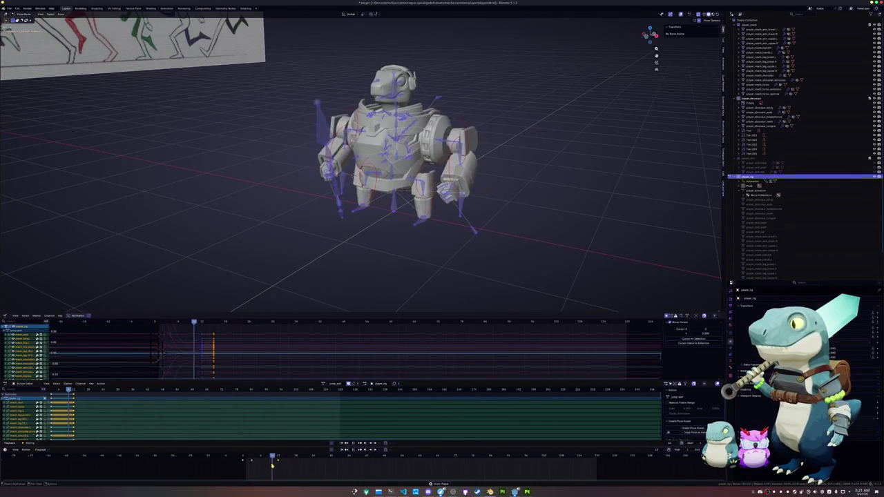
{"action": "left_click_drag", "start_coordinate": [277, 457], "coordinate": [237, 458]}
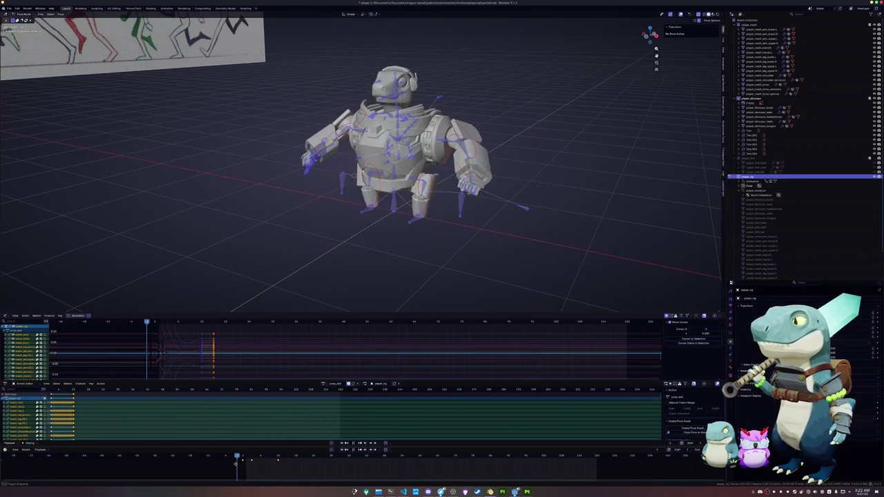
- Move the landing keyframes onto the current frame, scrub to review, and save player.blend
{"action": "mouse_move", "coordinate": [371, 460]}
{"action": "left_mouse_down"}
{"action": "mouse_move", "coordinate": [245, 458]}
{"action": "mouse_move", "coordinate": [272, 458]}
{"action": "left_mouse_up"}
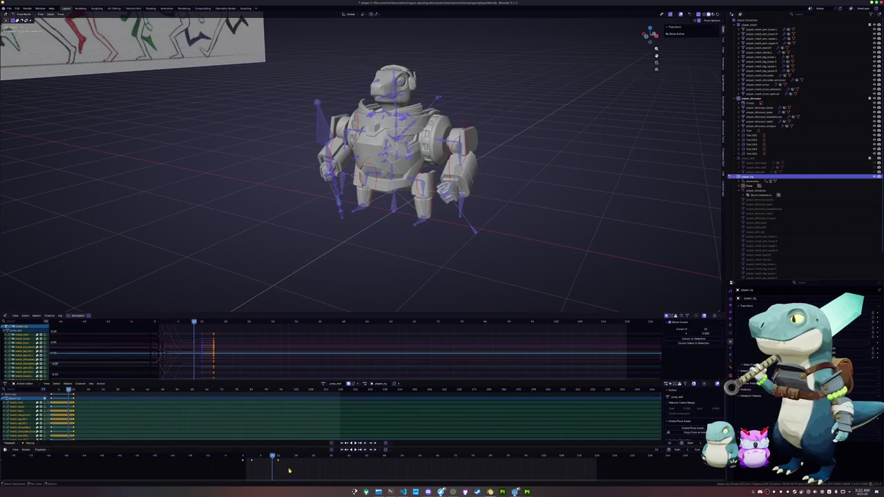
{"action": "key", "text": "g"}
{"action": "left_click", "coordinate": [268, 461]}
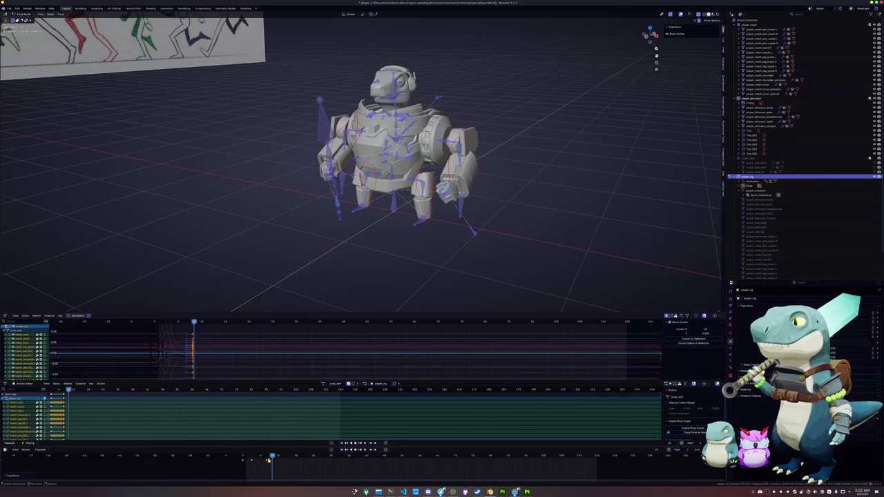
{"action": "left_click_drag", "start_coordinate": [267, 460], "coordinate": [246, 458]}
{"action": "left_click", "coordinate": [290, 458]}
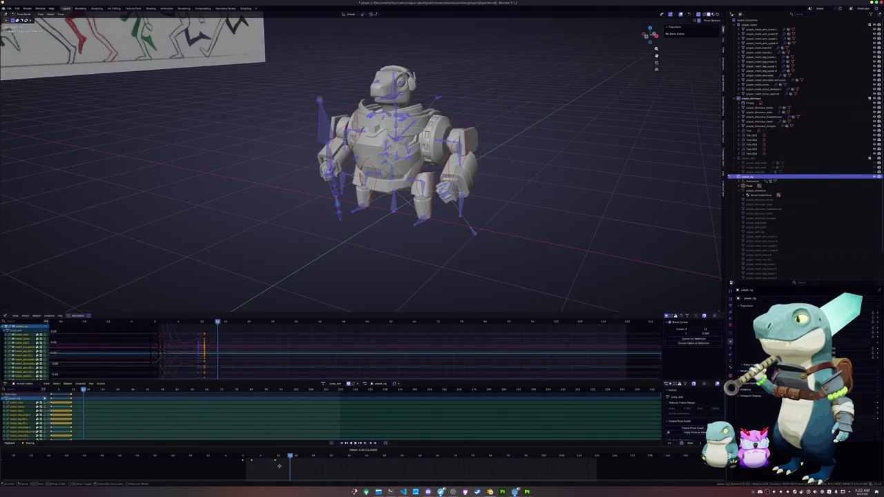
{"action": "left_click", "coordinate": [254, 459]}
{"action": "left_click_drag", "start_coordinate": [254, 458], "coordinate": [283, 458]}
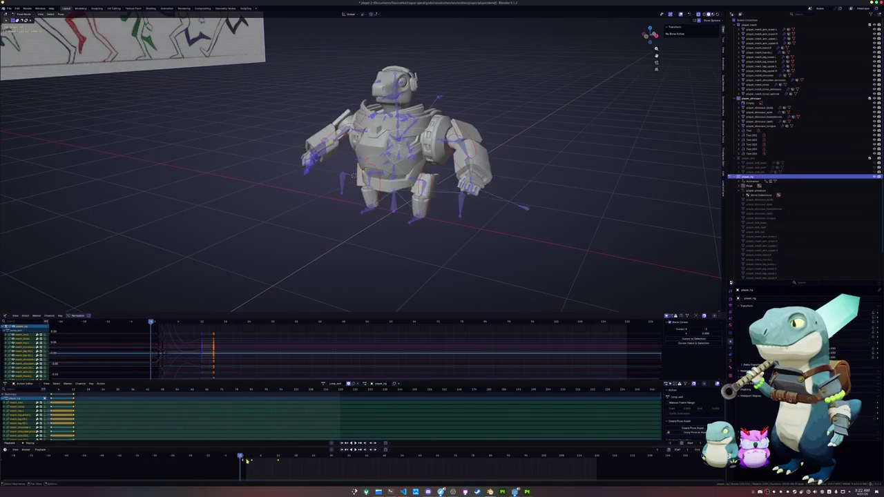
{"action": "key", "text": "ctrl+s"}
- Preview the jump_enter action, then load a different action onto the rig
{"action": "left_click", "coordinate": [325, 384]}
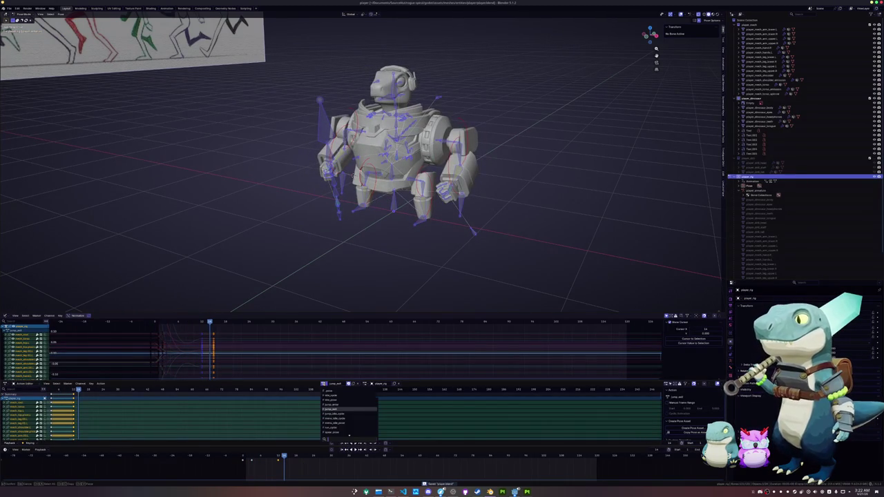
{"action": "left_click", "coordinate": [349, 403]}
{"action": "left_click_drag", "start_coordinate": [283, 458], "coordinate": [237, 457]}
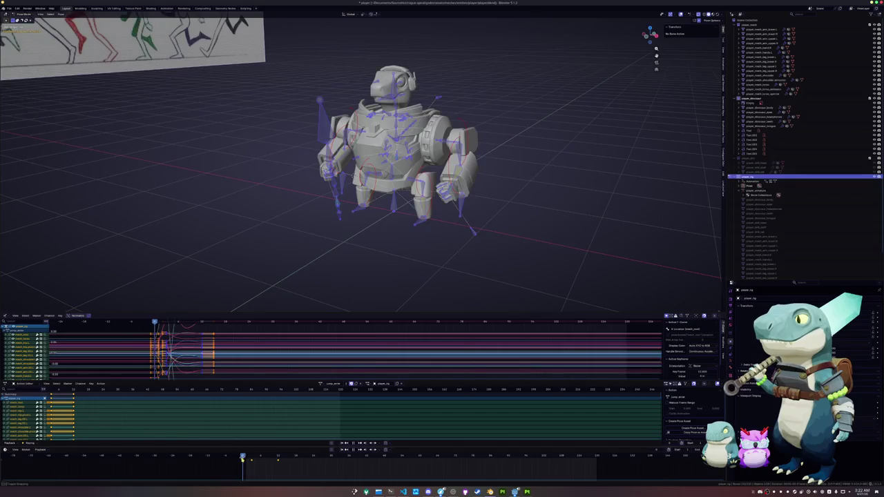
{"action": "key", "text": "Escape"}
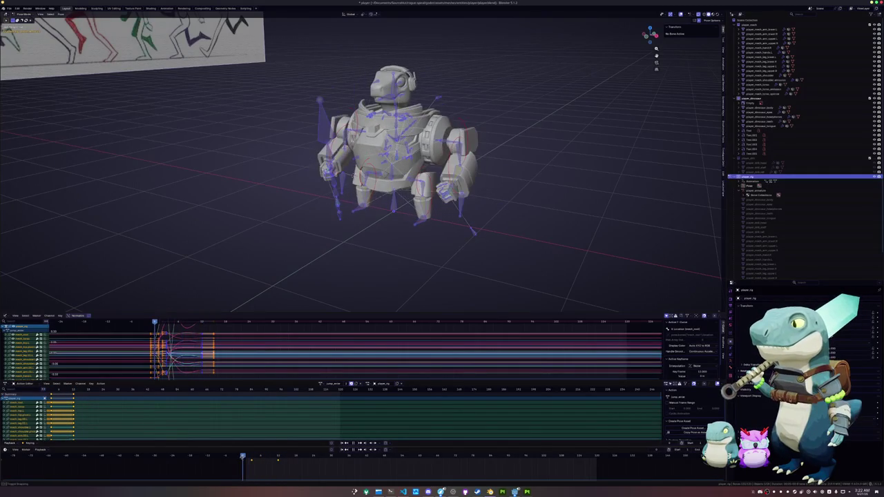
{"action": "left_click", "coordinate": [322, 384]}
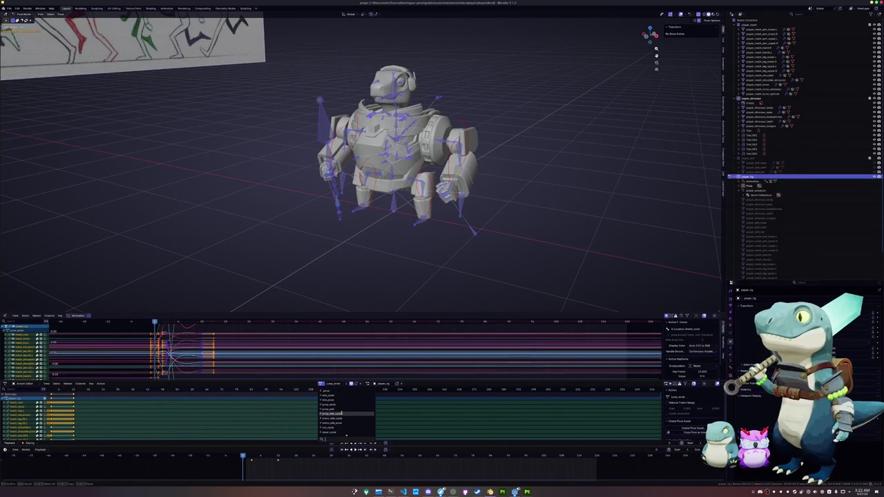
{"action": "left_click", "coordinate": [341, 414]}
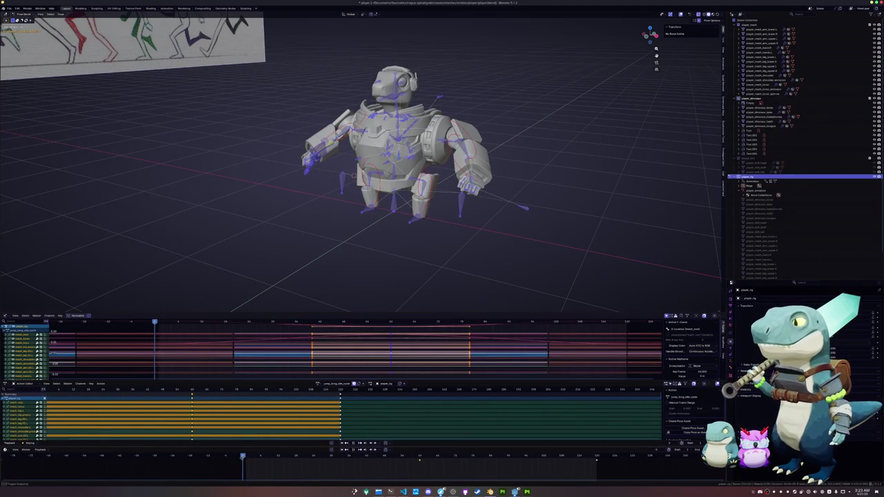
- Select both foot bones and rotate them 45 degrees around global X
{"action": "left_click", "coordinate": [394, 178]}
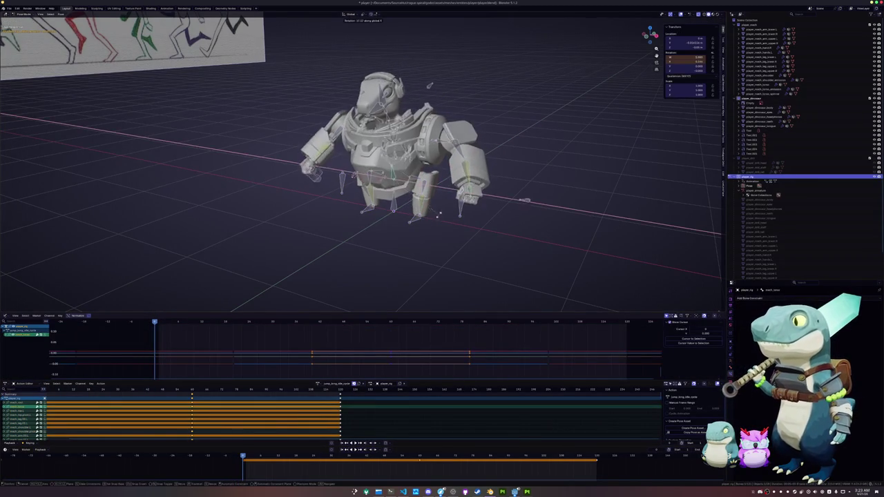
{"action": "left_click", "coordinate": [418, 221]}
{"action": "left_click", "coordinate": [367, 210], "text": "shift"}
{"action": "key", "text": "r"}
{"action": "key", "text": "x"}
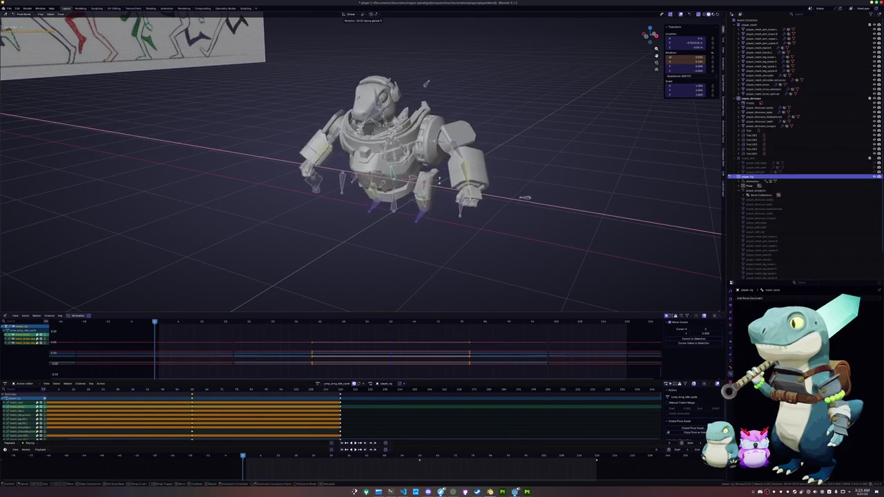
{"action": "key", "text": "Return"}
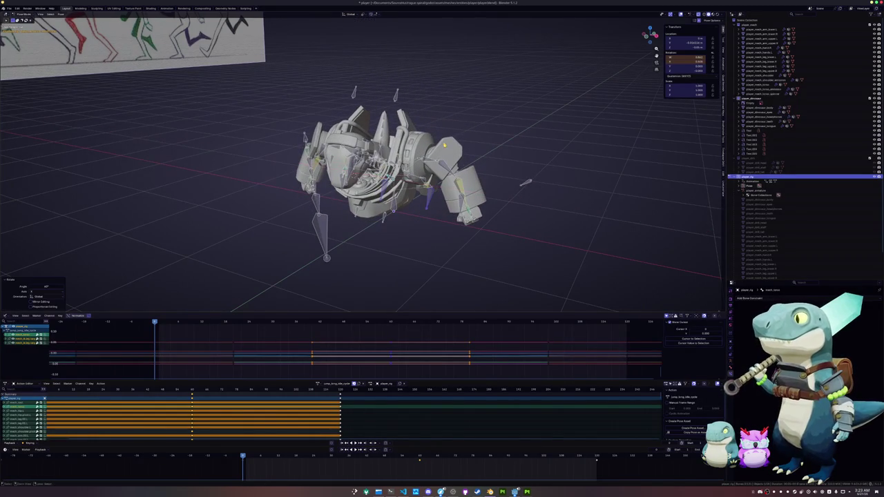
- Shift the selected leg bones along global Y, then along global X
{"action": "key", "text": "KP_3"}
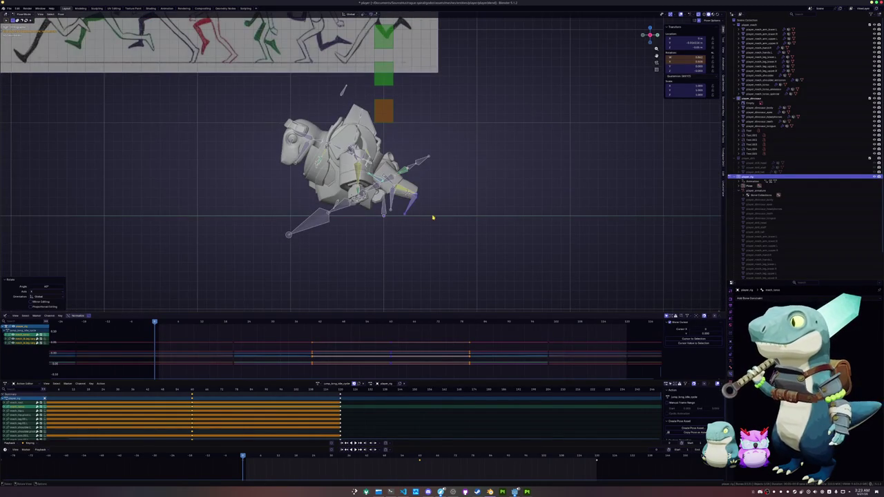
{"action": "key", "text": "g"}
{"action": "key", "text": "y"}
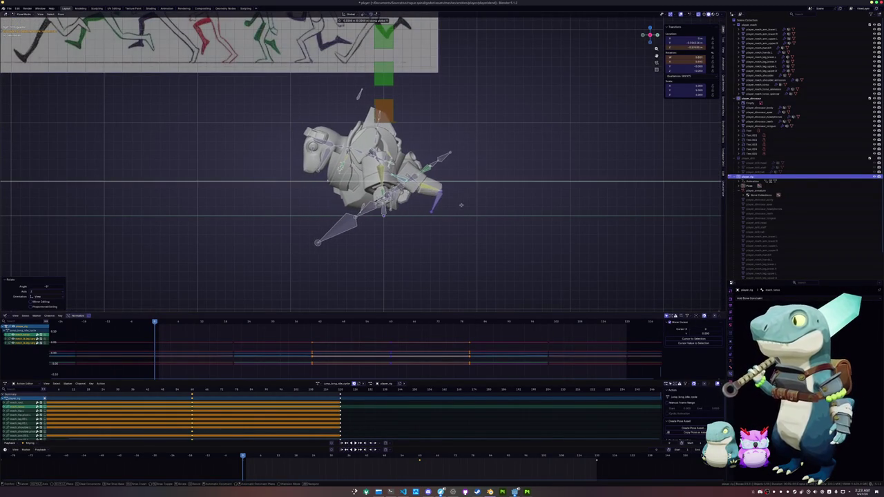
{"action": "left_click", "coordinate": [460, 202]}
{"action": "scroll", "coordinate": [455, 207], "scroll_direction": "up", "scroll_amount": 1}
{"action": "middle_click_drag", "start_coordinate": [469, 219], "coordinate": [421, 235]}
{"action": "middle_click_drag", "start_coordinate": [347, 255], "coordinate": [324, 257]}
{"action": "key", "text": "g"}
{"action": "key", "text": "x"}
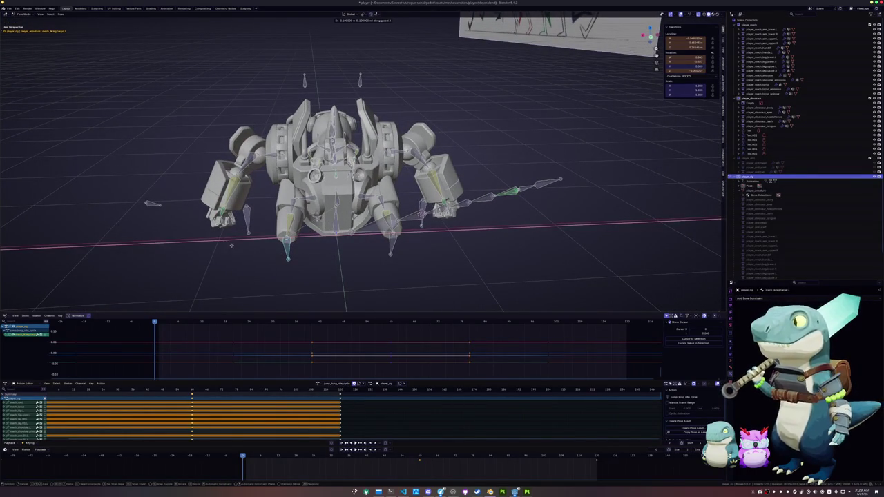
{"action": "left_click", "coordinate": [207, 244]}
- Raise the leg bones along global Z and nudge them along Y
{"action": "middle_click_drag", "start_coordinate": [207, 244], "coordinate": [325, 250]}
{"action": "key", "text": "g"}
{"action": "key", "text": "z"}
{"action": "left_click", "coordinate": [289, 237]}
{"action": "key", "text": "g"}
{"action": "key", "text": "y"}
{"action": "left_click", "coordinate": [302, 245]}
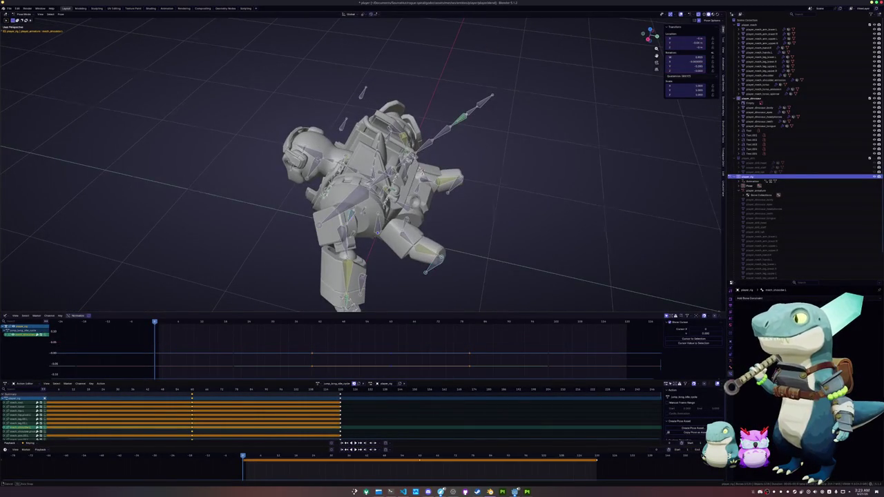
- Rotate the selected bone, then turn the body around the vertical Z axis
{"action": "key", "text": "KP_1"}
{"action": "key", "text": "KP_3"}
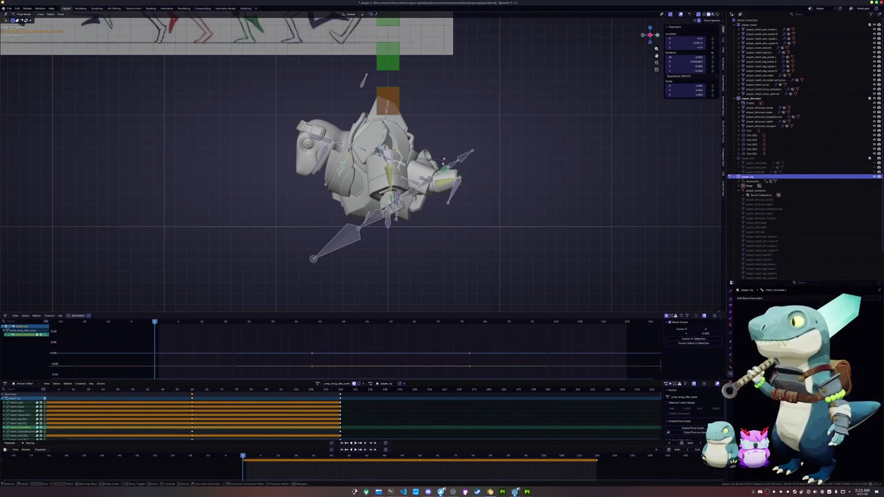
{"action": "key", "text": "r"}
{"action": "key", "text": "Return"}
{"action": "middle_click_drag", "start_coordinate": [207, 183], "coordinate": [322, 186]}
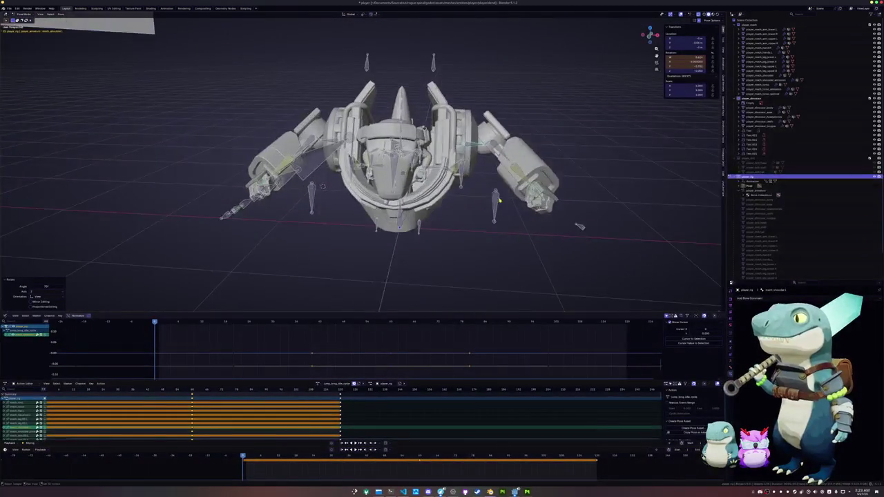
{"action": "key", "text": "r"}
{"action": "key", "text": "z"}
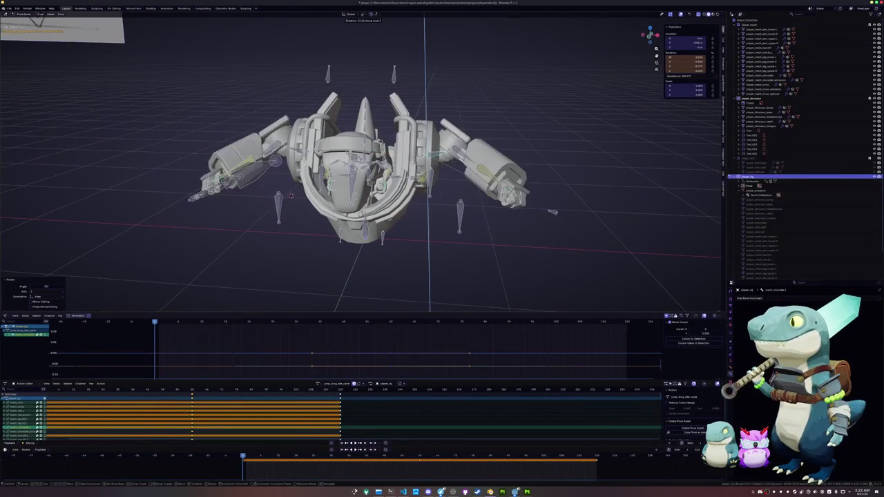
{"action": "left_click", "coordinate": [539, 227]}
- Swing the arm bone around its X axis and shift it along local Y
{"action": "middle_click_drag", "start_coordinate": [542, 224], "coordinate": [566, 214]}
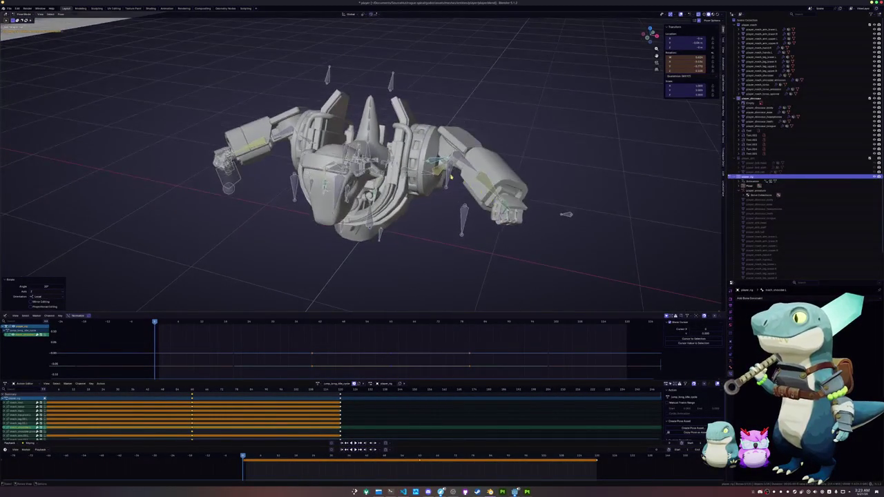
{"action": "middle_click_drag", "start_coordinate": [453, 178], "coordinate": [453, 163]}
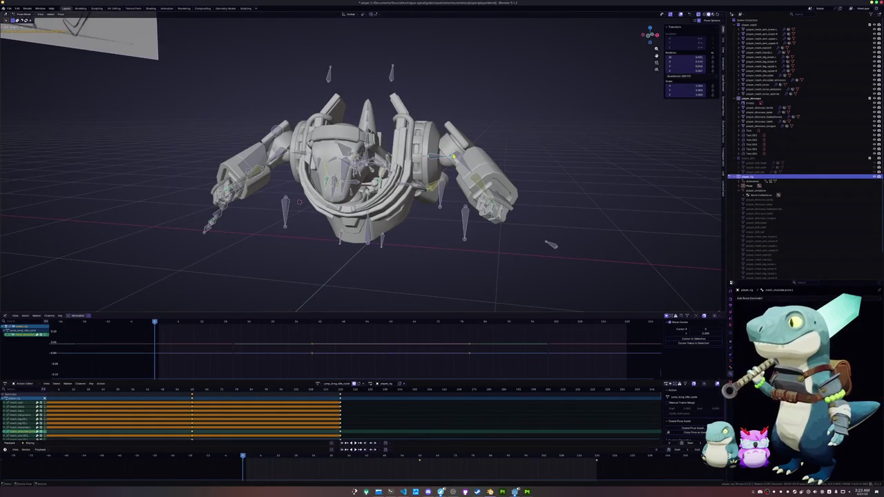
{"action": "middle_click_drag", "start_coordinate": [566, 203], "coordinate": [537, 231]}
{"action": "key", "text": "r"}
{"action": "key", "text": "x"}
{"action": "key", "text": "x"}
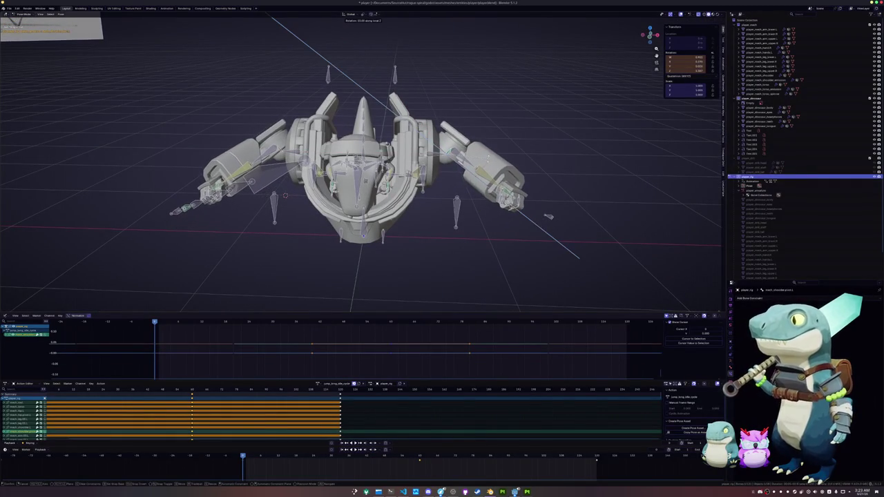
{"action": "left_click", "coordinate": [548, 216]}
{"action": "key", "text": "g"}
{"action": "key", "text": "z"}
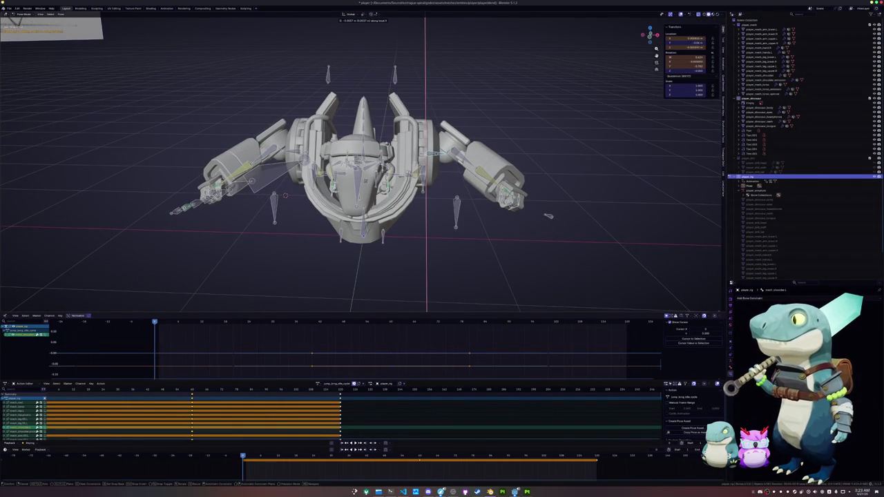
{"action": "key", "text": "y"}
{"action": "key", "text": "y"}
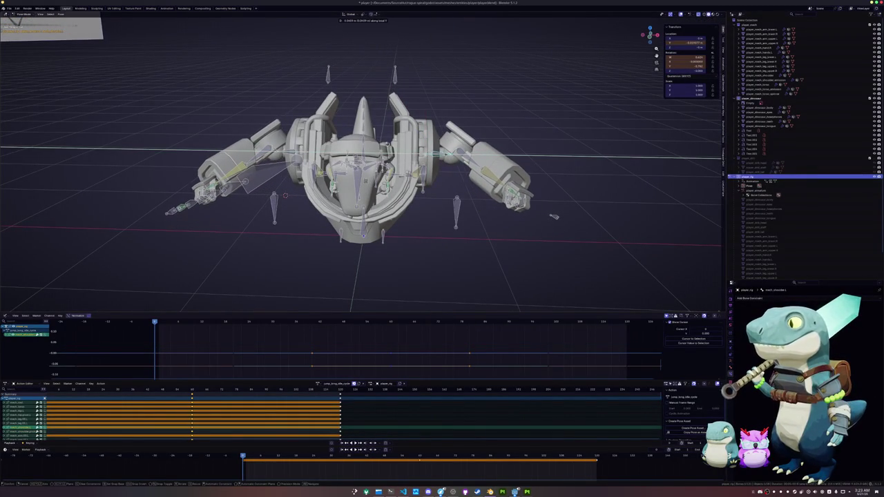
{"action": "left_click", "coordinate": [557, 217]}
- Turn the bone around the vertical Z axis
{"action": "mouse_move", "coordinate": [439, 204]}
{"action": "middle_mouse_down"}
{"action": "mouse_move", "coordinate": [386, 235]}
{"action": "mouse_move", "coordinate": [483, 200]}
{"action": "middle_mouse_up"}
{"action": "key", "text": "r"}
{"action": "key", "text": "z"}
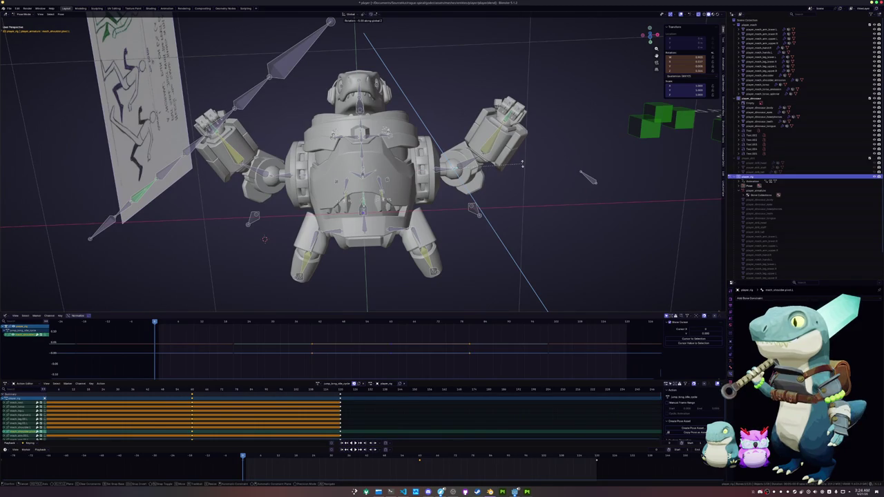
{"action": "left_click", "coordinate": [521, 163]}
- Tilt the torso bone twice around global X
{"action": "mouse_move", "coordinate": [522, 164]}
{"action": "middle_mouse_down"}
{"action": "mouse_move", "coordinate": [442, 207]}
{"action": "mouse_move", "coordinate": [359, 166]}
{"action": "middle_mouse_up"}
{"action": "key", "text": "r"}
{"action": "key", "text": "x"}
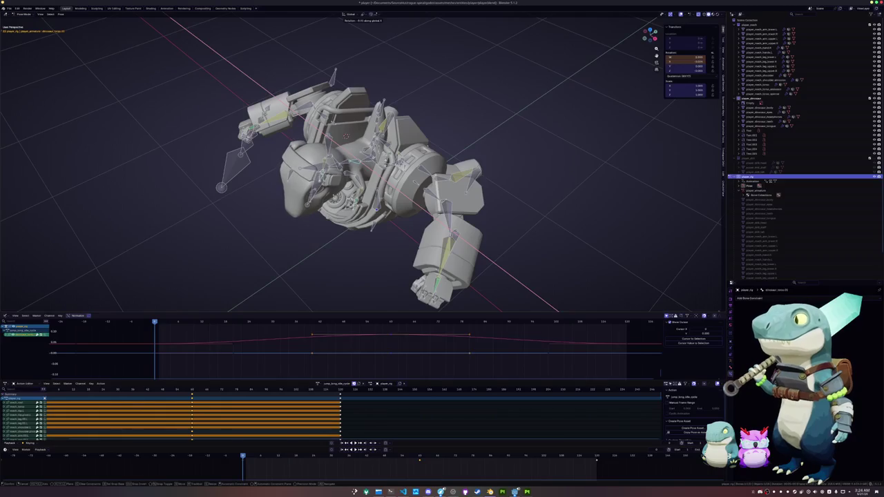
{"action": "key", "text": "Return"}
{"action": "middle_click_drag", "start_coordinate": [483, 276], "coordinate": [533, 307]}
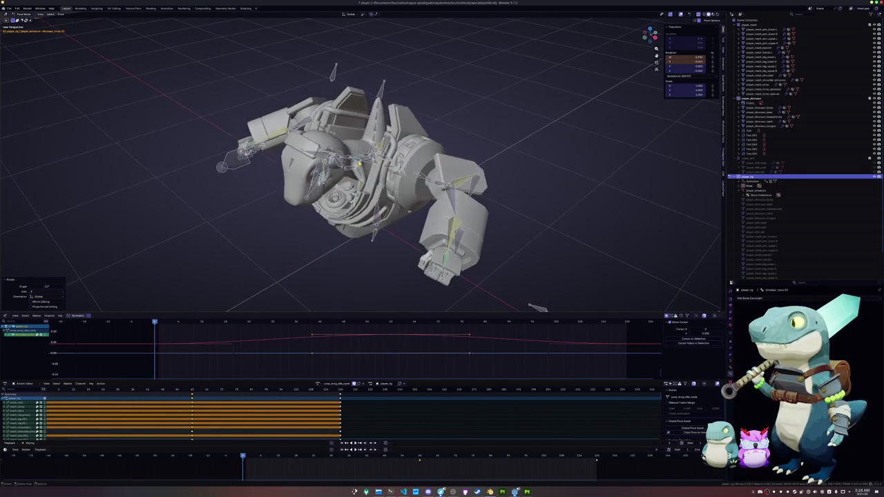
{"action": "key", "text": "r"}
{"action": "key", "text": "x"}
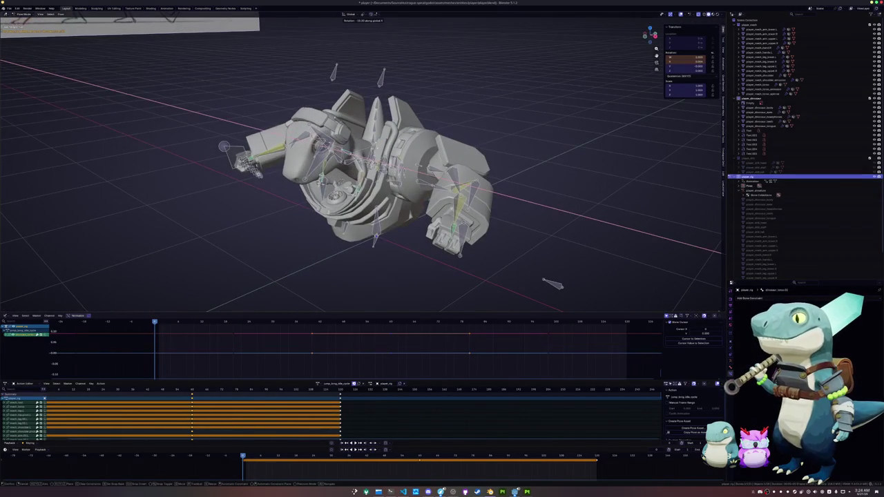
{"action": "key", "text": "Return"}
- Tilt the head bone around global X
{"action": "middle_click_drag", "start_coordinate": [483, 207], "coordinate": [442, 235]}
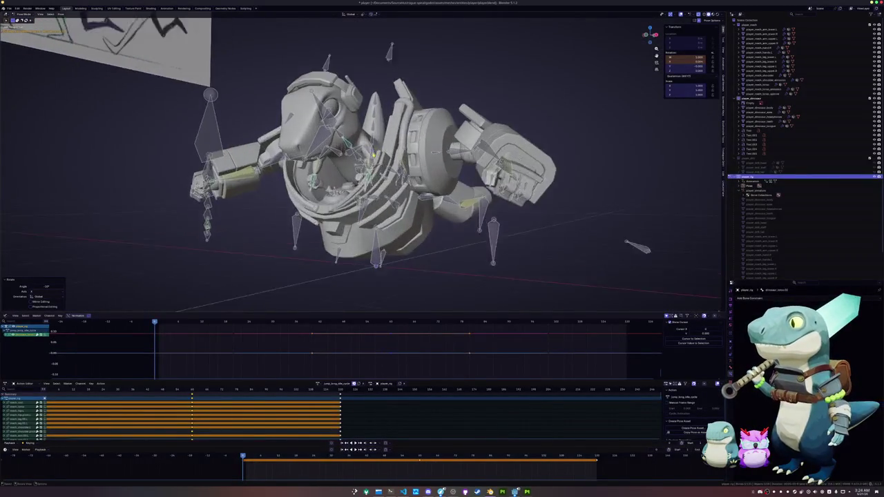
{"action": "mouse_move", "coordinate": [359, 172]}
{"action": "middle_mouse_down"}
{"action": "mouse_move", "coordinate": [387, 179]}
{"action": "mouse_move", "coordinate": [387, 159]}
{"action": "mouse_move", "coordinate": [394, 169]}
{"action": "mouse_move", "coordinate": [373, 173]}
{"action": "mouse_move", "coordinate": [386, 172]}
{"action": "middle_mouse_up"}
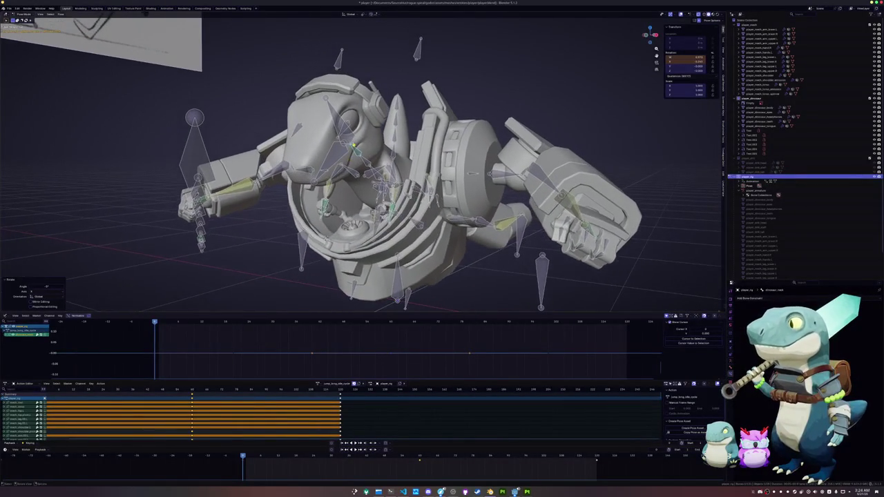
{"action": "scroll", "coordinate": [372, 165], "scroll_direction": "up", "scroll_amount": 3}
{"action": "key", "text": "r"}
{"action": "key", "text": "x"}
{"action": "left_click", "coordinate": [314, 261]}
{"action": "scroll", "coordinate": [303, 255], "scroll_direction": "down", "scroll_amount": 3}
{"action": "mouse_move", "coordinate": [304, 256]}
{"action": "middle_mouse_down"}
{"action": "mouse_move", "coordinate": [296, 254]}
{"action": "mouse_move", "coordinate": [303, 235]}
{"action": "mouse_move", "coordinate": [359, 221]}
{"action": "mouse_move", "coordinate": [372, 207]}
{"action": "mouse_move", "coordinate": [414, 207]}
{"action": "mouse_move", "coordinate": [400, 194]}
{"action": "middle_mouse_up"}
- Delete the later keys, paste the current pose at a later frame, then paste it mirrored further on
{"action": "key", "text": "a"}
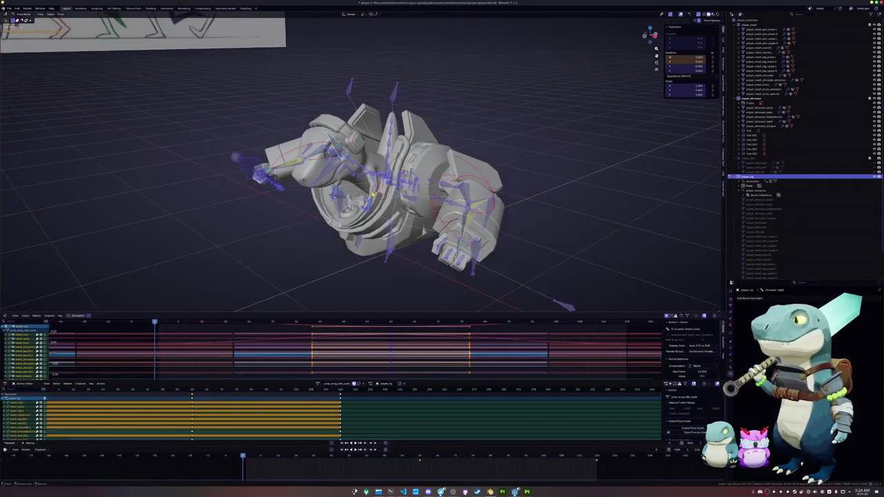
{"action": "key", "text": "Delete"}
{"action": "key", "text": "ctrl+c"}
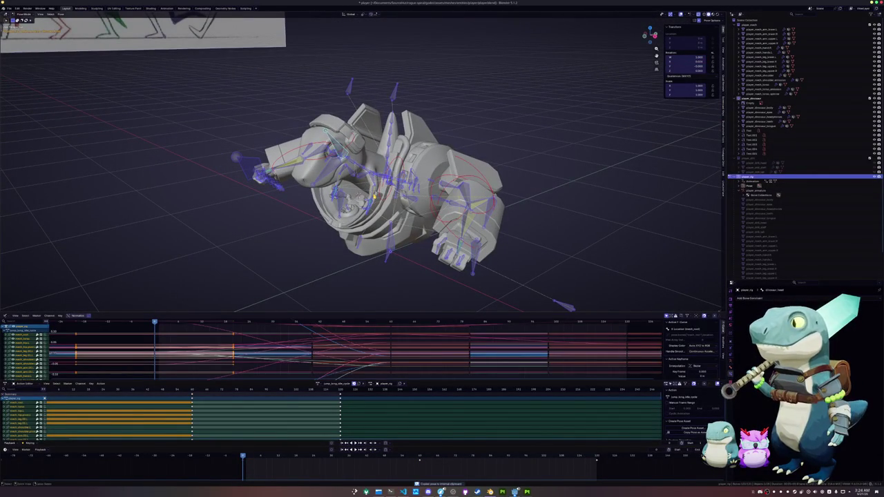
{"action": "left_click", "coordinate": [419, 456]}
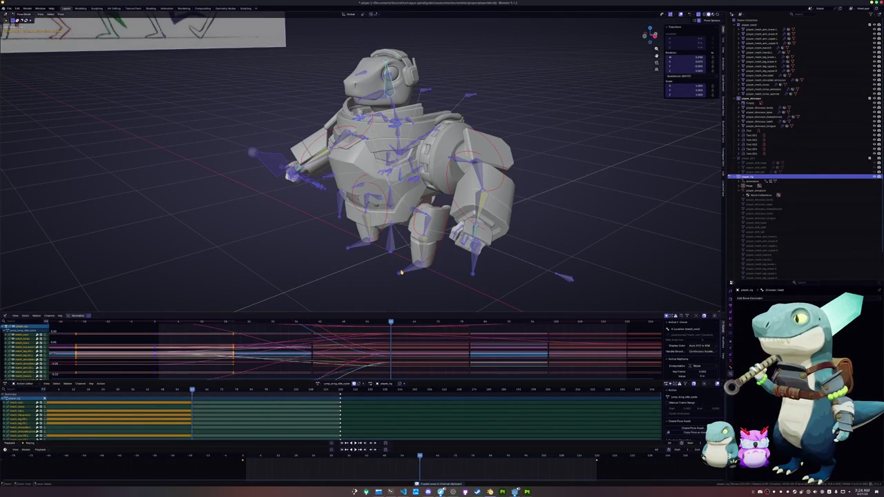
{"action": "key", "text": "ctrl+v"}
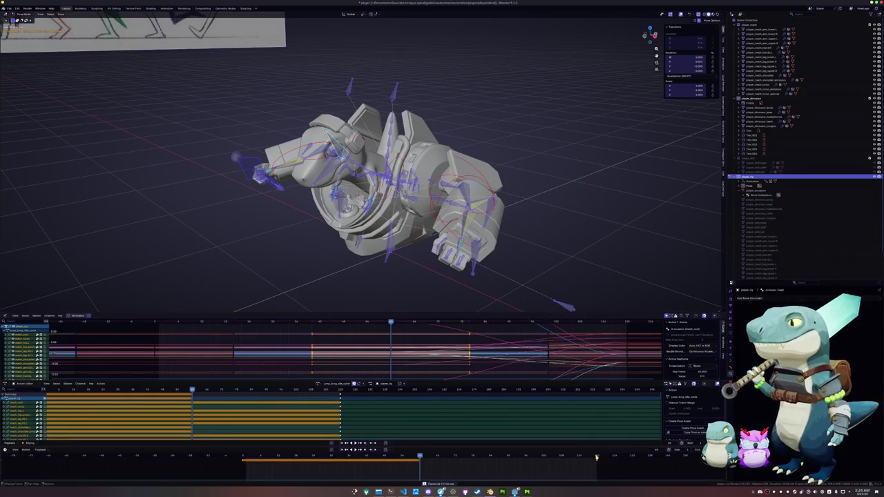
{"action": "left_click", "coordinate": [591, 447]}
{"action": "key", "text": "ctrl+shift+v"}
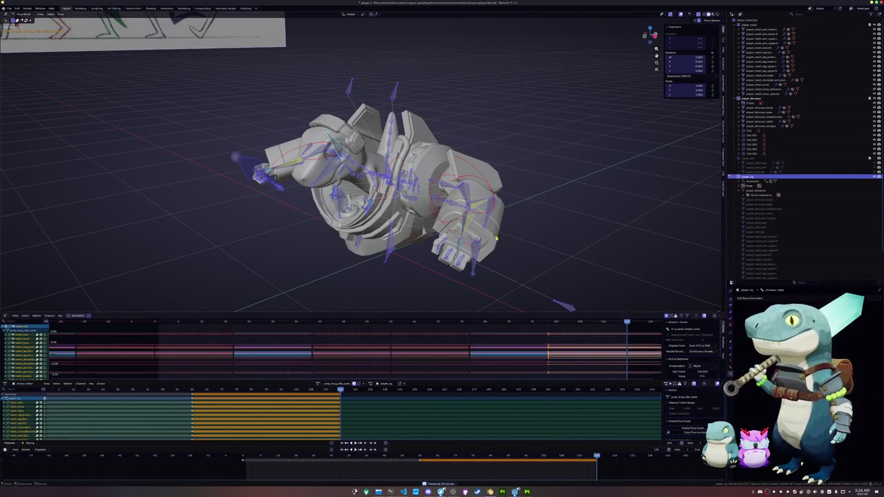
- Save the blend file and deselect all bones
{"action": "key", "text": "ctrl+s"}
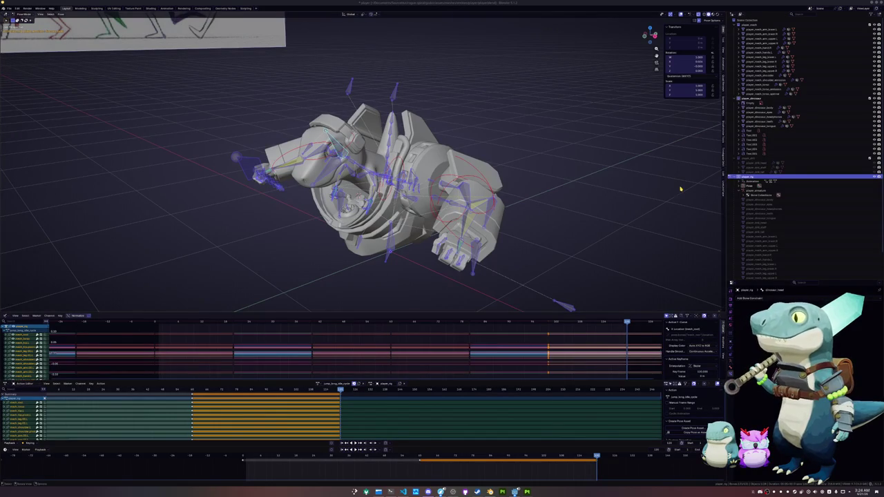
{"action": "left_click", "coordinate": [592, 262]}
{"action": "middle_click_drag", "start_coordinate": [591, 262], "coordinate": [586, 251]}
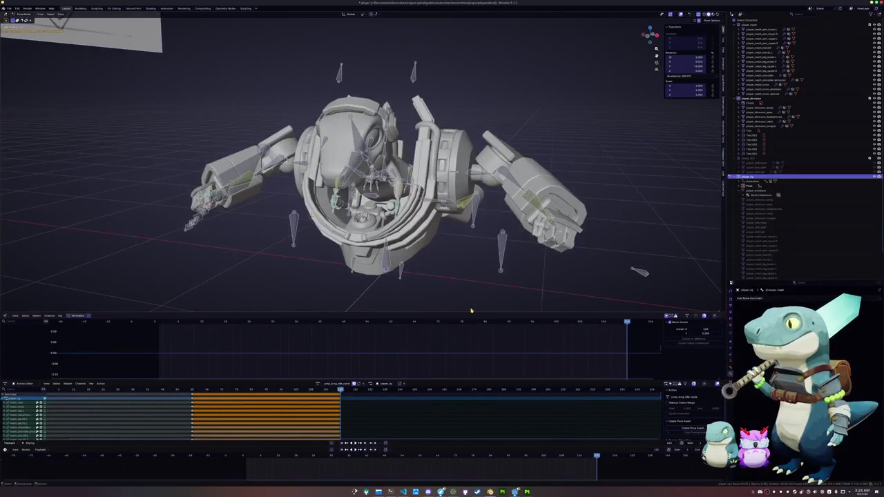
- Pick a finger bone and curl it around its local Z axis
{"action": "key", "text": "a"}
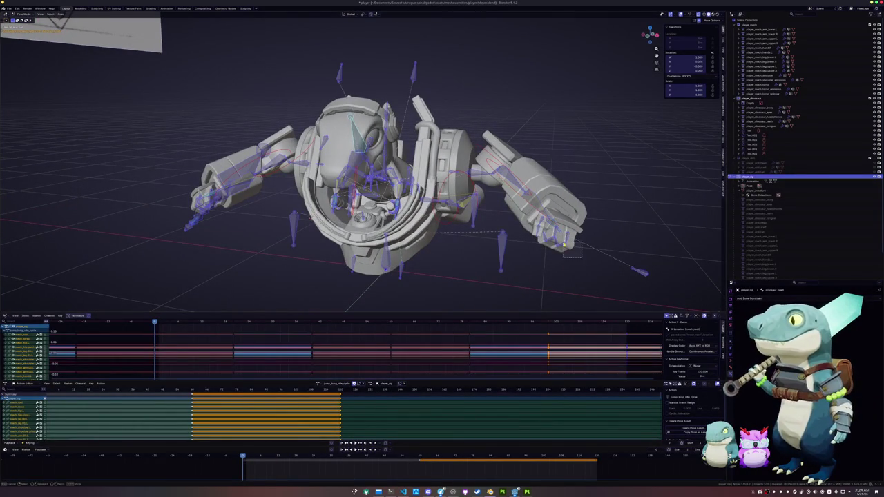
{"action": "key", "text": "alt+a"}
{"action": "left_click", "coordinate": [556, 237]}
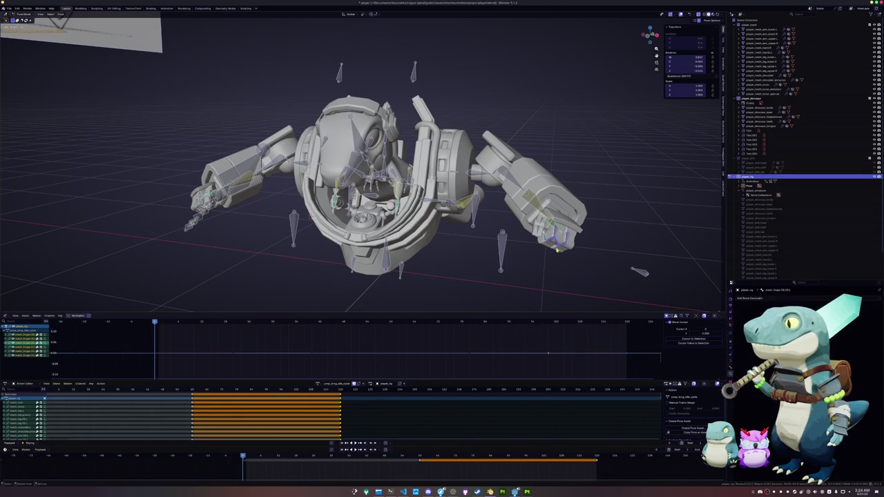
{"action": "key", "text": "r"}
{"action": "key", "text": "z"}
{"action": "key", "text": "z"}
{"action": "left_click", "coordinate": [611, 248]}
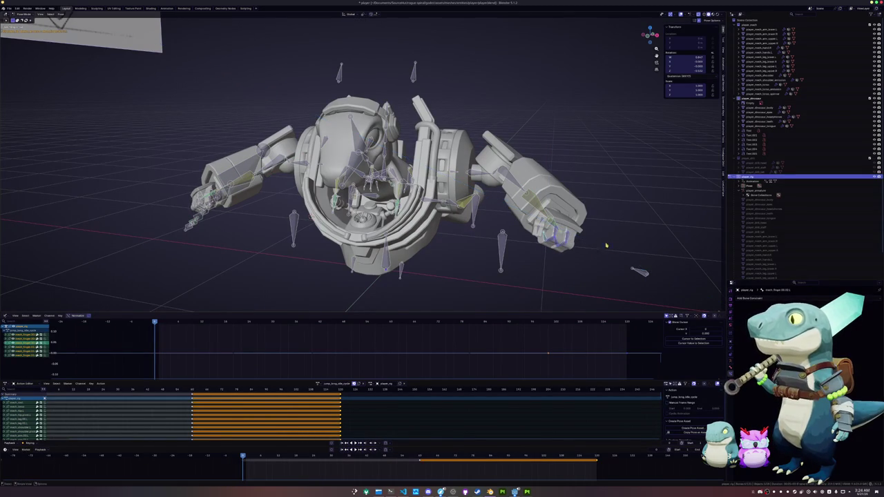
{"action": "left_click", "coordinate": [372, 14]}
{"action": "left_click", "coordinate": [366, 31]}
{"action": "key", "text": "r"}
{"action": "key", "text": "z"}
{"action": "left_click", "coordinate": [522, 196]}
- Curl another finger bone around local Z, then bend it around local X
{"action": "left_click", "coordinate": [542, 221]}
{"action": "key", "text": "r"}
{"action": "key", "text": "z"}
{"action": "key", "text": "z"}
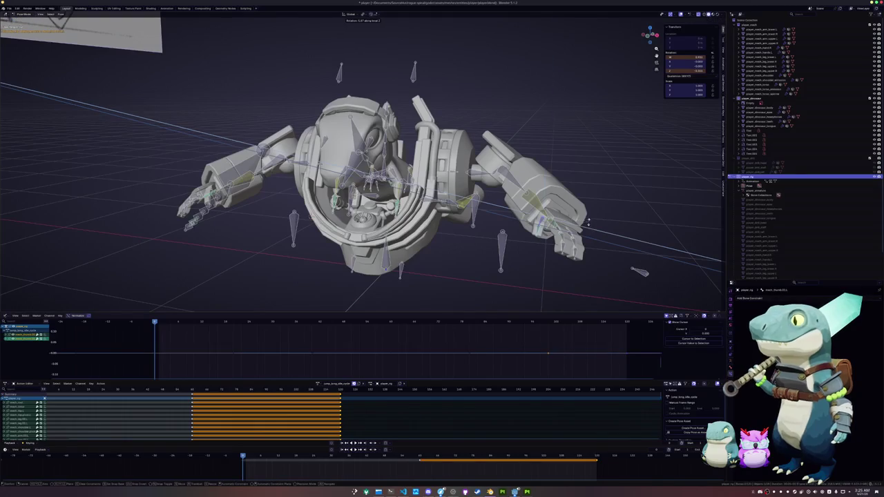
{"action": "left_click", "coordinate": [583, 238]}
{"action": "middle_click_drag", "start_coordinate": [584, 238], "coordinate": [566, 251]}
{"action": "key", "text": "r"}
{"action": "key", "text": "z"}
{"action": "key", "text": "z"}
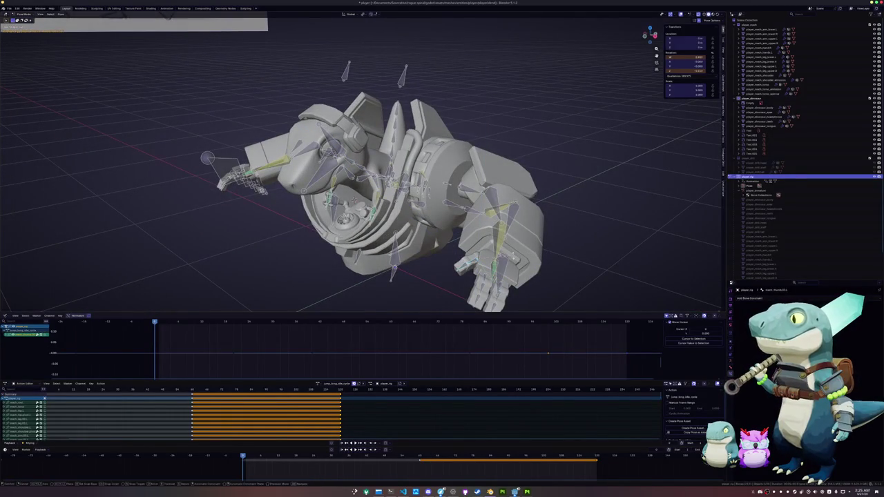
{"action": "key", "text": "x"}
{"action": "key", "text": "x"}
{"action": "left_click", "coordinate": [517, 270]}
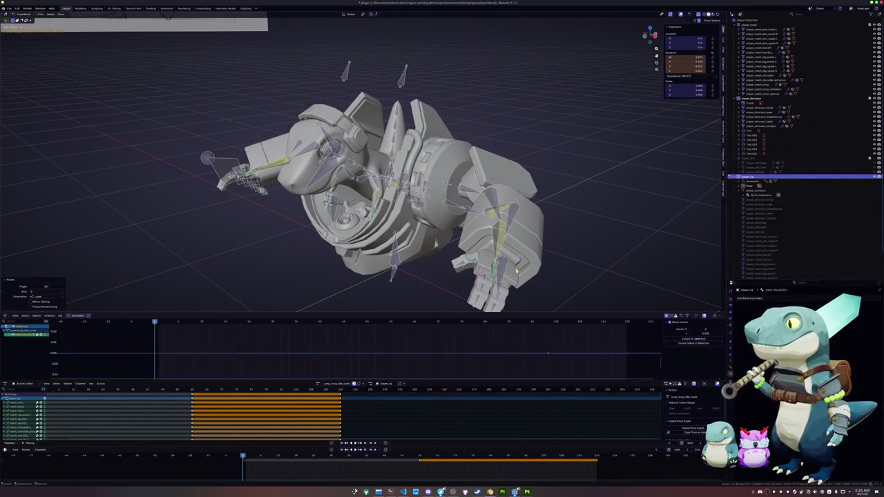
- Bend the fingers further with two more rotations around local X
{"action": "key", "text": "r"}
{"action": "key", "text": "x"}
{"action": "key", "text": "x"}
{"action": "left_click", "coordinate": [509, 291]}
{"action": "key", "text": "r"}
{"action": "key", "text": "x"}
{"action": "key", "text": "x"}
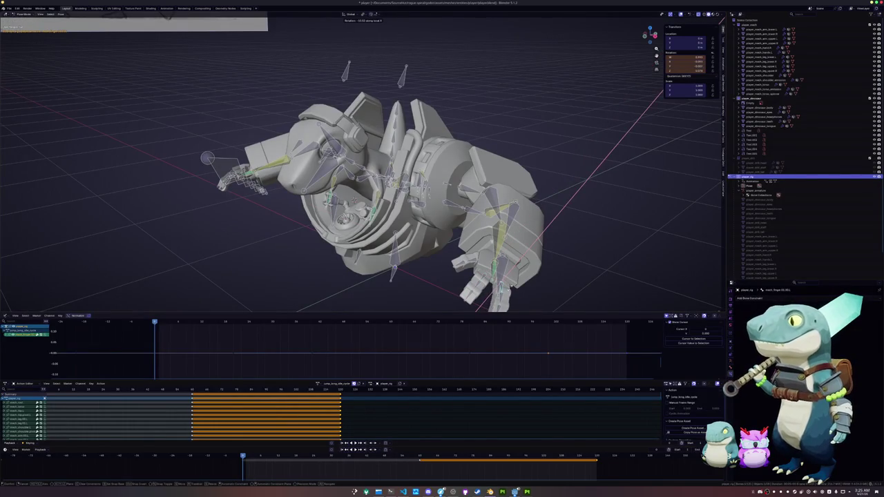
{"action": "left_click", "coordinate": [485, 282]}
{"action": "middle_click_drag", "start_coordinate": [485, 283], "coordinate": [474, 281]}
- Copy the robot's current pose and paste it mirrored onto the cycle's last frame
{"action": "key", "text": "a"}
{"action": "key", "text": "r"}
{"action": "key", "text": "x"}
{"action": "key", "text": "x"}
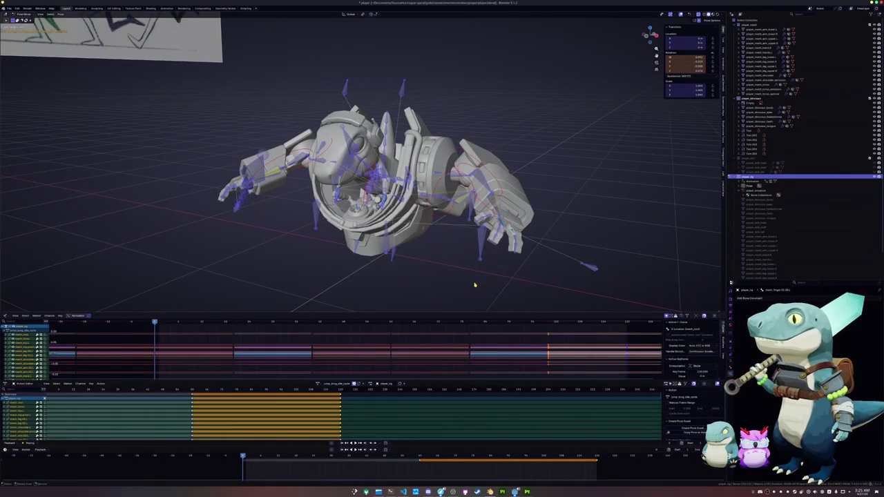
{"action": "left_click", "coordinate": [474, 284]}
{"action": "key", "text": "ctrl+c"}
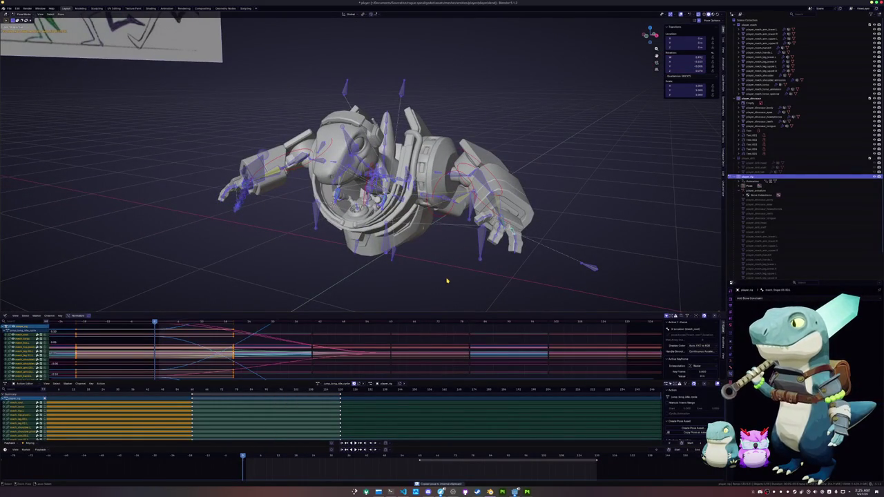
{"action": "left_click", "coordinate": [598, 457]}
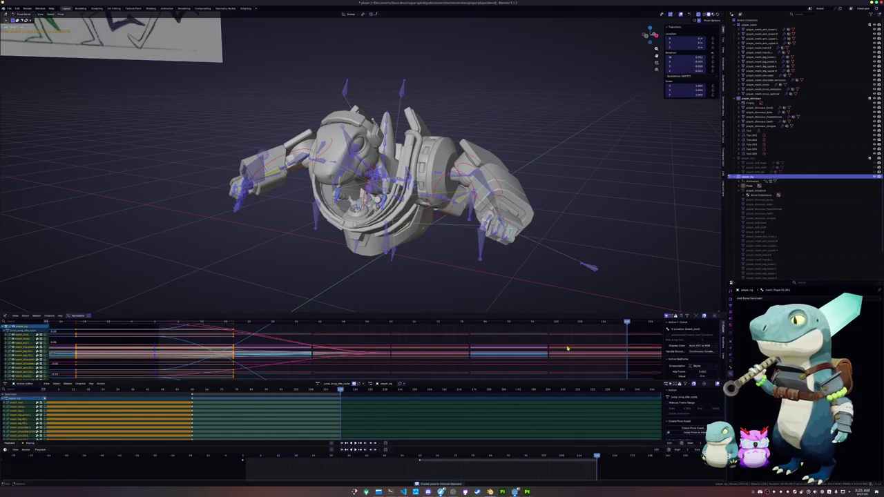
{"action": "key", "text": "ctrl+shift+v"}
- Undo the last five changes to the rig
{"action": "key", "text": "ctrl+z"}
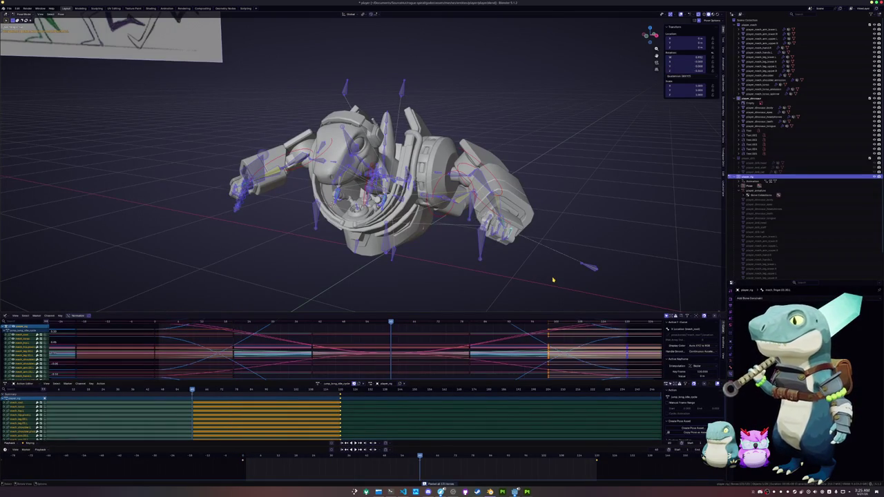
{"action": "key", "text": "ctrl+z"}
{"action": "key", "text": "ctrl+z"}
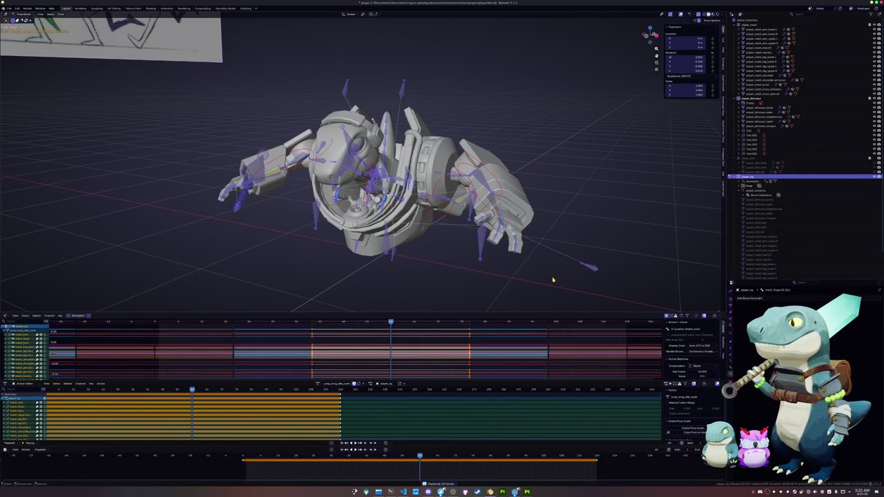
{"action": "key", "text": "ctrl+z"}
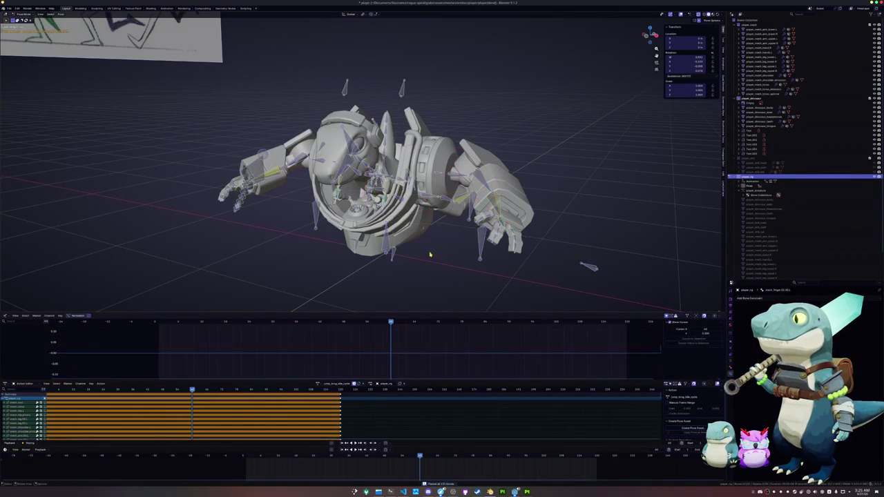
{"action": "key", "text": "ctrl+z"}
{"action": "key", "text": "ctrl+z"}
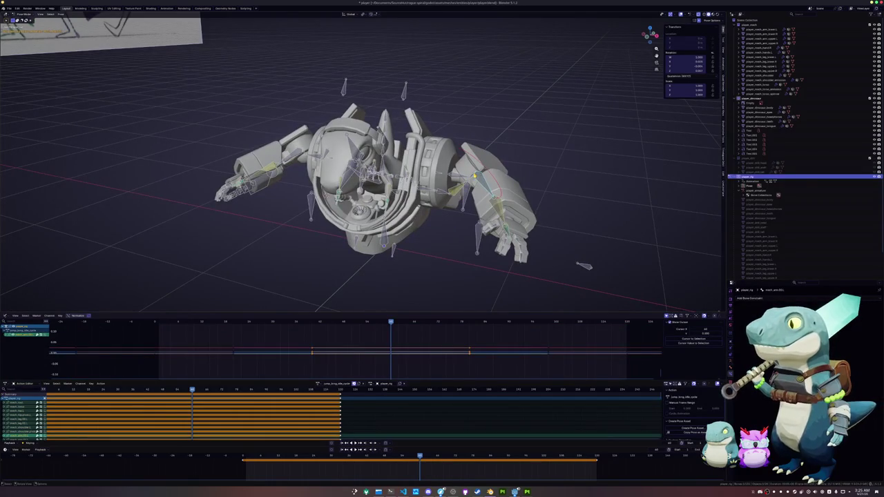
{"action": "key", "text": "ctrl+z"}
- From the front view, rotate the shoulder bone, then turn the arm around global Z
{"action": "key", "text": "KP_1"}
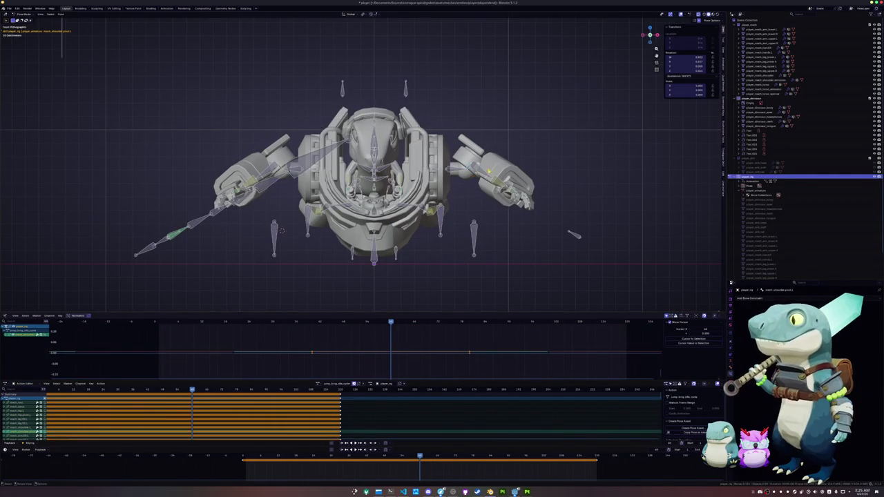
{"action": "scroll", "coordinate": [607, 179], "scroll_direction": "up", "scroll_amount": 1}
{"action": "key", "text": "r"}
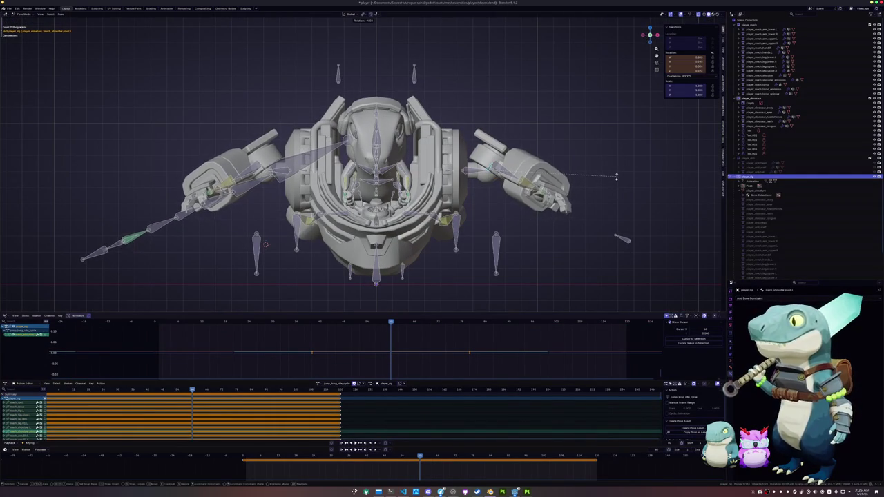
{"action": "left_click", "coordinate": [616, 177]}
{"action": "mouse_move", "coordinate": [616, 177]}
{"action": "middle_mouse_down"}
{"action": "mouse_move", "coordinate": [603, 207]}
{"action": "mouse_move", "coordinate": [554, 222]}
{"action": "middle_mouse_up"}
{"action": "key", "text": "r"}
{"action": "key", "text": "z"}
{"action": "left_click", "coordinate": [560, 215]}
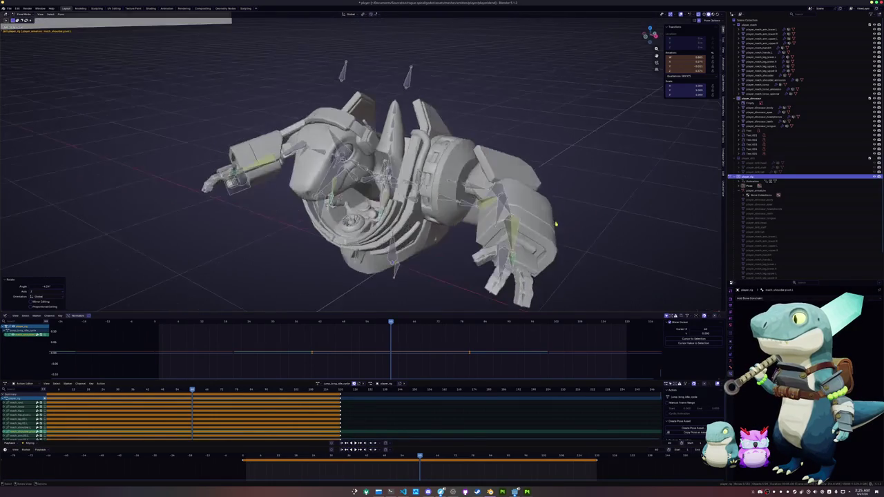
- Shift a hand bone along global Z, then along global X
{"action": "key", "text": "KP_1"}
{"action": "left_click", "coordinate": [484, 231]}
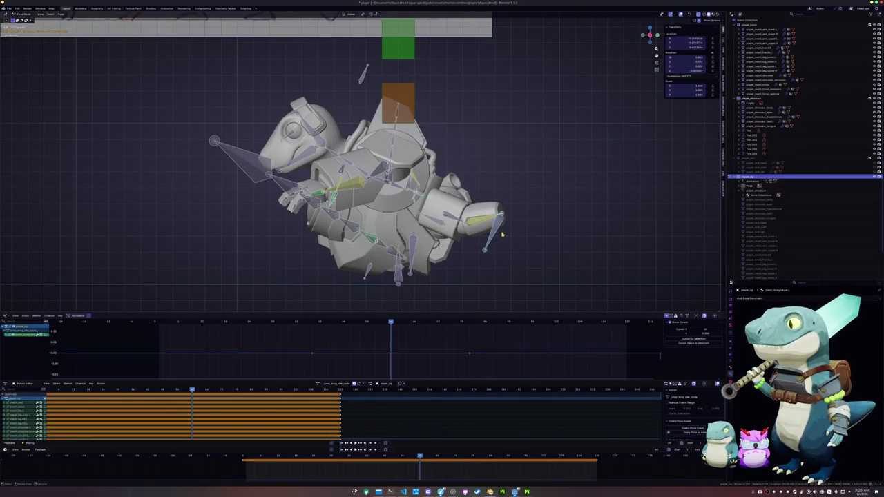
{"action": "key", "text": "g"}
{"action": "key", "text": "z"}
{"action": "left_click", "coordinate": [512, 232]}
{"action": "middle_click_drag", "start_coordinate": [511, 232], "coordinate": [524, 228]}
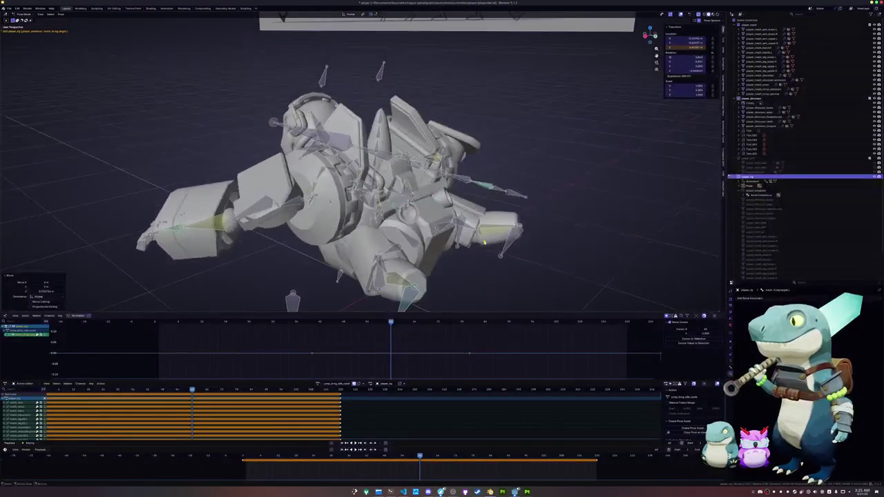
{"action": "key", "text": "g"}
{"action": "key", "text": "x"}
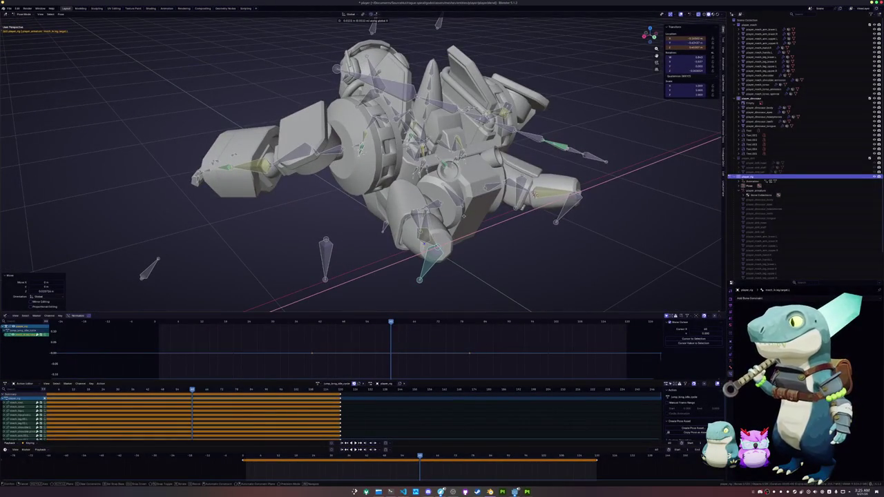
{"action": "left_click", "coordinate": [514, 228]}
- Move the hand bone further along global Z and reselect all bones
{"action": "mouse_move", "coordinate": [514, 228]}
{"action": "middle_mouse_down"}
{"action": "mouse_move", "coordinate": [462, 228]}
{"action": "mouse_move", "coordinate": [556, 205]}
{"action": "middle_mouse_up"}
{"action": "mouse_move", "coordinate": [443, 271]}
{"action": "middle_mouse_down"}
{"action": "mouse_move", "coordinate": [455, 262]}
{"action": "mouse_move", "coordinate": [444, 270]}
{"action": "middle_mouse_up"}
{"action": "key", "text": "g"}
{"action": "key", "text": "z"}
{"action": "middle_click_drag", "start_coordinate": [475, 254], "coordinate": [495, 256]}
{"action": "key", "text": "a"}
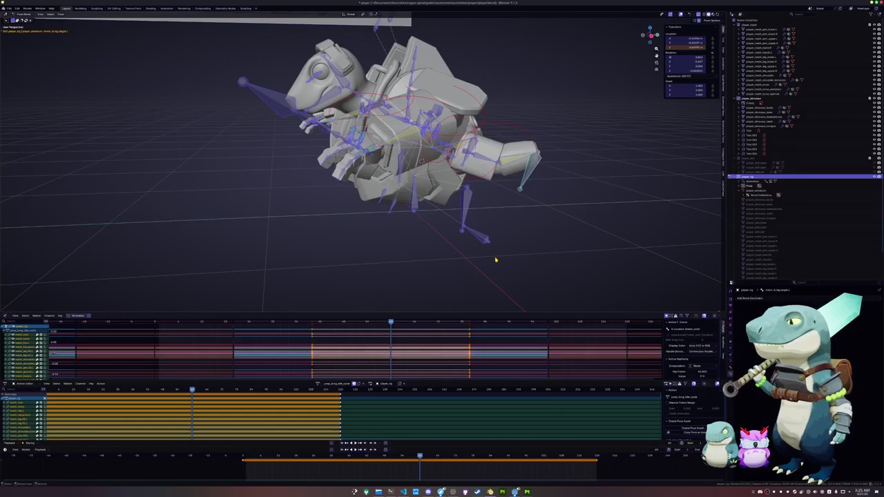
- From a close side view, rotate the head bone twice to a new tilt
{"action": "middle_click_drag", "start_coordinate": [494, 260], "coordinate": [395, 242]}
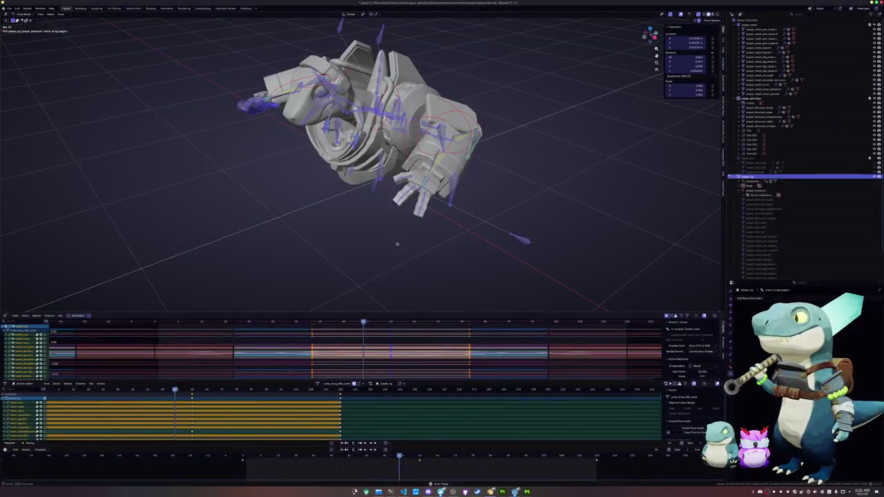
{"action": "scroll", "coordinate": [309, 218], "scroll_direction": "up", "scroll_amount": 5}
{"action": "mouse_move", "coordinate": [309, 218]}
{"action": "middle_mouse_down"}
{"action": "mouse_move", "coordinate": [405, 156]}
{"action": "mouse_move", "coordinate": [442, 166]}
{"action": "middle_mouse_up"}
{"action": "key", "text": "alt+a"}
{"action": "key", "text": "r"}
{"action": "left_click", "coordinate": [448, 163]}
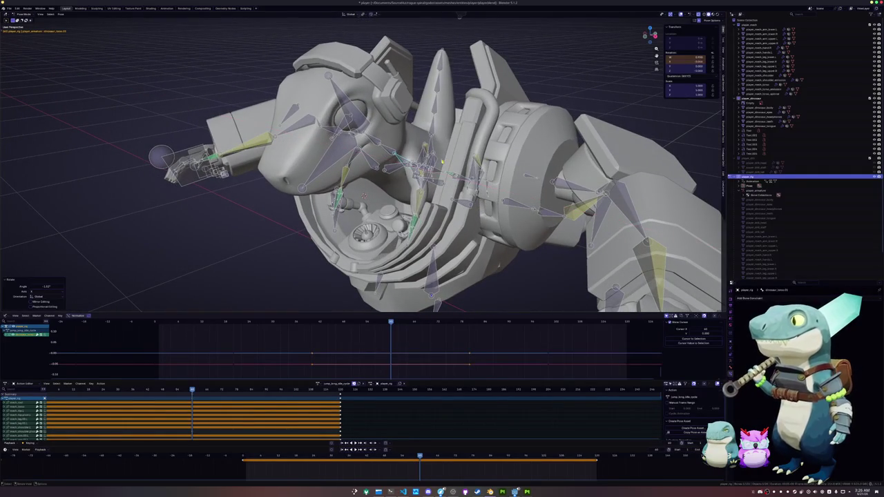
{"action": "key", "text": "r"}
{"action": "left_click", "coordinate": [376, 140]}
- Select all bones, zoom out, and play the animation
{"action": "key", "text": "a"}
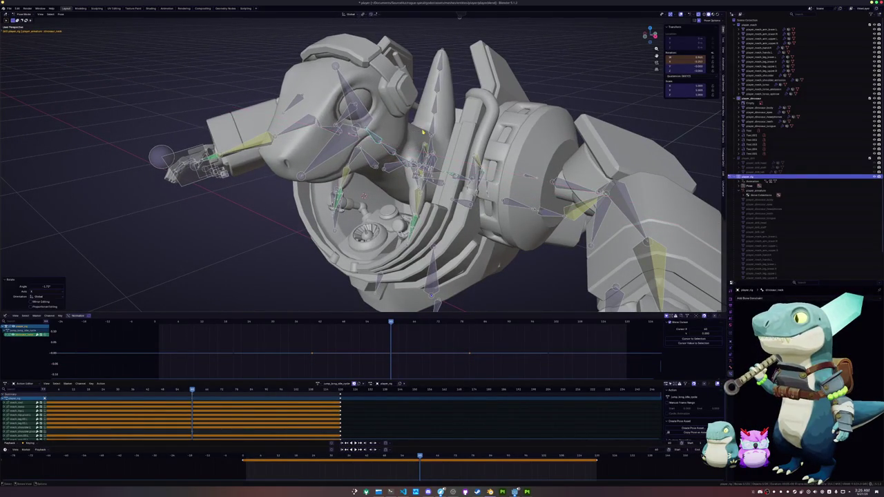
{"action": "scroll", "coordinate": [414, 166], "scroll_direction": "down", "scroll_amount": 3}
{"action": "key", "text": "space"}
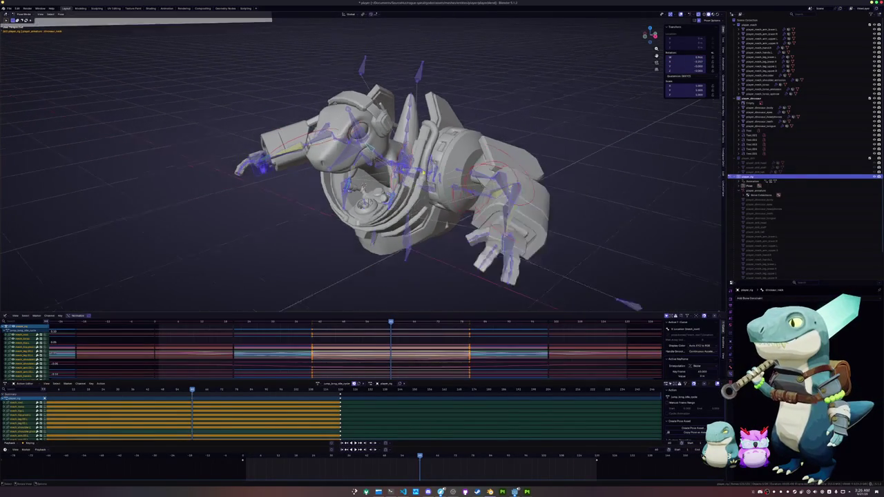
- Watch the cycle from the front while zooming, stop playback at frame 44, then deselect all bones
{"action": "middle_click_drag", "start_coordinate": [386, 229], "coordinate": [281, 238]}
{"action": "scroll", "coordinate": [281, 238], "scroll_direction": "down", "scroll_amount": 3}
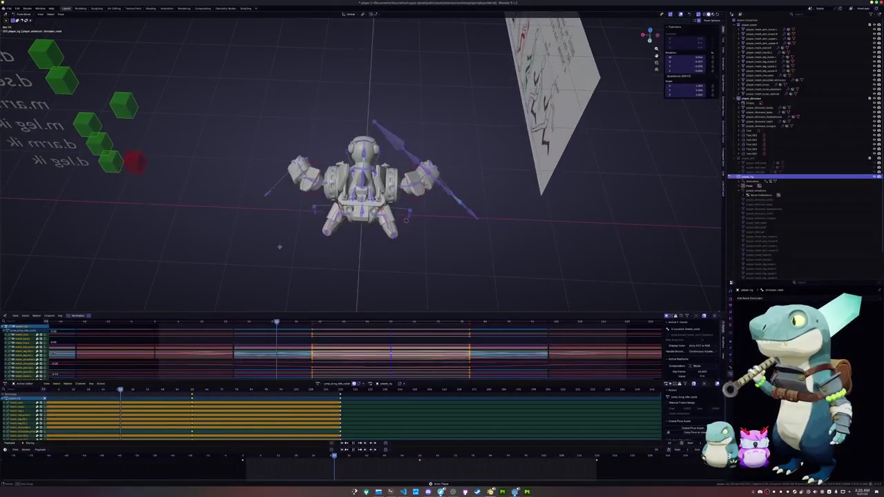
{"action": "scroll", "coordinate": [290, 249], "scroll_direction": "up", "scroll_amount": 2}
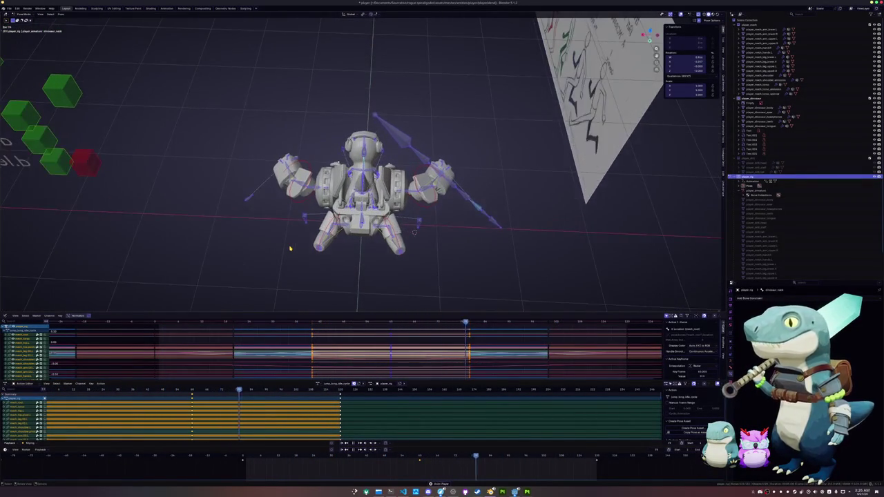
{"action": "scroll", "coordinate": [290, 248], "scroll_direction": "up", "scroll_amount": 1}
{"action": "scroll", "coordinate": [290, 248], "scroll_direction": "up", "scroll_amount": 2}
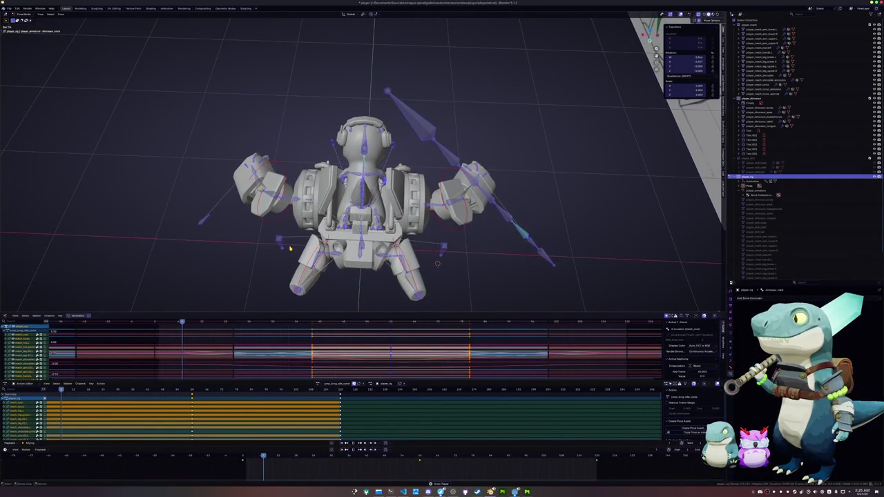
{"action": "scroll", "coordinate": [290, 248], "scroll_direction": "down", "scroll_amount": 2}
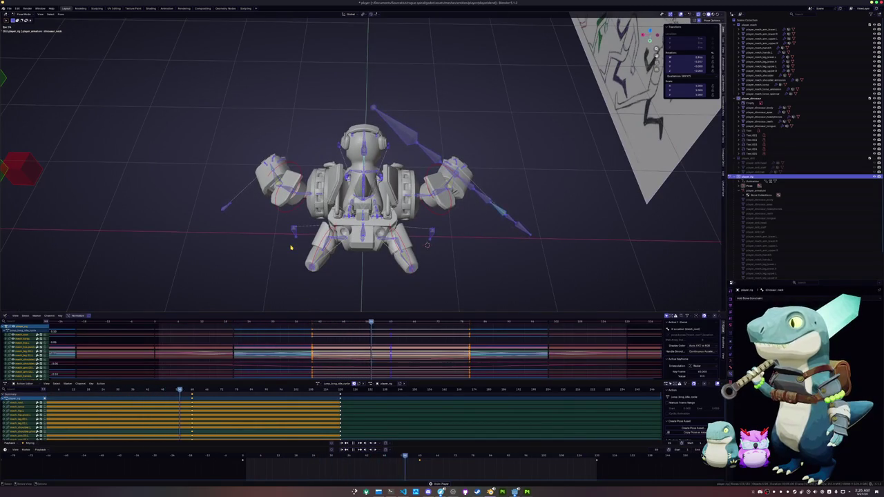
{"action": "key", "text": "space"}
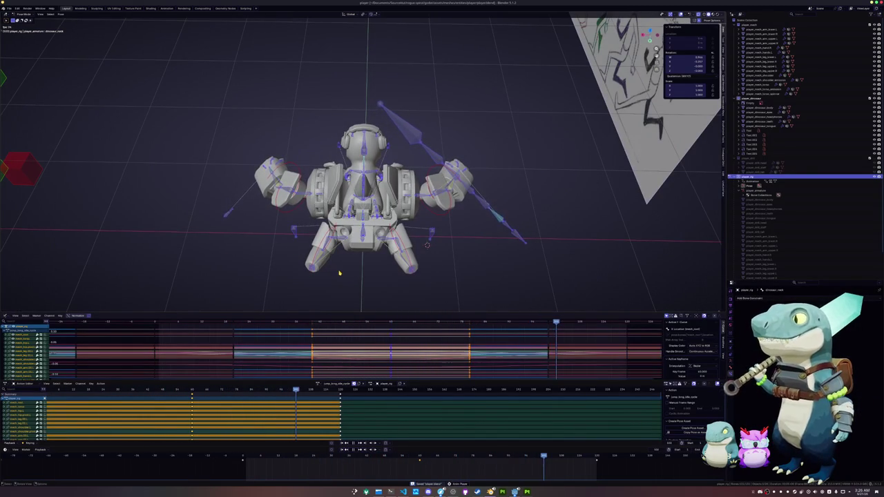
{"action": "left_click", "coordinate": [419, 456]}
{"action": "middle_click_drag", "start_coordinate": [358, 287], "coordinate": [419, 224]}
{"action": "scroll", "coordinate": [420, 224], "scroll_direction": "up", "scroll_amount": 3}
{"action": "key", "text": "alt+a"}
- Shift the bone sideways along global X at a different frame
{"action": "key", "text": "g"}
{"action": "key", "text": "x"}
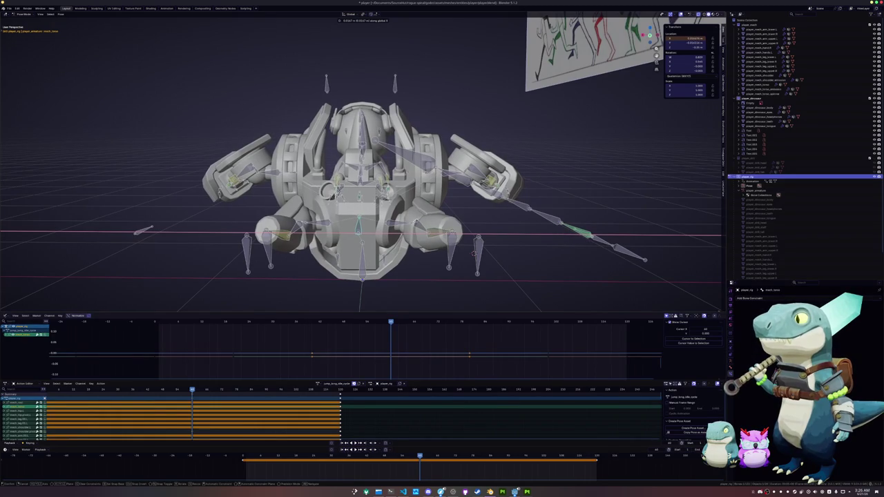
{"action": "key", "text": "Escape"}
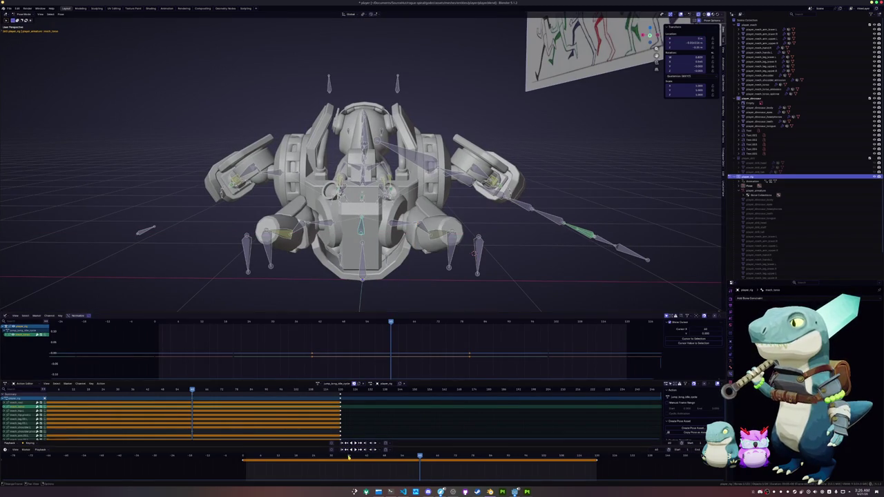
{"action": "left_click", "coordinate": [333, 457]}
{"action": "key", "text": "g"}
{"action": "key", "text": "x"}
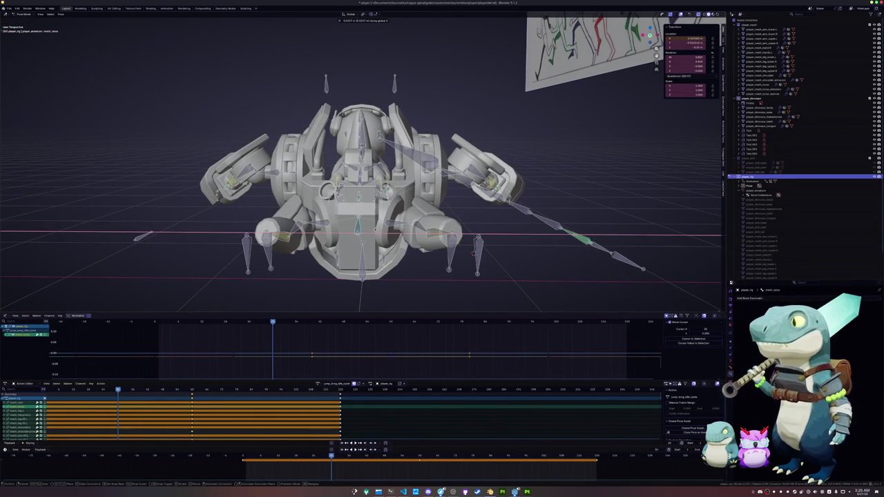
{"action": "key", "text": "Return"}
{"action": "key", "text": "alt+a"}
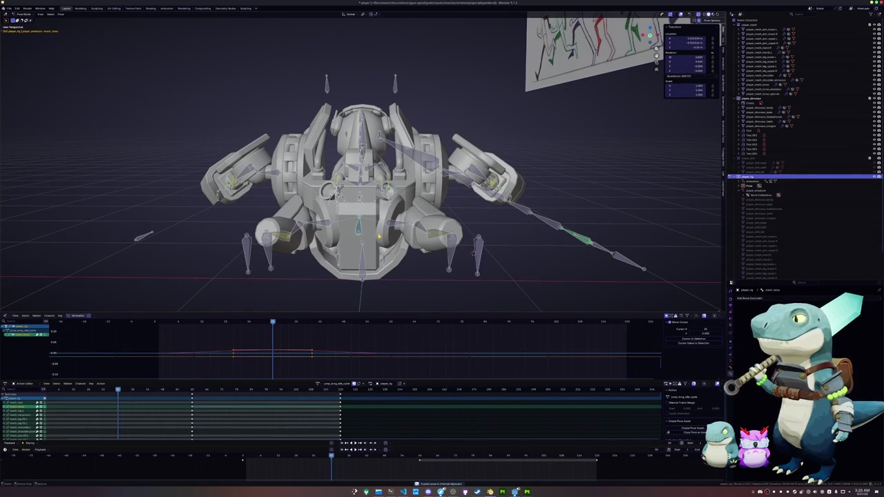
- Paste the X-flipped pose on a later frame, keyframe it, and play it back
{"action": "left_click", "coordinate": [508, 458]}
{"action": "key", "text": "ctrl+shift+v"}
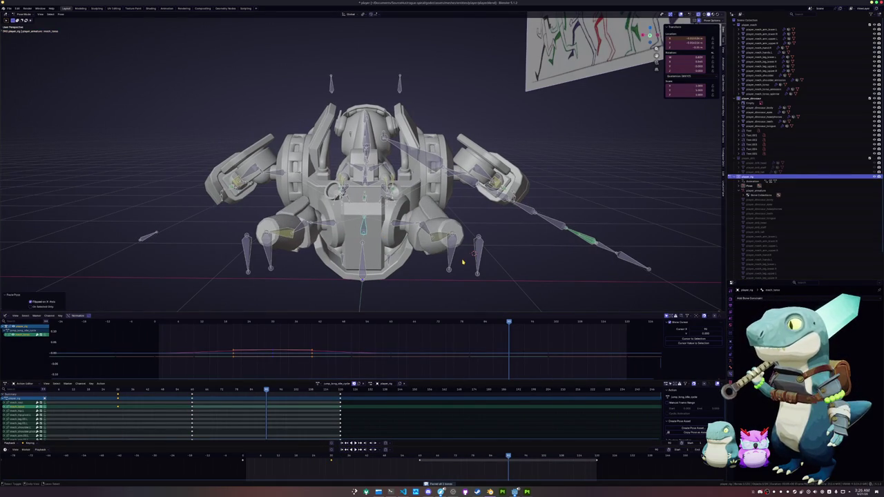
{"action": "key", "text": "i"}
{"action": "key", "text": "space"}
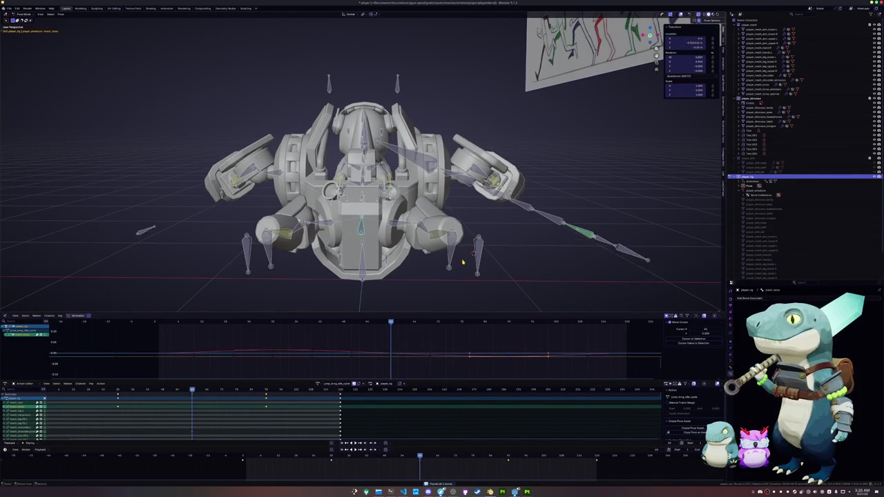
{"action": "middle_click_drag", "start_coordinate": [417, 220], "coordinate": [420, 247]}
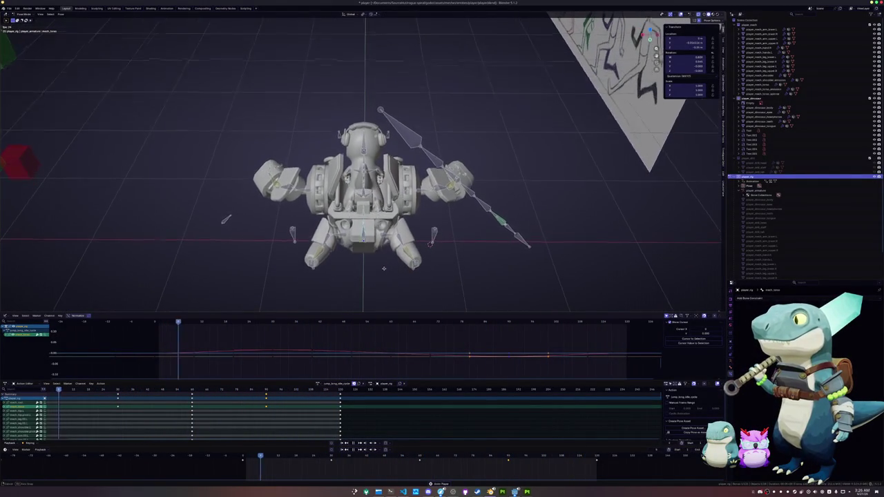
{"action": "key", "text": "a"}
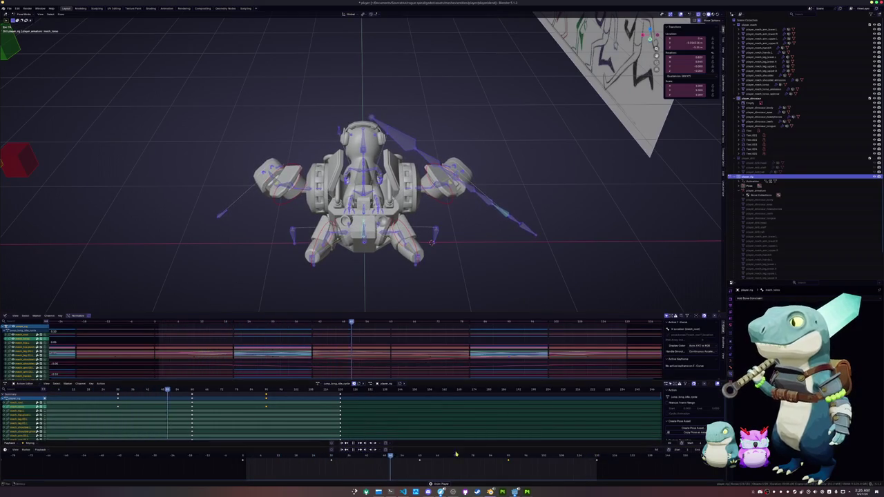
- Nudge a single bone along X, then key a mirrored pose on a later frame
{"action": "left_click", "coordinate": [363, 232]}
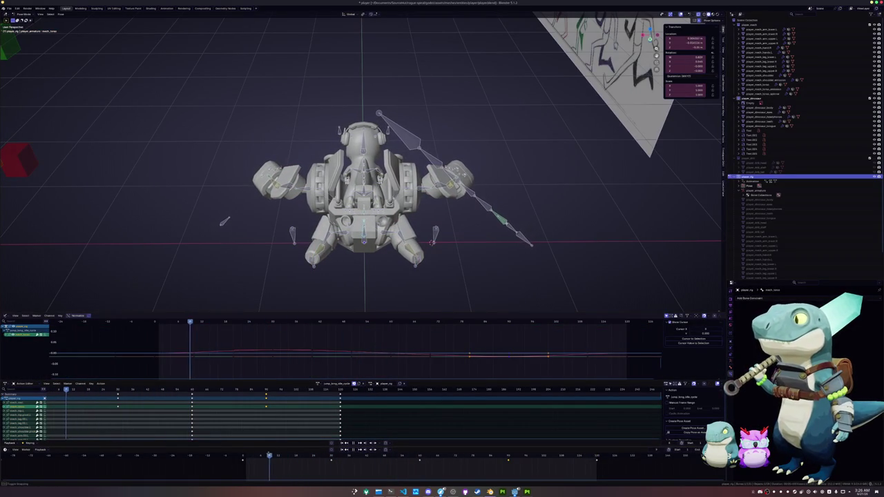
{"action": "scroll", "coordinate": [373, 276], "scroll_direction": "up", "scroll_amount": 2}
{"action": "key", "text": "g"}
{"action": "key", "text": "x"}
{"action": "left_click", "coordinate": [373, 277]}
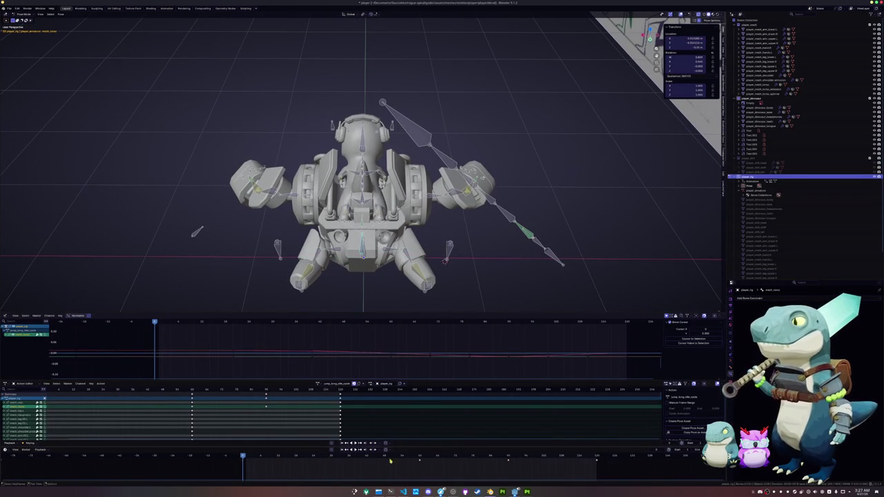
{"action": "left_click", "coordinate": [419, 457]}
{"action": "key", "text": "ctrl+shift+v"}
{"action": "key", "text": "i"}
- Remove the stray keys at the next keyframe and move near the range end
{"action": "key", "text": "Up"}
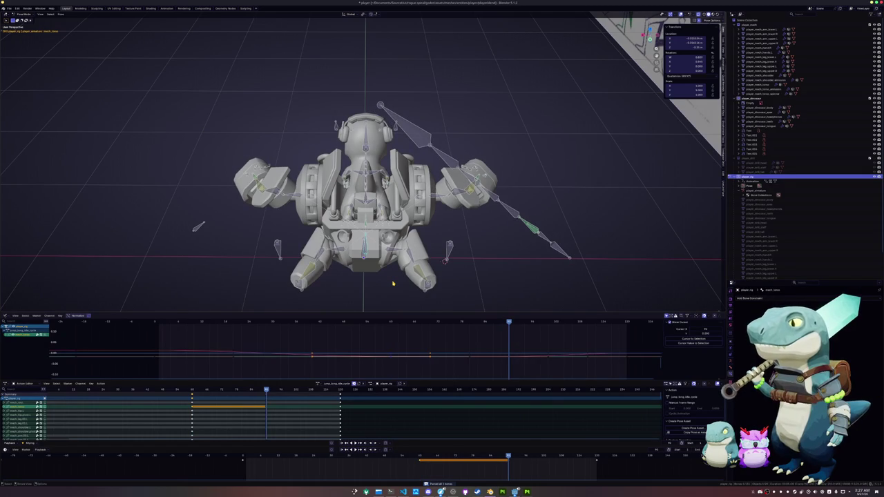
{"action": "key", "text": "ctrl+z"}
{"action": "left_click", "coordinate": [597, 458]}
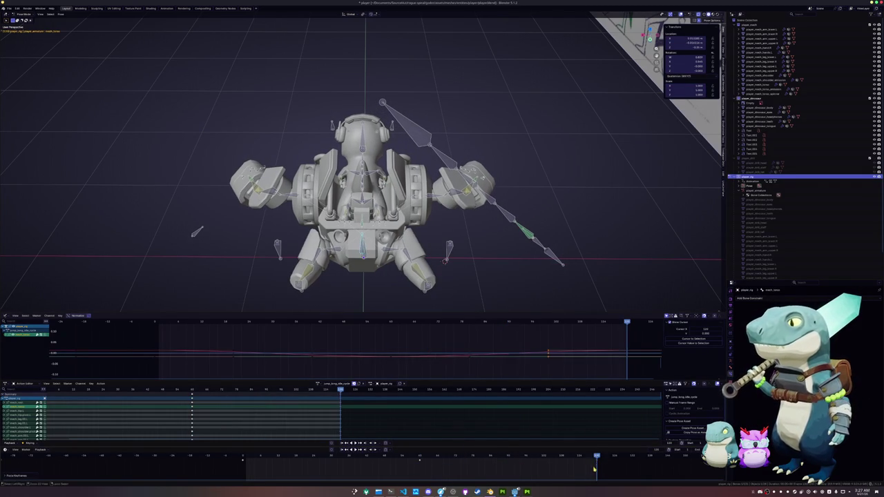
{"action": "key", "text": "space"}
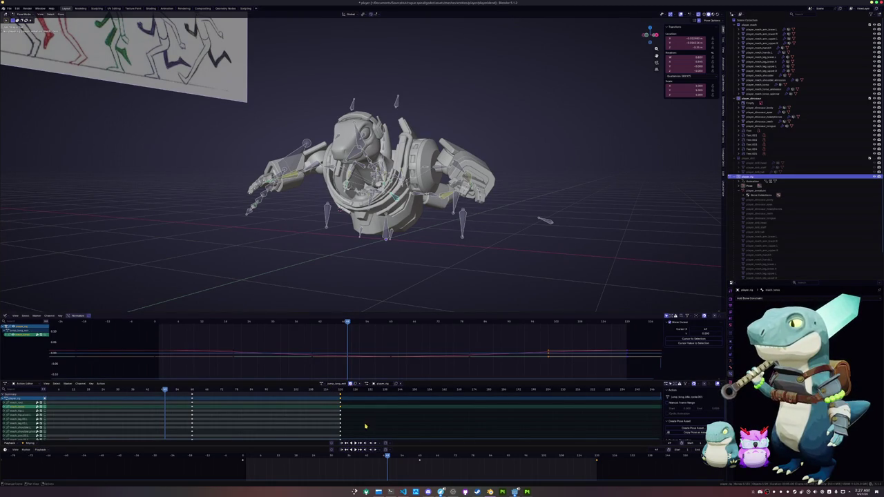
- Scrub back to frame 0 and load a different jump action onto the rig
{"action": "left_click", "coordinate": [392, 458]}
{"action": "left_click_drag", "start_coordinate": [393, 457], "coordinate": [243, 457]}
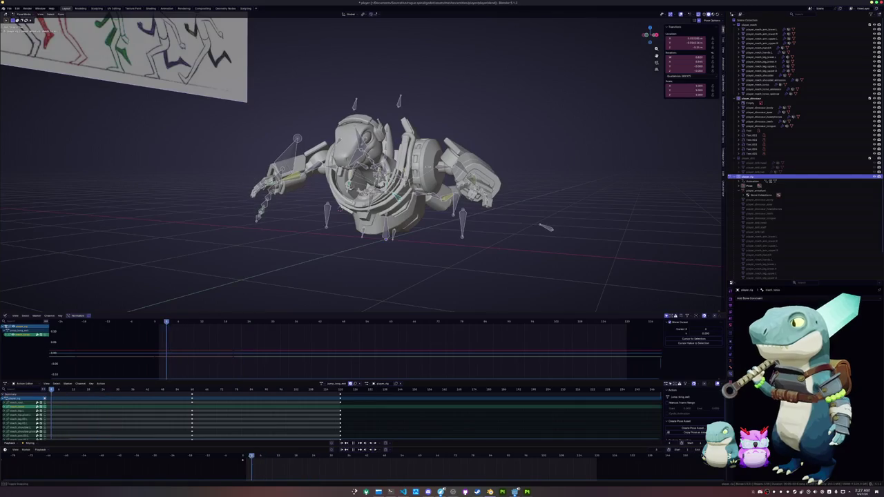
{"action": "middle_click_drag", "start_coordinate": [334, 313], "coordinate": [350, 278]}
{"action": "left_click", "coordinate": [322, 383]}
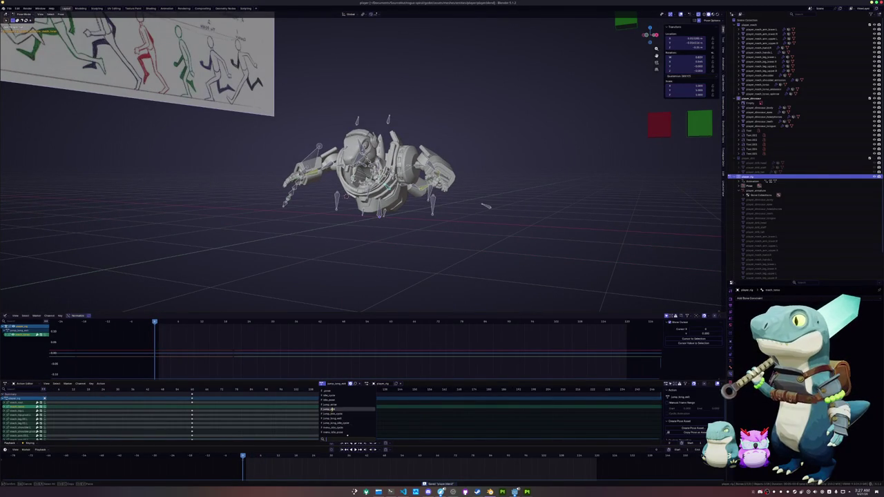
{"action": "left_click", "coordinate": [332, 408]}
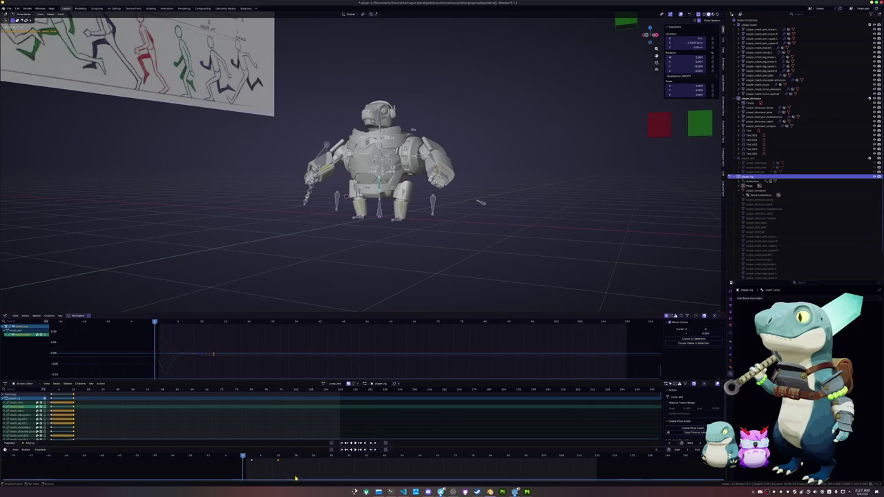
{"action": "left_click_drag", "start_coordinate": [249, 456], "coordinate": [250, 456]}
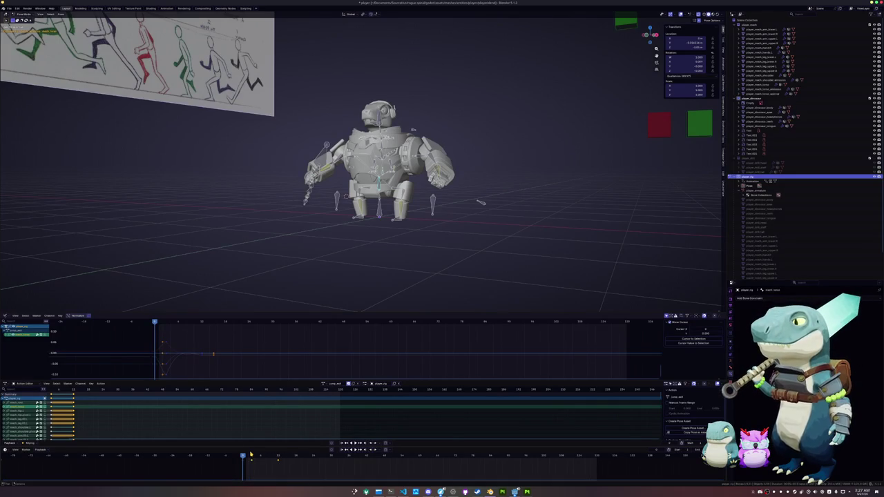
- Browse through other actions before reloading the long jump action
{"action": "left_click", "coordinate": [324, 383]}
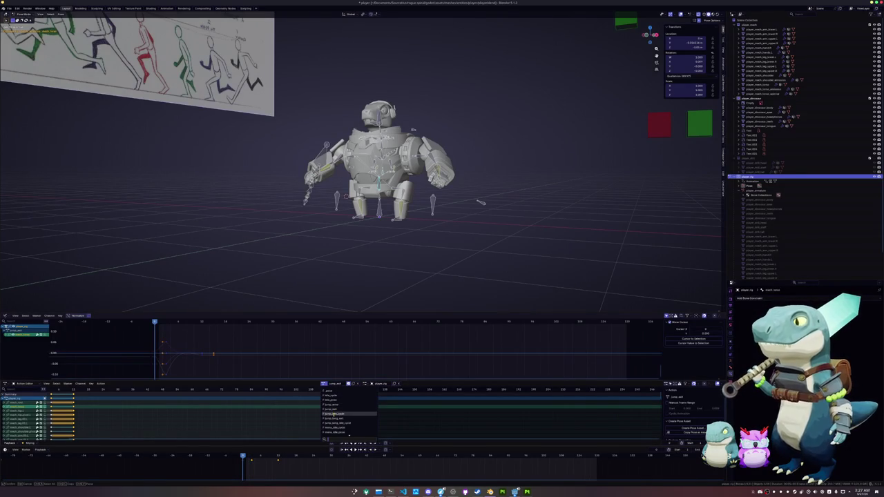
{"action": "left_click", "coordinate": [334, 418]}
{"action": "left_click", "coordinate": [261, 457]}
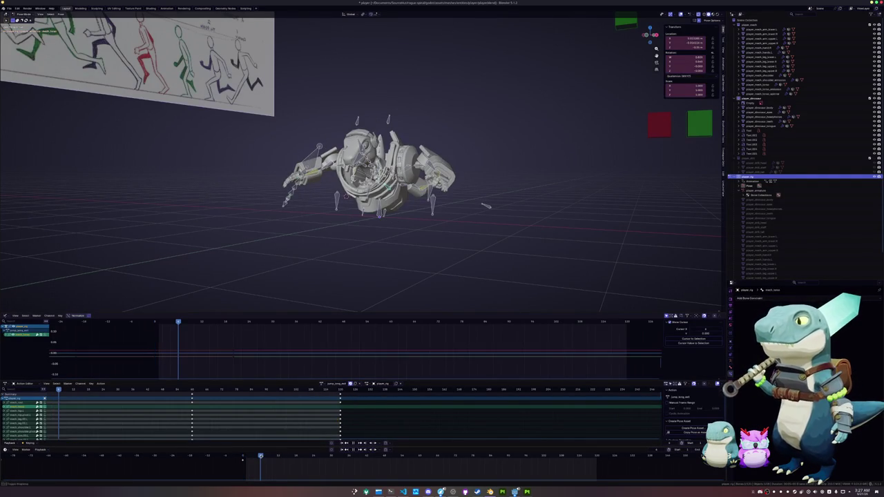
{"action": "left_click", "coordinate": [278, 463]}
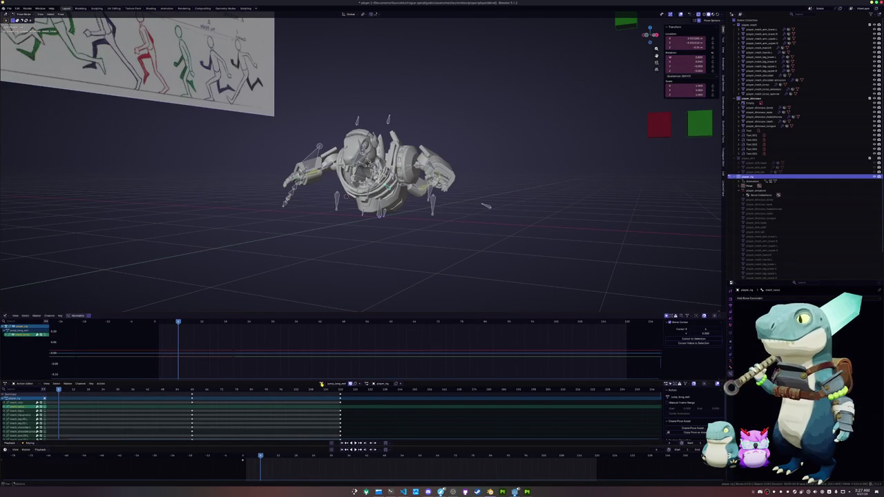
{"action": "left_click", "coordinate": [323, 383]}
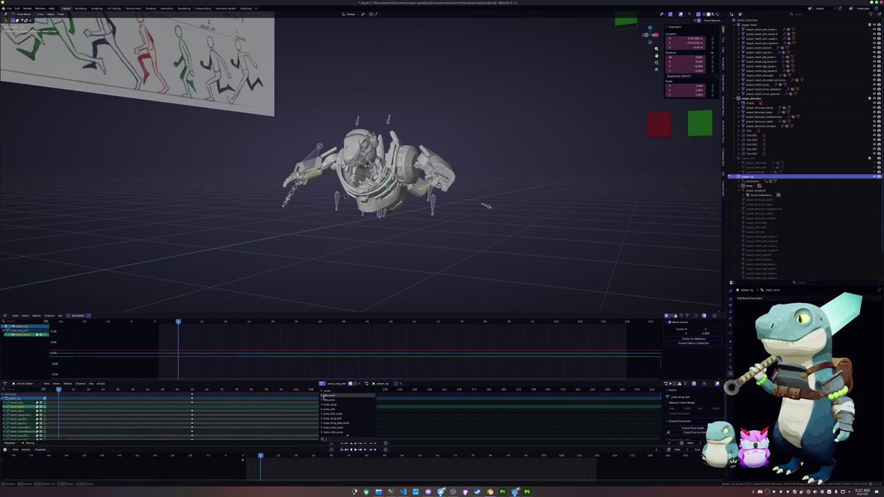
{"action": "left_click", "coordinate": [333, 418]}
{"action": "left_click", "coordinate": [234, 457]}
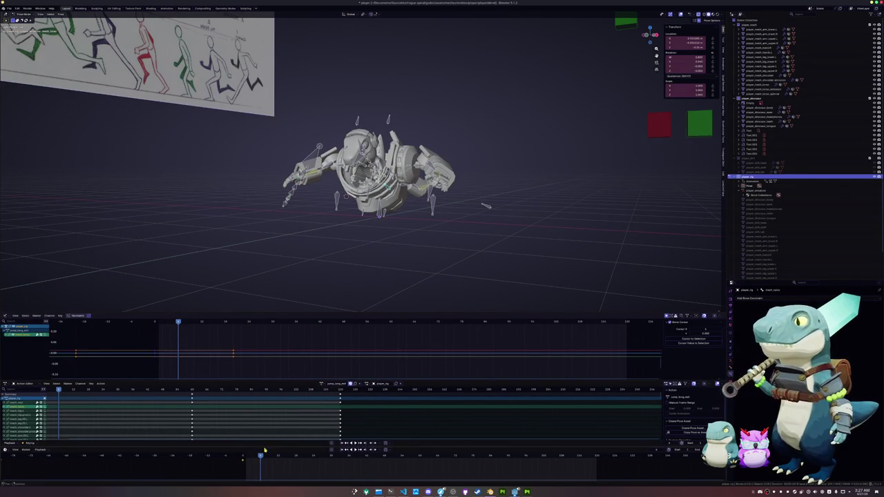
- Select every bone and keyframe of the other jump action, then paste them into the long jump
{"action": "left_click", "coordinate": [322, 384]}
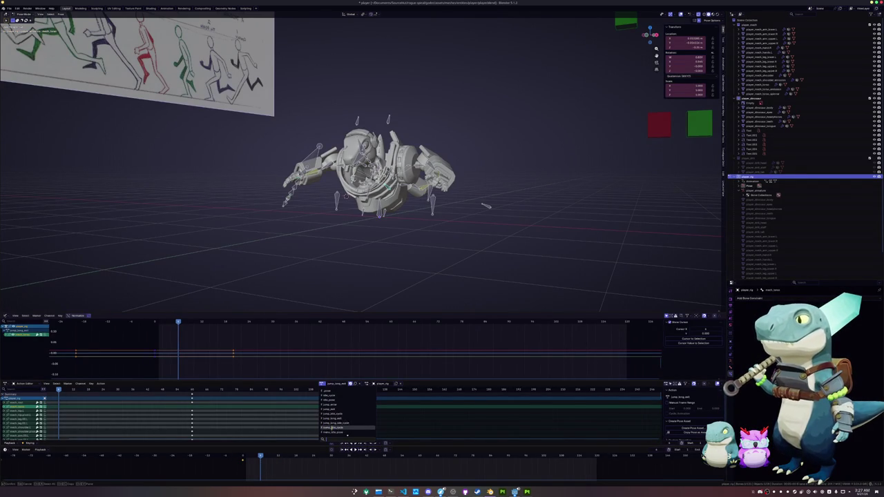
{"action": "left_click", "coordinate": [334, 410]}
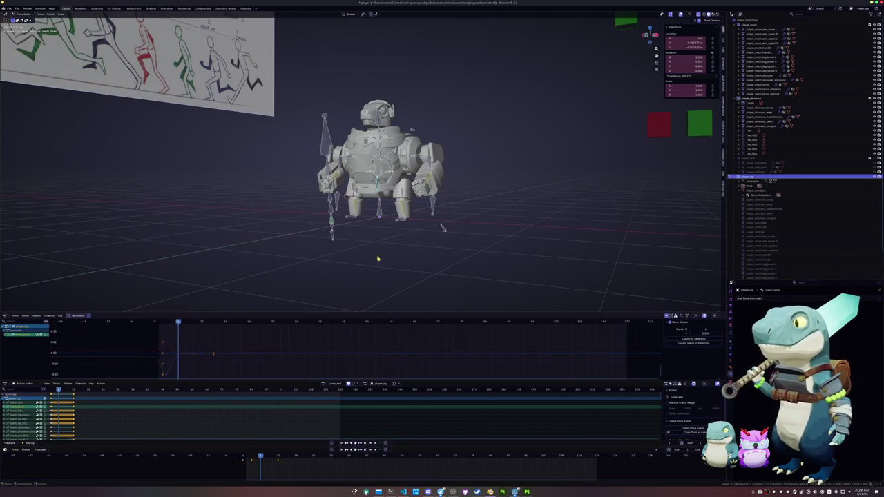
{"action": "key", "text": "a"}
{"action": "left_click_drag", "start_coordinate": [285, 468], "coordinate": [259, 460]}
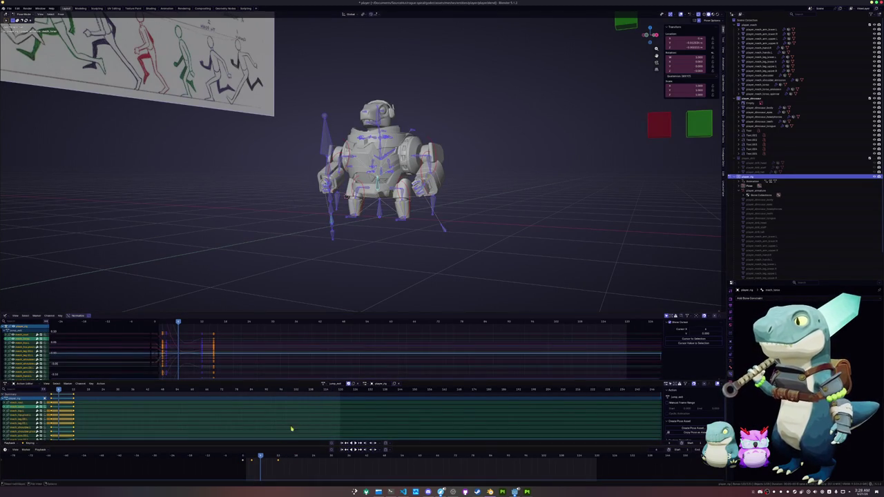
{"action": "left_click", "coordinate": [323, 384]}
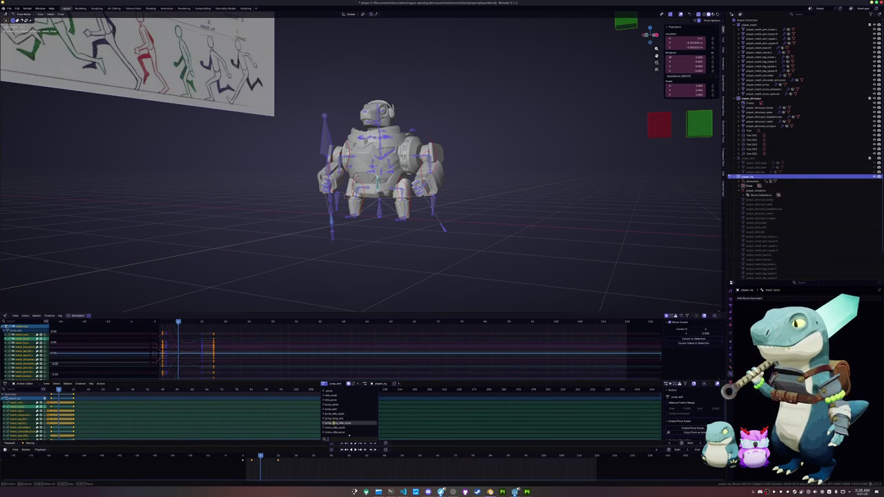
{"action": "left_click", "coordinate": [334, 419]}
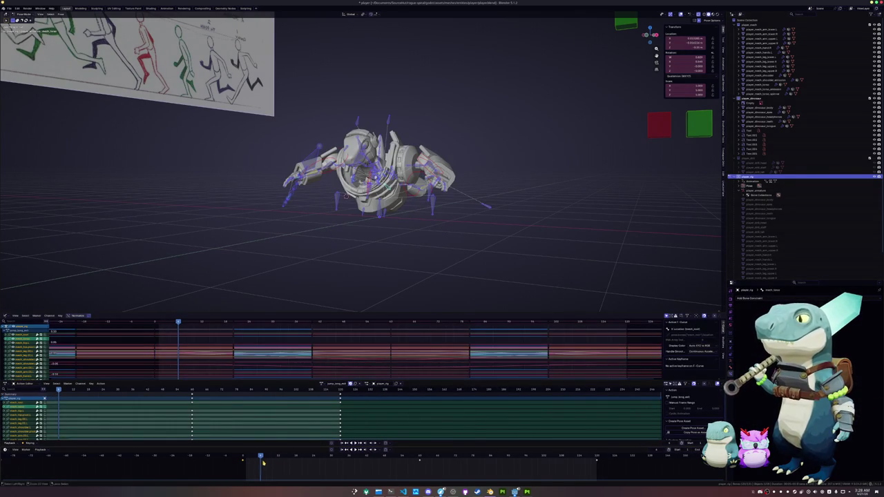
{"action": "key", "text": "ctrl+v"}
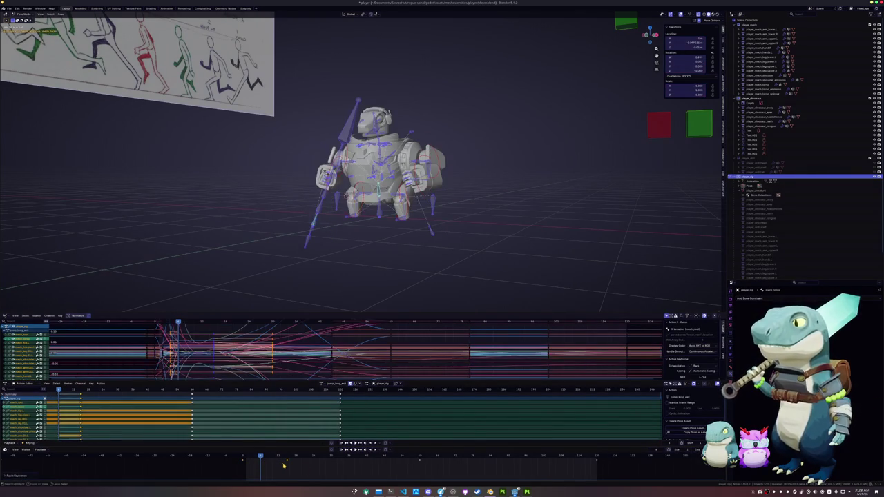
- Delete all selected keyframes, then drag a box-selected group of keys later in the timeline
{"action": "key", "text": "a"}
{"action": "key", "text": "x"}
{"action": "left_click", "coordinate": [411, 457]}
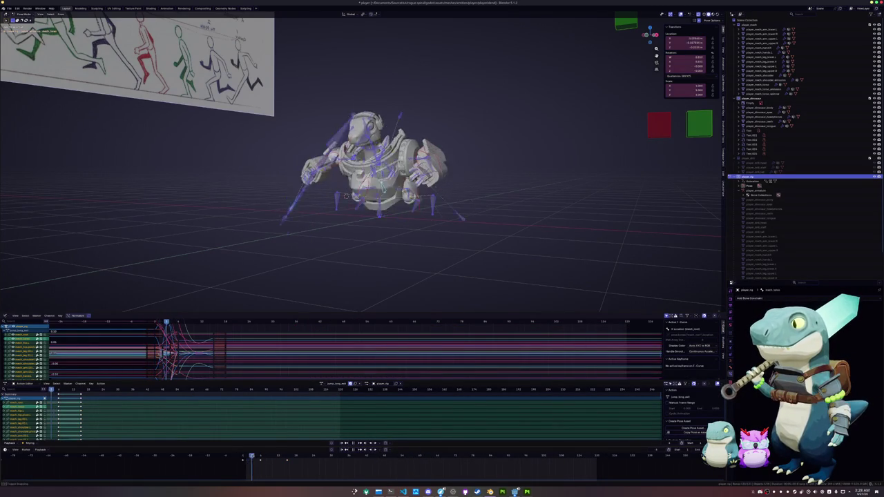
{"action": "mouse_move", "coordinate": [279, 466]}
{"action": "left_mouse_down"}
{"action": "mouse_move", "coordinate": [259, 457]}
{"action": "mouse_move", "coordinate": [311, 459]}
{"action": "mouse_move", "coordinate": [299, 465]}
{"action": "left_mouse_up"}
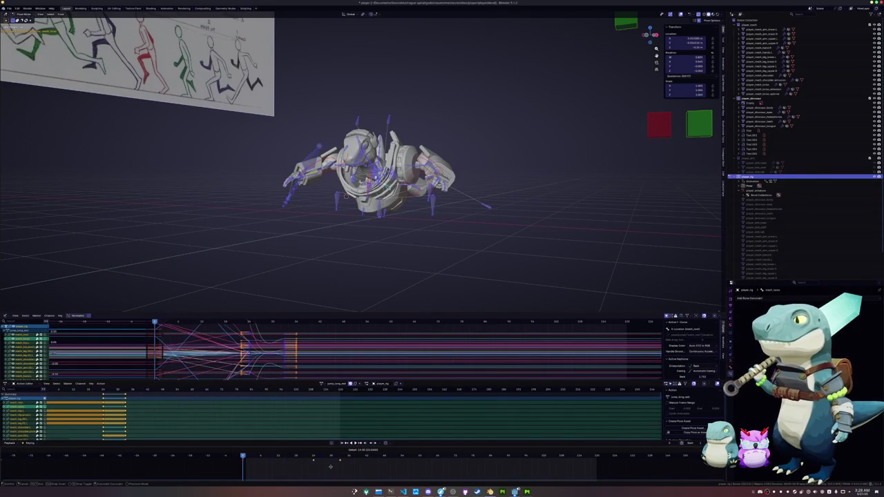
{"action": "left_click_drag", "start_coordinate": [299, 464], "coordinate": [330, 469]}
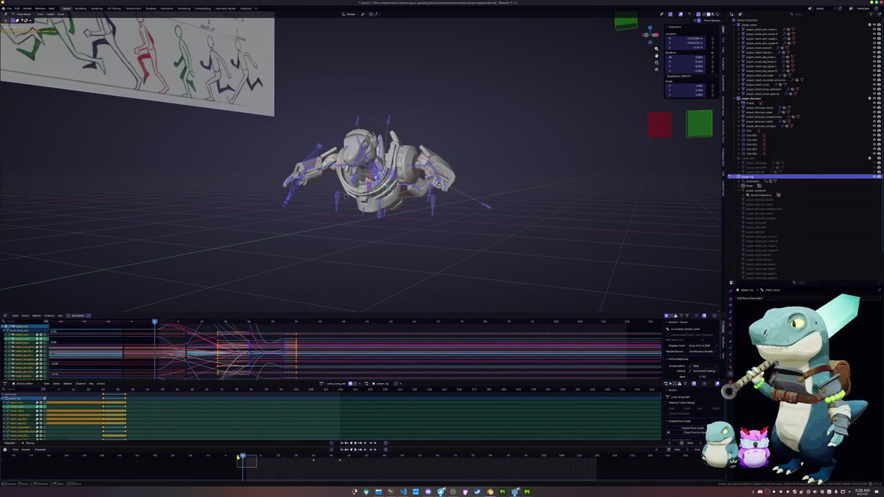
- In front orthographic view, copy the pose and paste it onto a later frame
{"action": "key", "text": "ctrl+z"}
{"action": "middle_click_drag", "start_coordinate": [359, 228], "coordinate": [391, 230]}
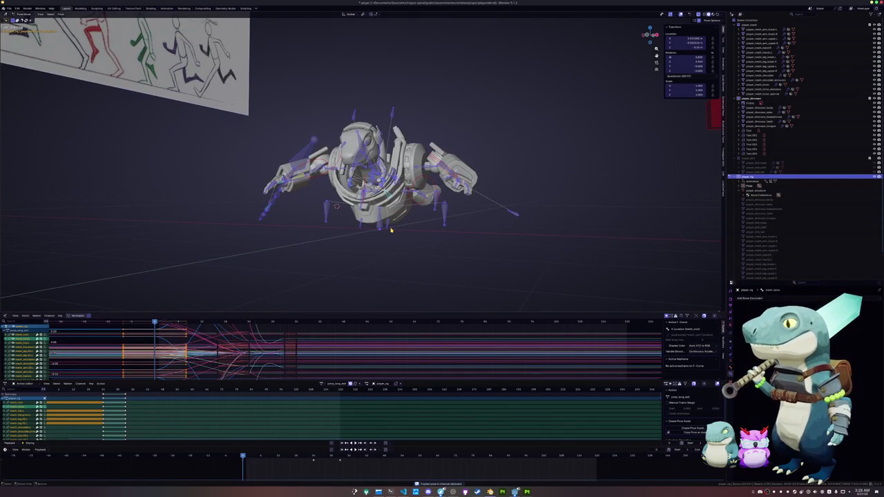
{"action": "key", "text": "KP_1"}
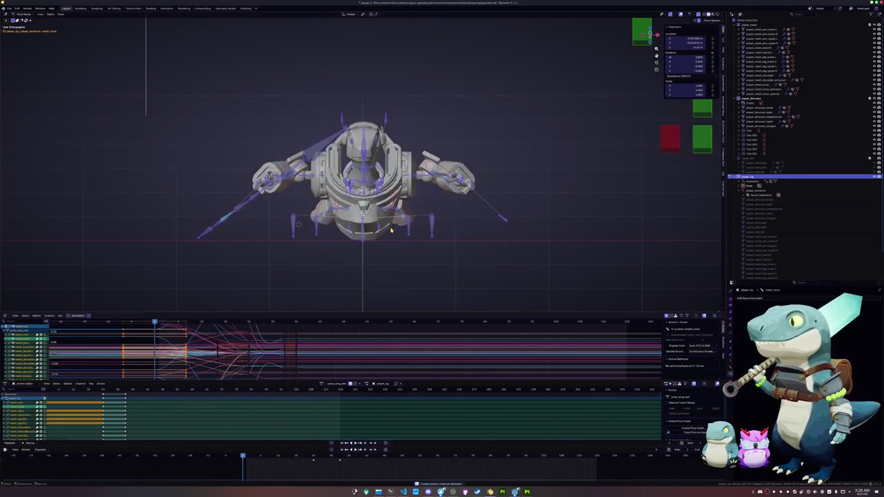
{"action": "key", "text": "KP_1"}
{"action": "key", "text": "ctrl+c"}
{"action": "left_click", "coordinate": [258, 456]}
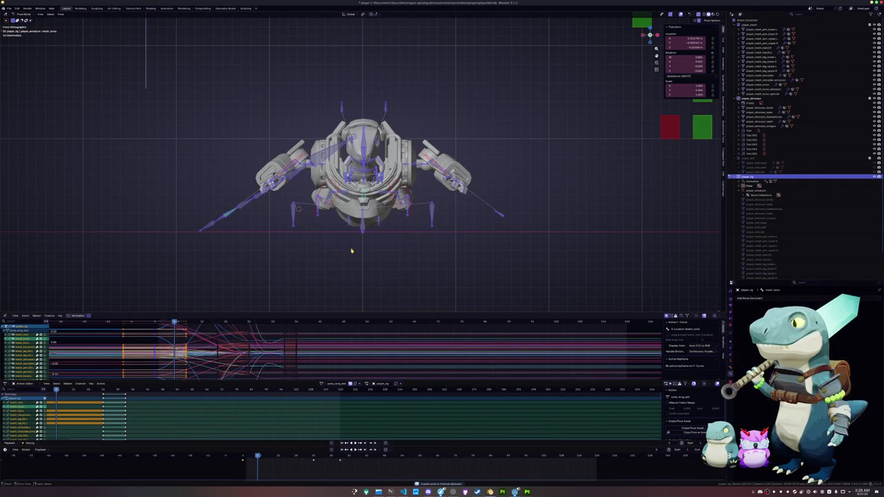
{"action": "key", "text": "ctrl+v"}
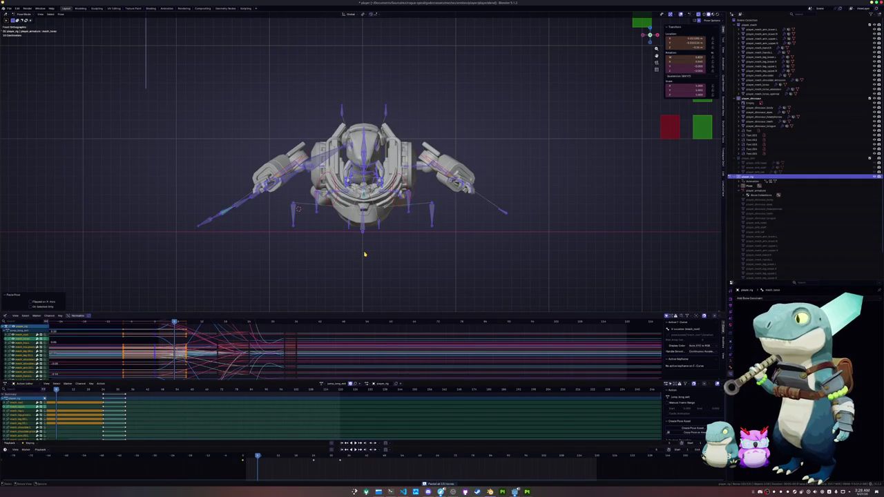
- Lower the rig slightly along Z in two small moves, then view it from the side
{"action": "scroll", "coordinate": [364, 254], "scroll_direction": "up", "scroll_amount": 2}
{"action": "key", "text": "g"}
{"action": "key", "text": "z"}
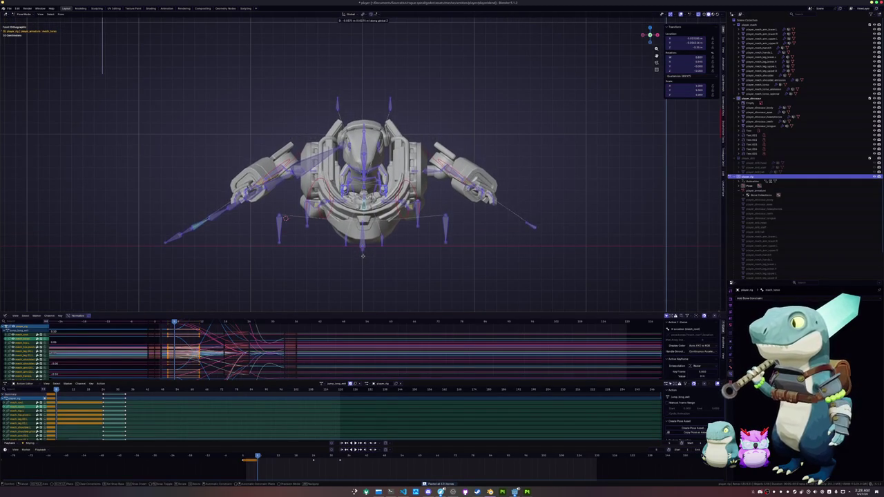
{"action": "left_click", "coordinate": [363, 259]}
{"action": "key", "text": "g"}
{"action": "key", "text": "z"}
{"action": "left_click", "coordinate": [363, 261]}
{"action": "key", "text": "KP_3"}
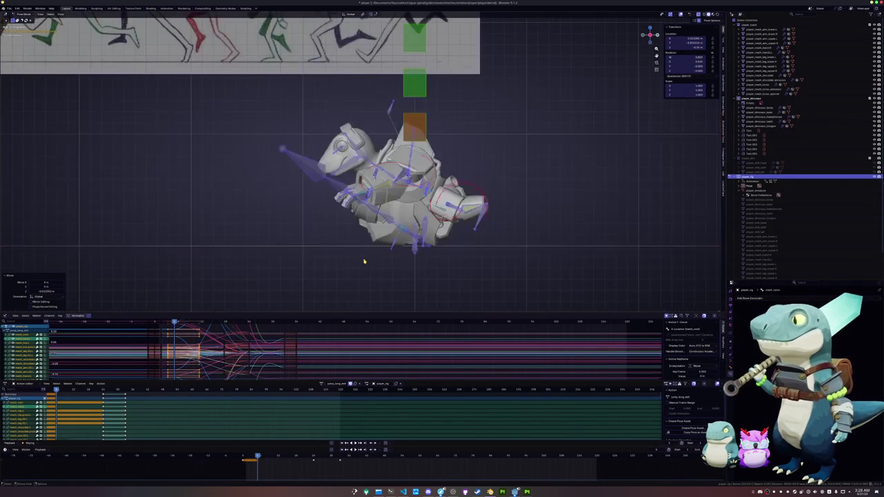
- Move a leg bone of the robot dinosaur to a new position
{"action": "scroll", "coordinate": [417, 240], "scroll_direction": "up", "scroll_amount": 2}
{"action": "left_click", "coordinate": [503, 238]}
{"action": "key", "text": "g"}
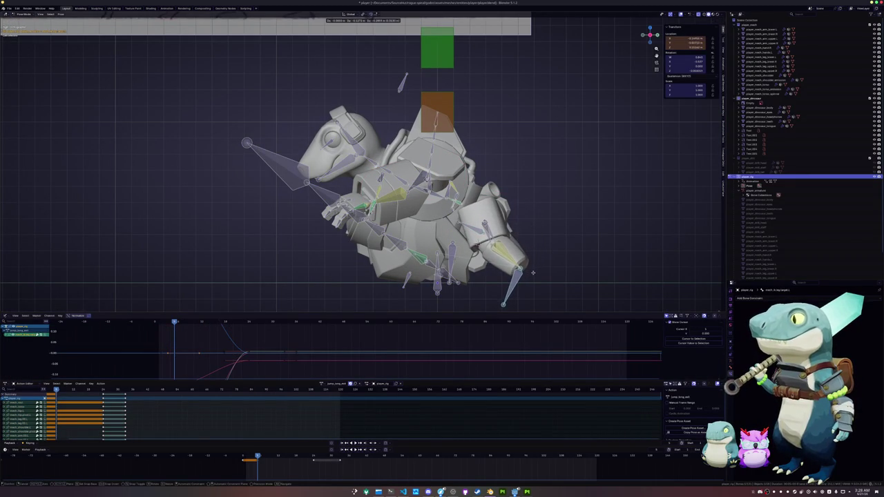
{"action": "left_click", "coordinate": [535, 271]}
- Rotate the body and arm bones downward around their local Y axis
{"action": "middle_click_drag", "start_coordinate": [417, 207], "coordinate": [559, 196]}
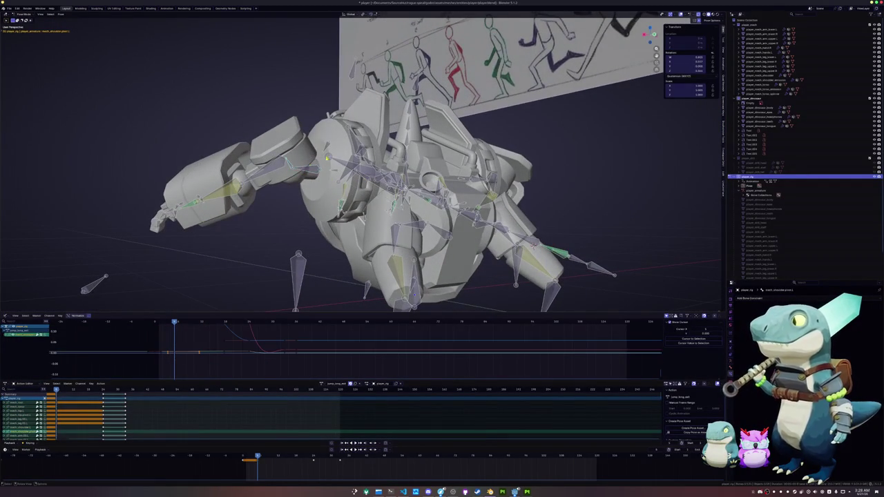
{"action": "key", "text": "r"}
{"action": "key", "text": "y"}
{"action": "key", "text": "y"}
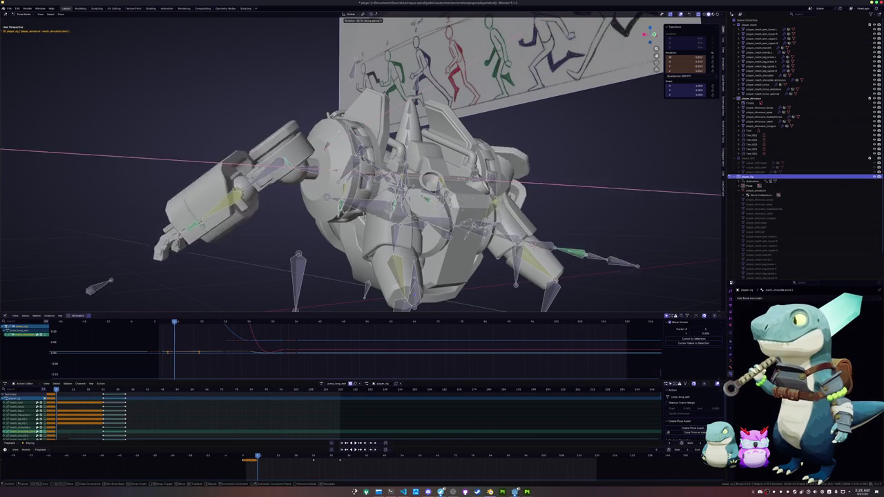
{"action": "key", "text": "Return"}
- Curl all the finger bones by rotating them around their own local Z axis
{"action": "middle_click_drag", "start_coordinate": [532, 243], "coordinate": [539, 158]}
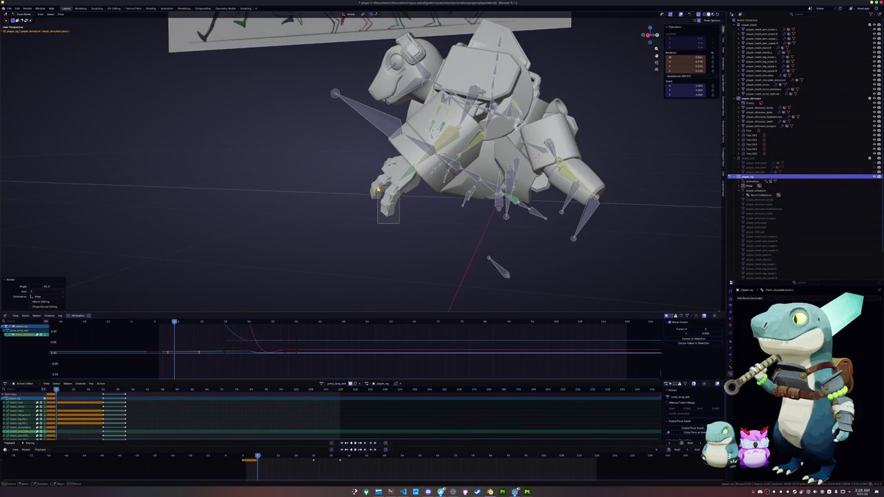
{"action": "key", "text": "shift+bracketright"}
{"action": "key", "text": "r"}
{"action": "key", "text": "z"}
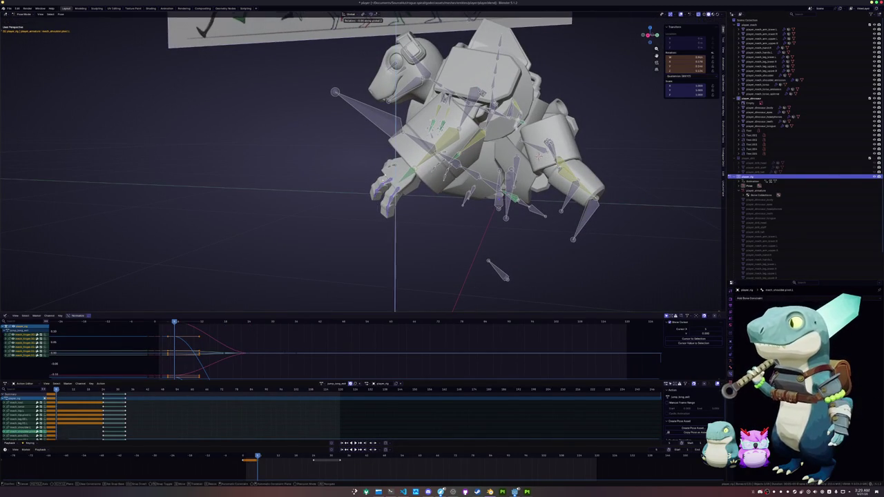
{"action": "key", "text": "z"}
{"action": "key", "text": "Return"}
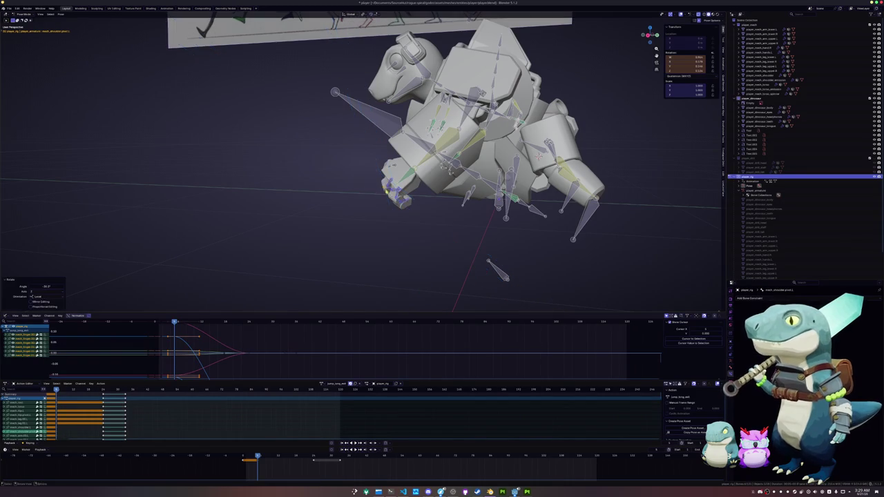
- Rotate the two thumb bones inward on one axis
{"action": "middle_click_drag", "start_coordinate": [387, 207], "coordinate": [273, 181]}
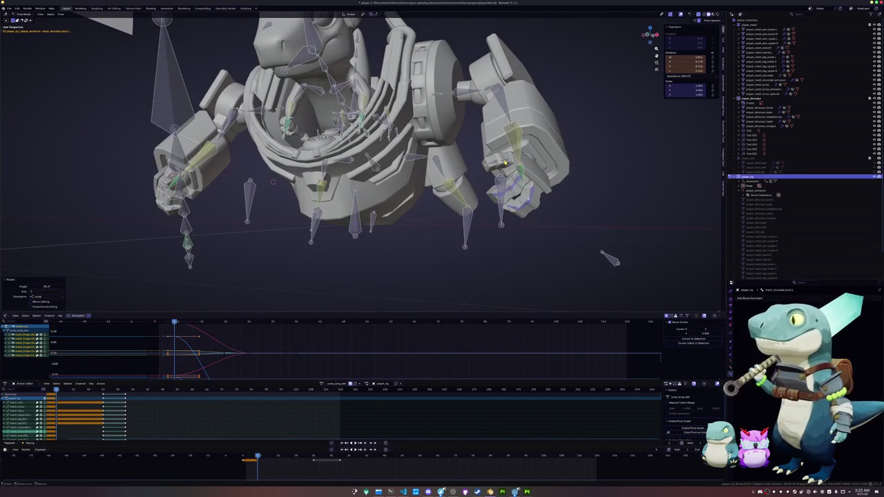
{"action": "left_click", "coordinate": [504, 163]}
{"action": "key", "text": "r"}
{"action": "key", "text": "z"}
{"action": "key", "text": "z"}
{"action": "key", "text": "Return"}
- Switch to the orthographic side view and select the dinosaur leg bone
{"action": "middle_click_drag", "start_coordinate": [273, 182], "coordinate": [290, 166]}
{"action": "key", "text": "KP_3"}
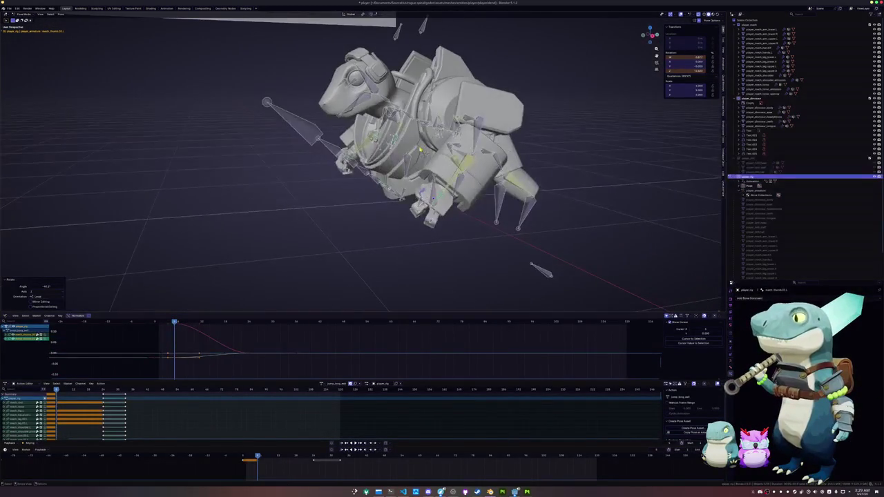
{"action": "left_click", "coordinate": [476, 137]}
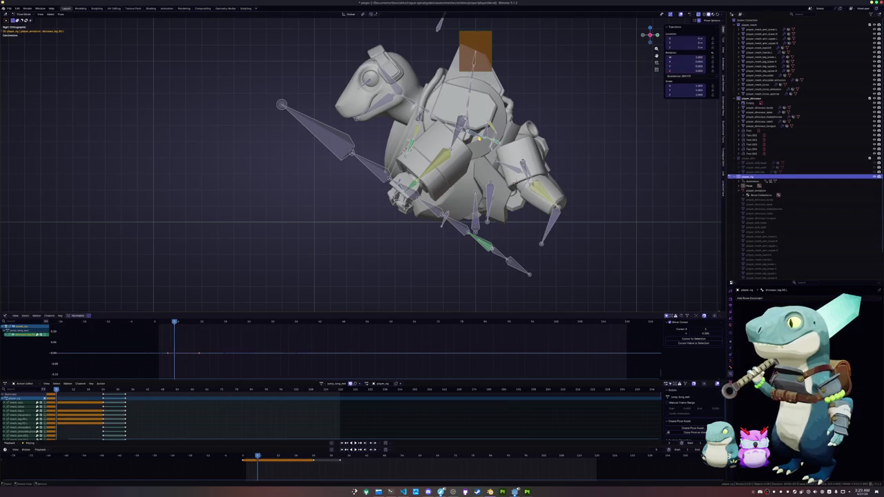
- Rotate the leg bone, cancelling a trial vertical move
{"action": "key", "text": "r"}
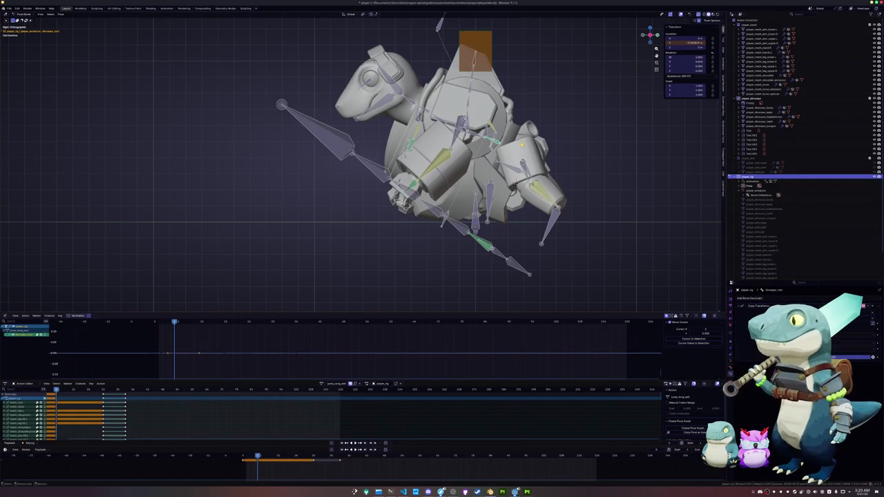
{"action": "left_click", "coordinate": [560, 137]}
{"action": "key", "text": "g"}
{"action": "key", "text": "z"}
{"action": "right_click", "coordinate": [559, 138]}
- Discard a stray arm move, rotate the arm bones instead, and keyframe the pose
{"action": "key", "text": "ctrl+z"}
{"action": "key", "text": "g"}
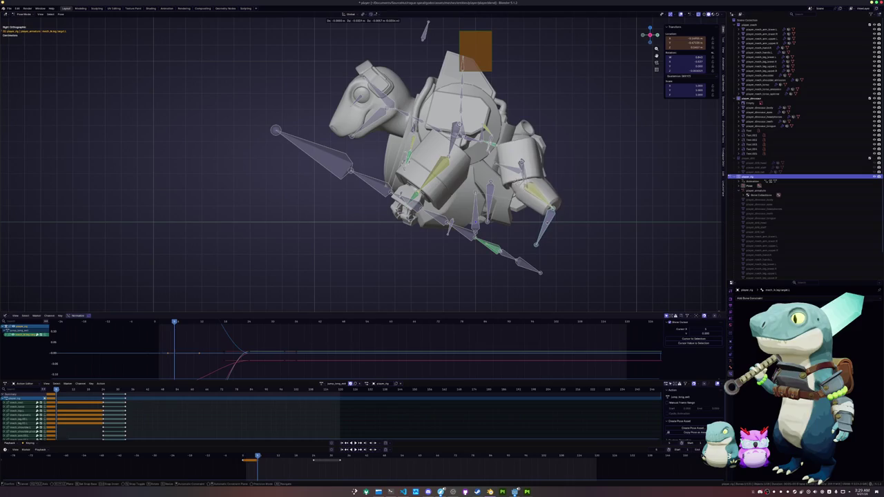
{"action": "key", "text": "Return"}
{"action": "key", "text": "ctrl+z"}
{"action": "scroll", "coordinate": [471, 76], "scroll_direction": "up", "scroll_amount": 2}
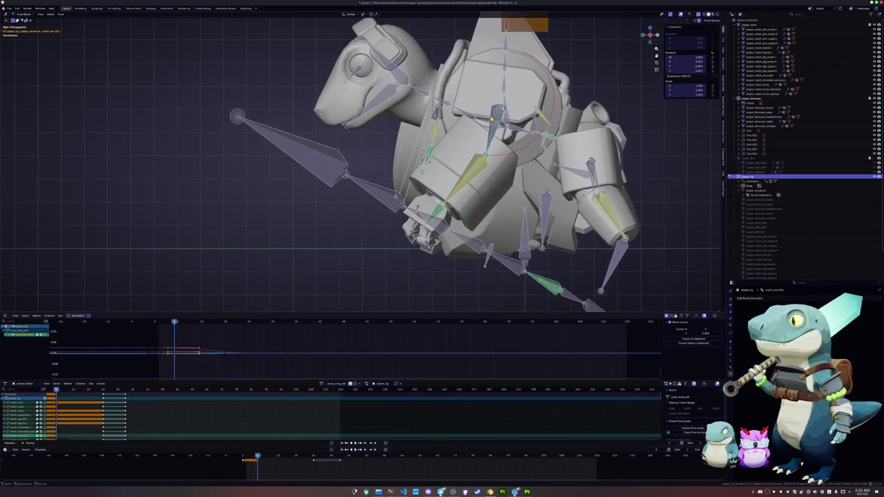
{"action": "scroll", "coordinate": [470, 76], "scroll_direction": "up", "scroll_amount": 2}
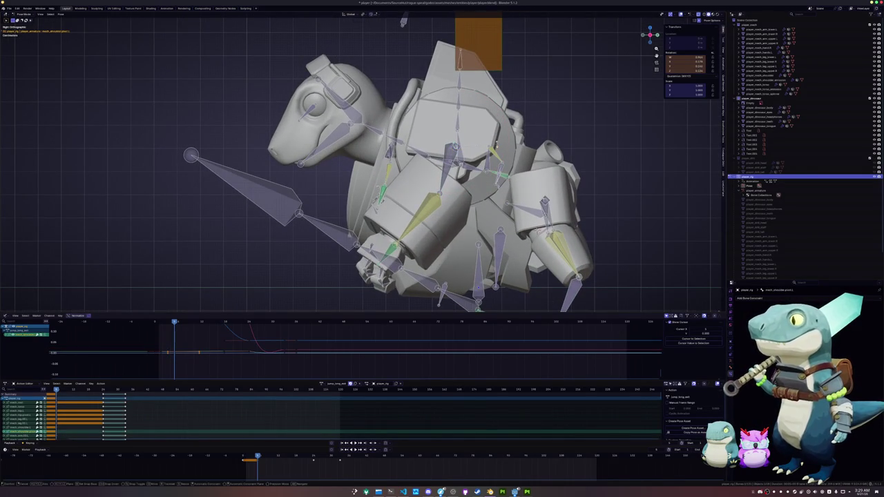
{"action": "key", "text": "r"}
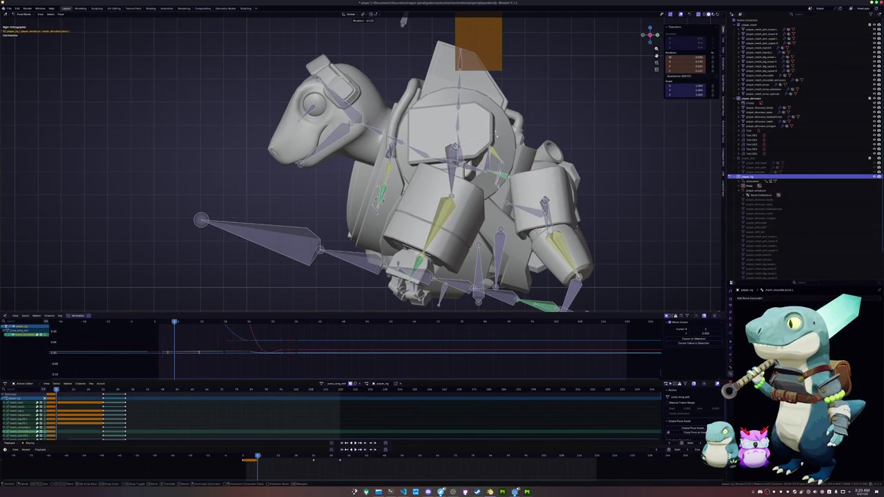
{"action": "left_click", "coordinate": [379, 161]}
{"action": "middle_click_drag", "start_coordinate": [379, 162], "coordinate": [376, 163]}
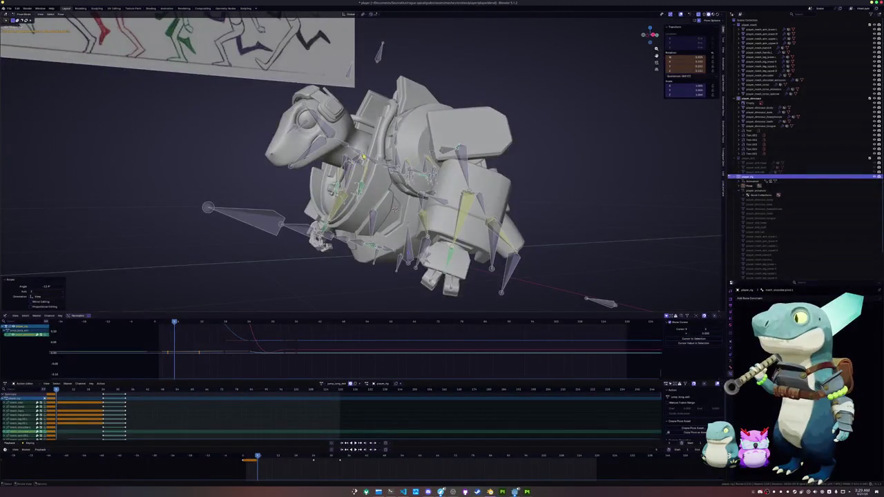
{"action": "key", "text": "i"}
- In side view, tilt the head bones downward, settling on a 7.53° rotation
{"action": "key", "text": "KP_3"}
{"action": "key", "text": "r"}
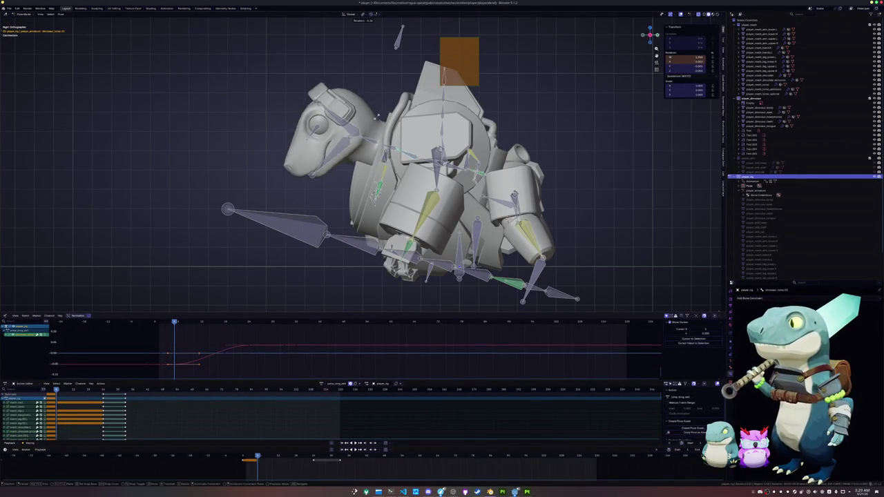
{"action": "left_click", "coordinate": [361, 141]}
{"action": "left_click_drag", "start_coordinate": [46, 286], "coordinate": [62, 286]}
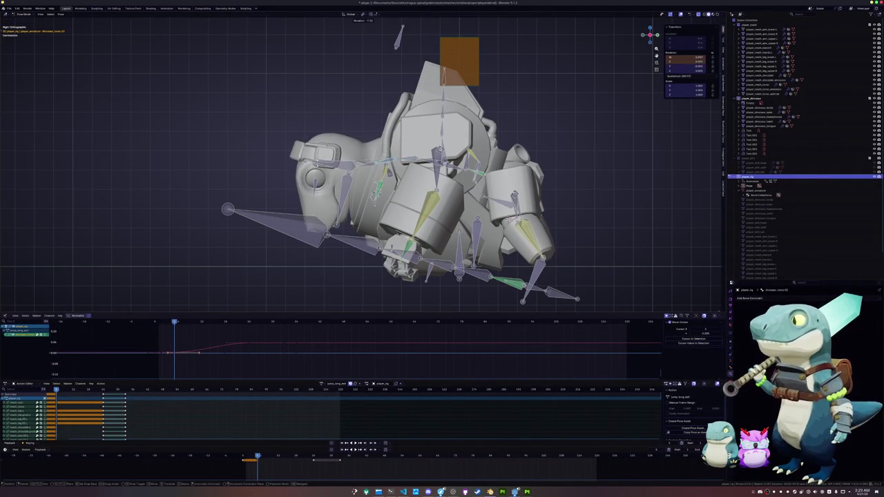
{"action": "key", "text": "r"}
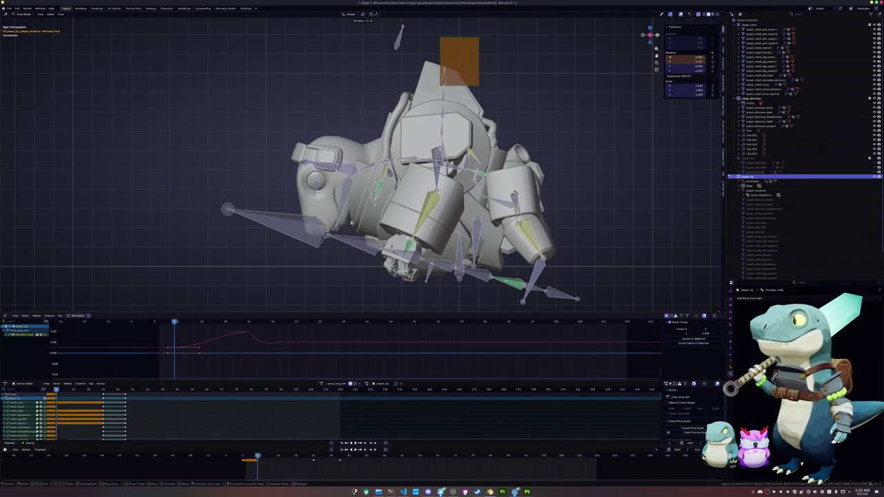
{"action": "left_click", "coordinate": [369, 165]}
{"action": "key", "text": "r"}
{"action": "left_click", "coordinate": [369, 164]}
{"action": "left_click", "coordinate": [424, 166]}
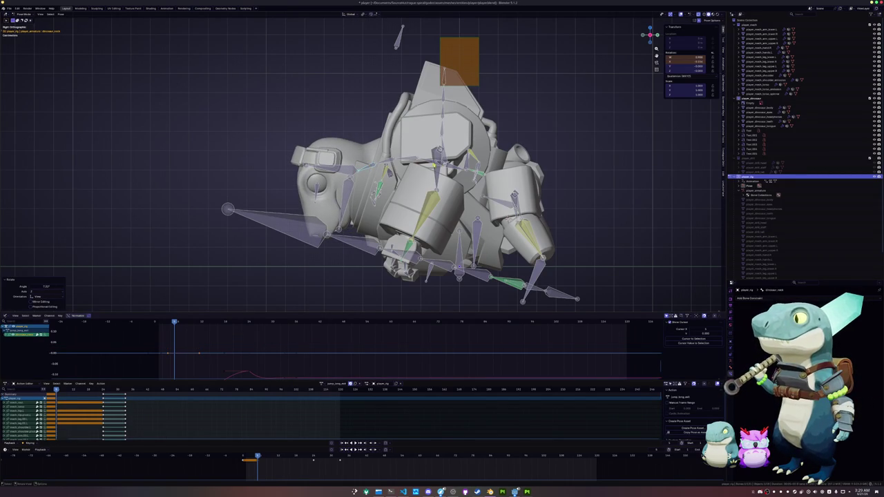
- Nudge the head bones to a new position and rotate them slightly
{"action": "key", "text": "g"}
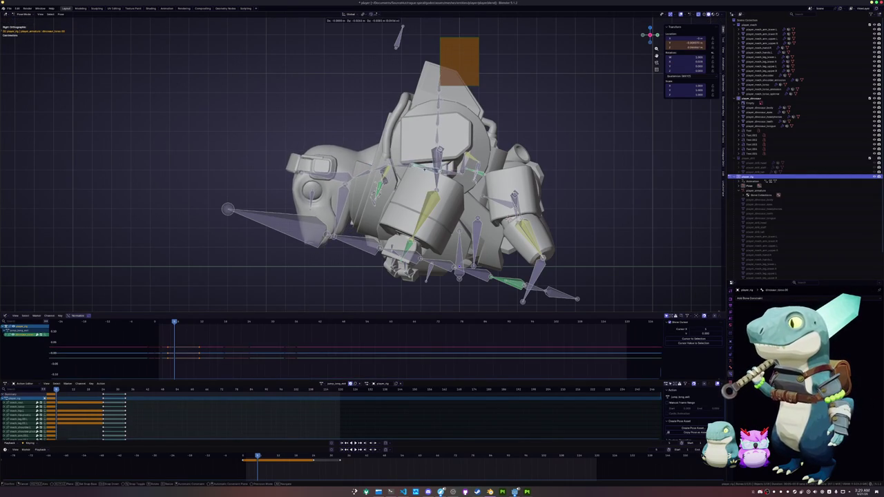
{"action": "left_click", "coordinate": [418, 172]}
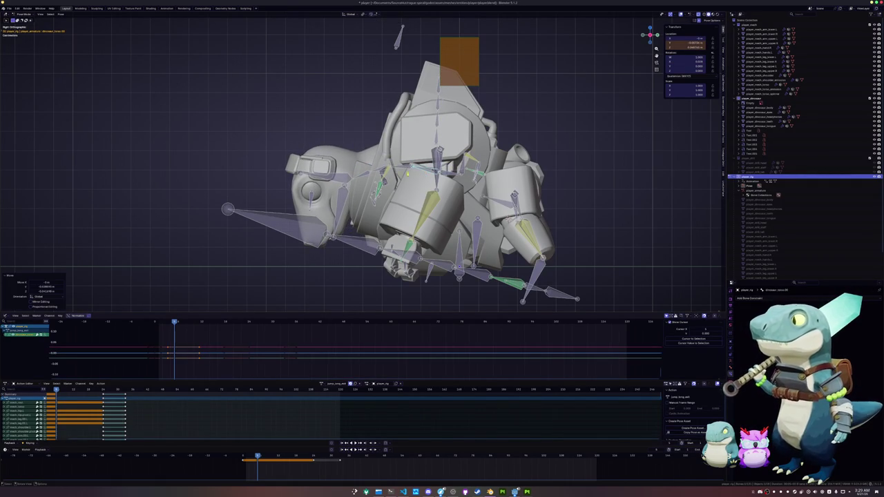
{"action": "key", "text": "r"}
{"action": "left_click", "coordinate": [360, 159]}
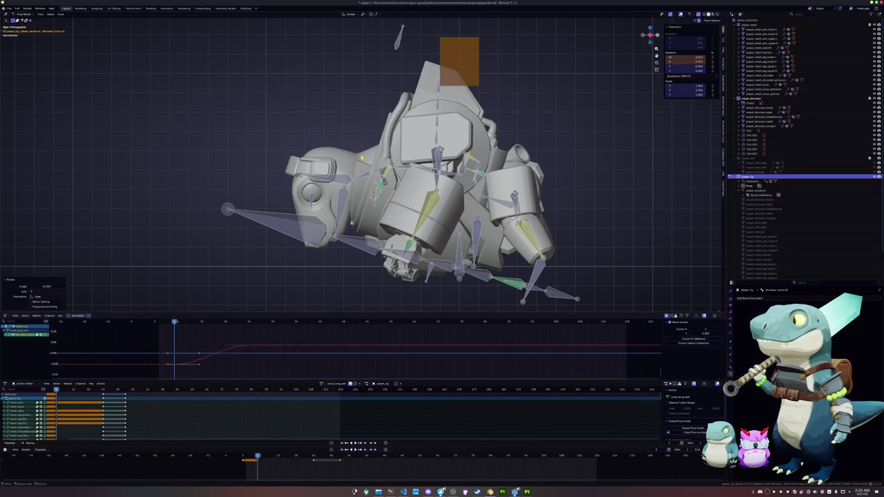
- Select another head bone and rotate it in two passes to its final angle
{"action": "left_click", "coordinate": [330, 178]}
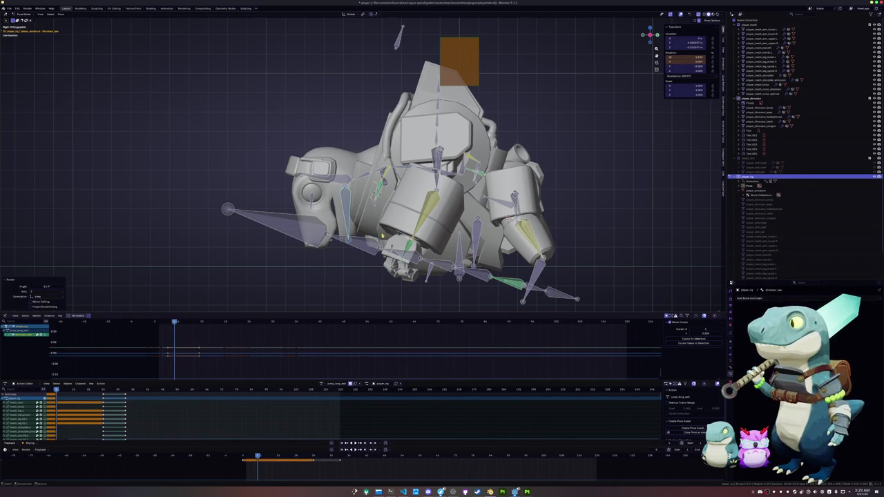
{"action": "key", "text": "r"}
{"action": "left_click", "coordinate": [338, 200]}
{"action": "key", "text": "r"}
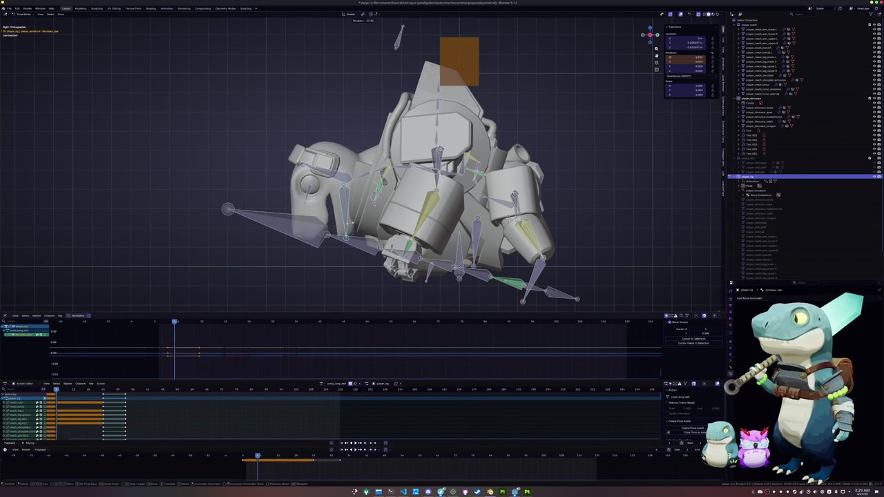
{"action": "left_click", "coordinate": [356, 233]}
- Keyframe every bone of the rig and scrub the timeline to preview the motion
{"action": "key", "text": "a"}
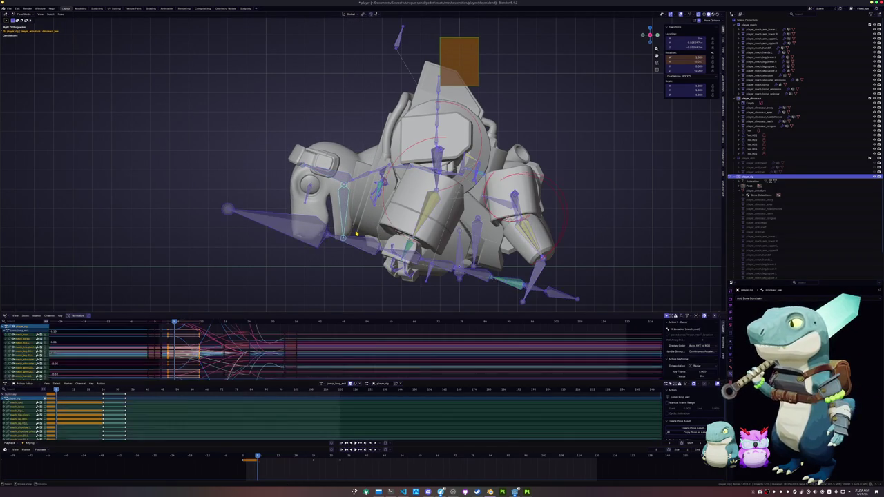
{"action": "key", "text": "i"}
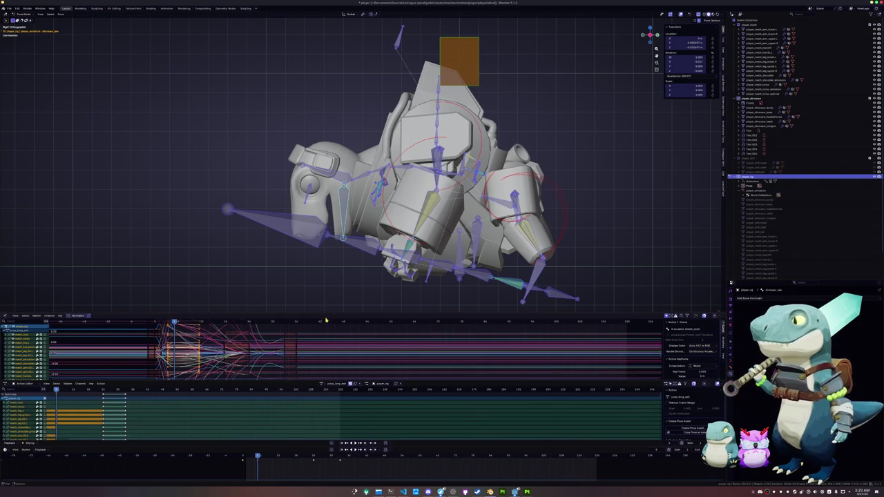
{"action": "left_click_drag", "start_coordinate": [257, 460], "coordinate": [237, 460]}
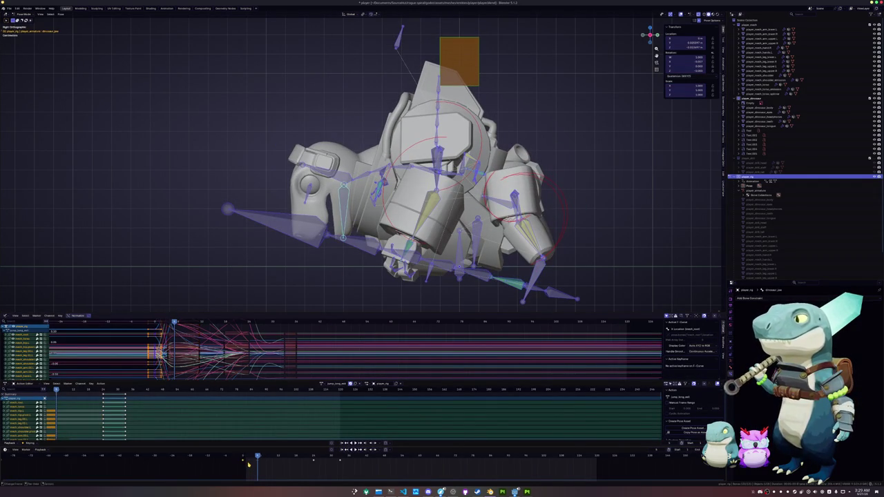
- Set the box-selected keyframes to Back interpolation and play the animation
{"action": "right_click", "coordinate": [248, 466]}
{"action": "mouse_move", "coordinate": [232, 449]}
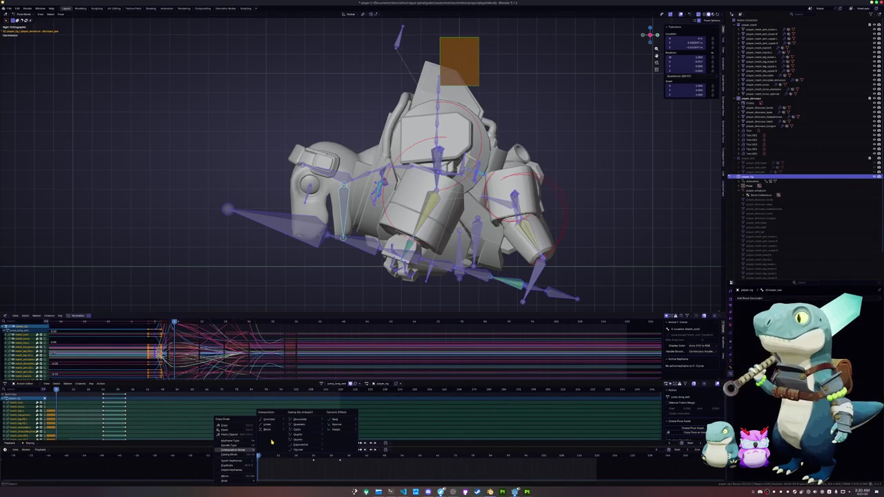
{"action": "left_click", "coordinate": [335, 422]}
{"action": "key", "text": "space"}
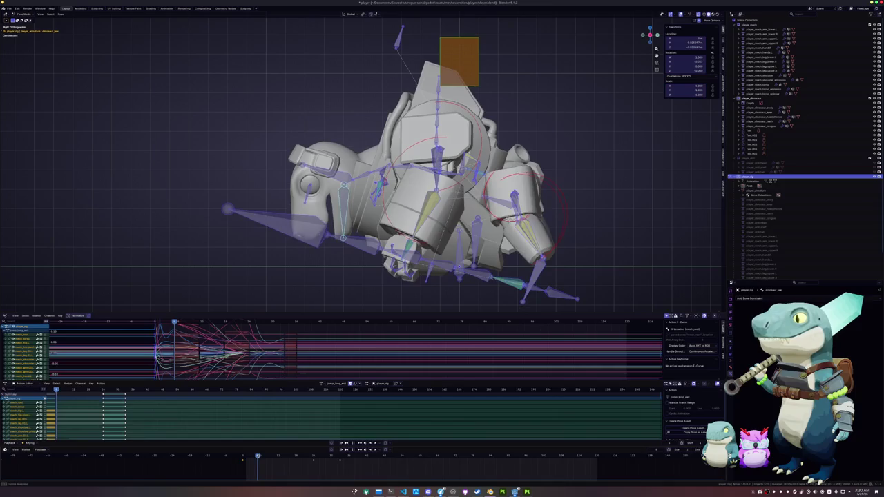
{"action": "left_click", "coordinate": [523, 284]}
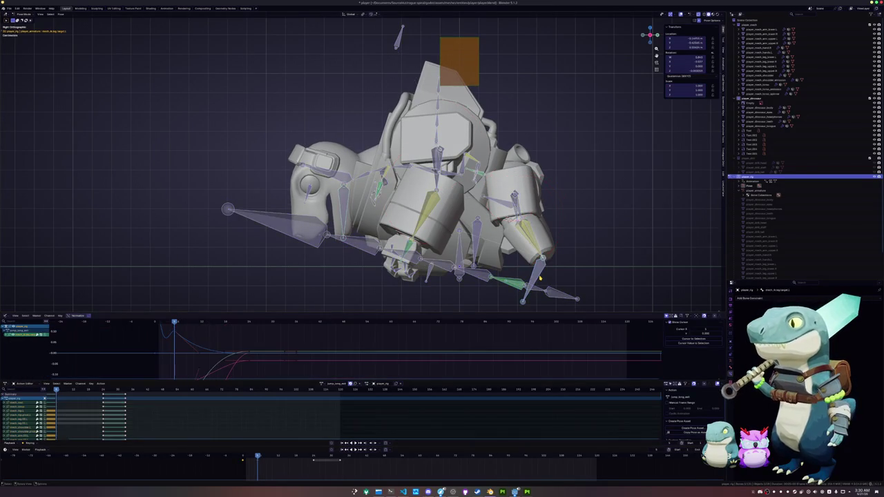
- Raise the leg bone vertically, then play the jump animation with all bones selected
{"action": "key", "text": "g"}
{"action": "key", "text": "z"}
{"action": "left_click", "coordinate": [542, 274]}
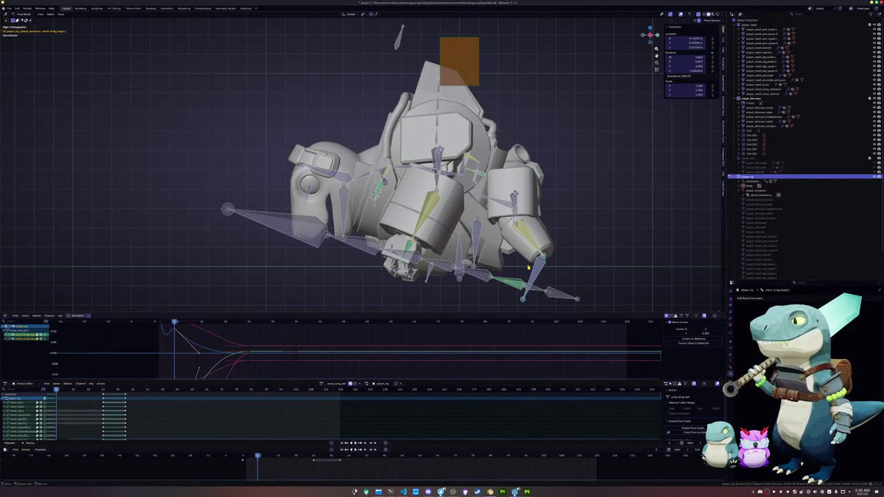
{"action": "key", "text": "a"}
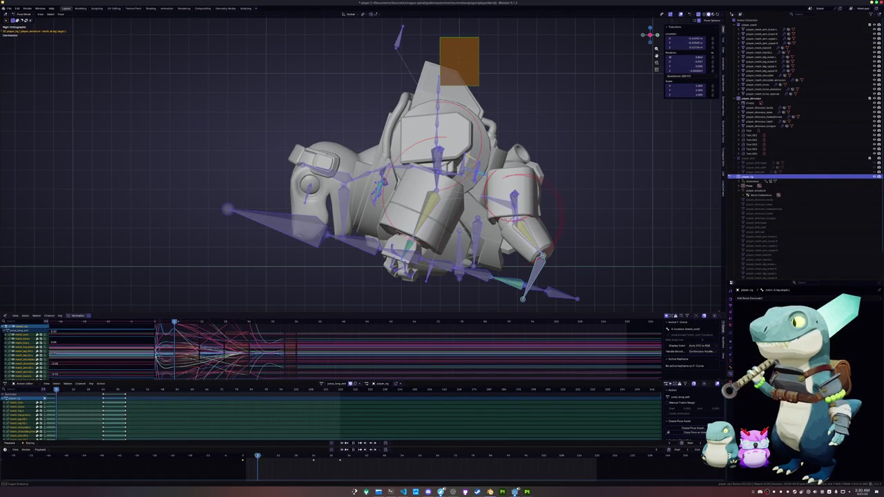
{"action": "key", "text": "space"}
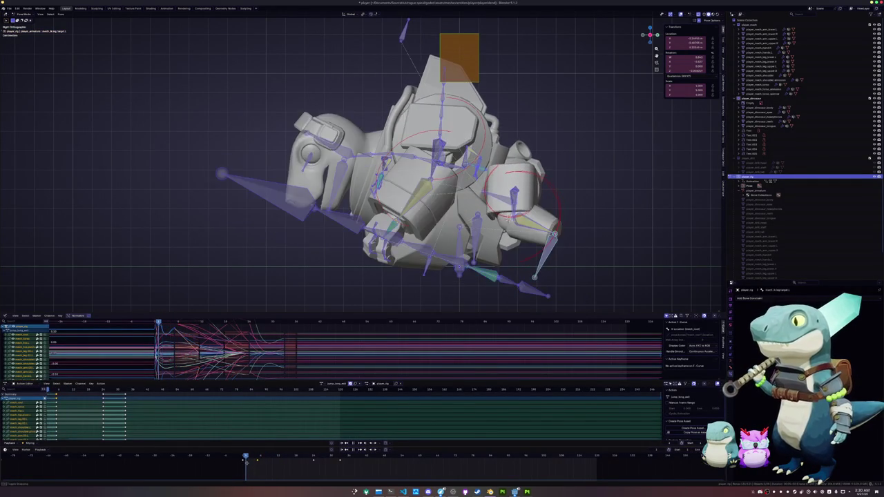
- Reposition the leg target bone, add a second leg bone, and play back the motion
{"action": "left_click", "coordinate": [536, 268]}
{"action": "key", "text": "g"}
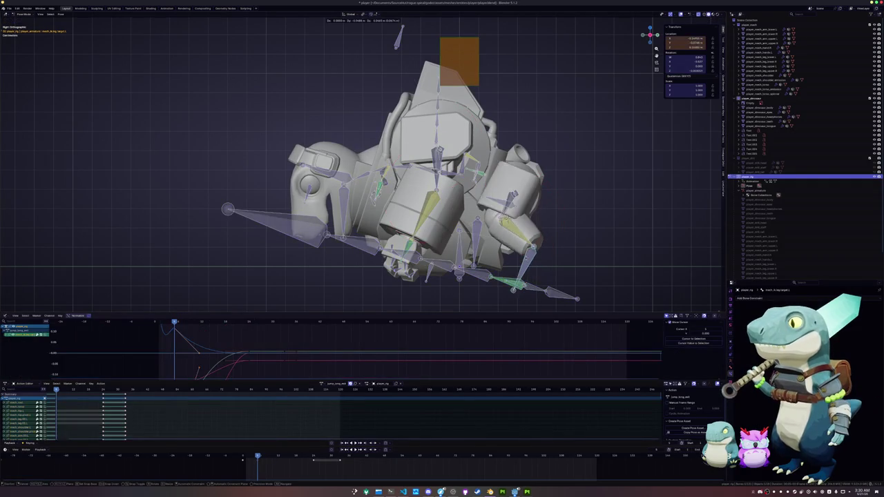
{"action": "left_click", "coordinate": [517, 269]}
{"action": "left_click", "coordinate": [515, 264], "text": "shift"}
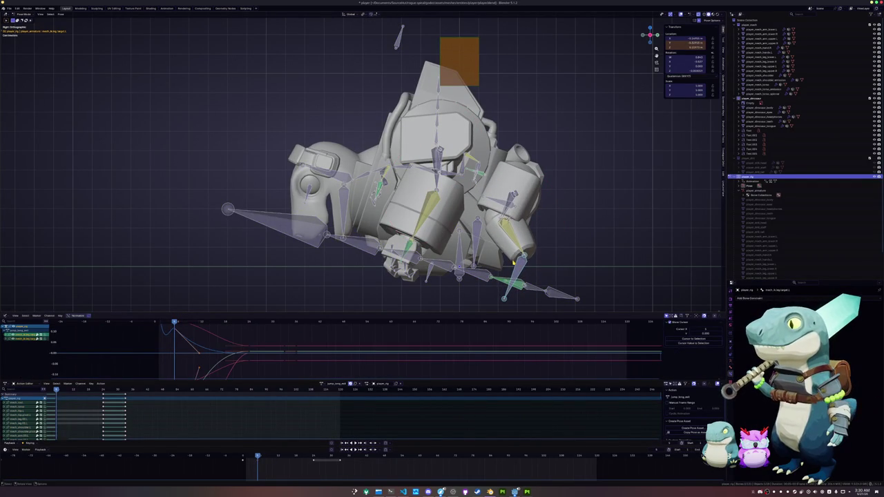
{"action": "key", "text": "space"}
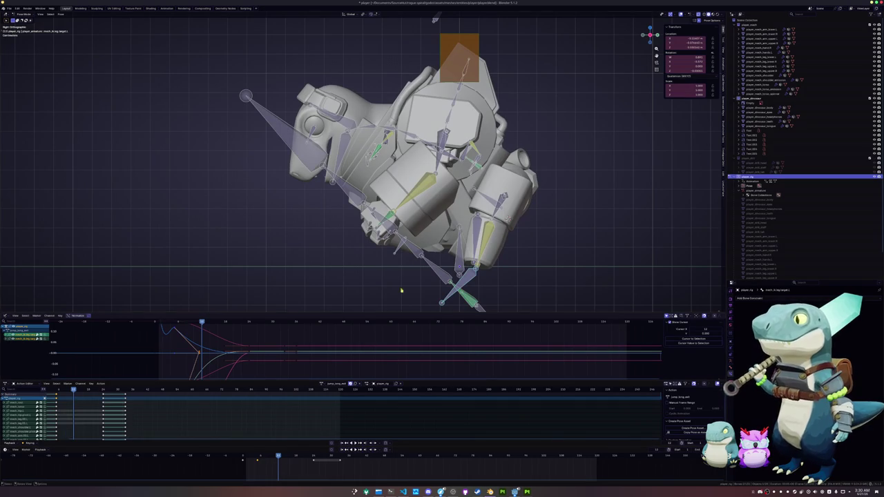
- Raise the body controller along global Z after two cancelled attempts
{"action": "key", "text": "g"}
{"action": "key", "text": "z"}
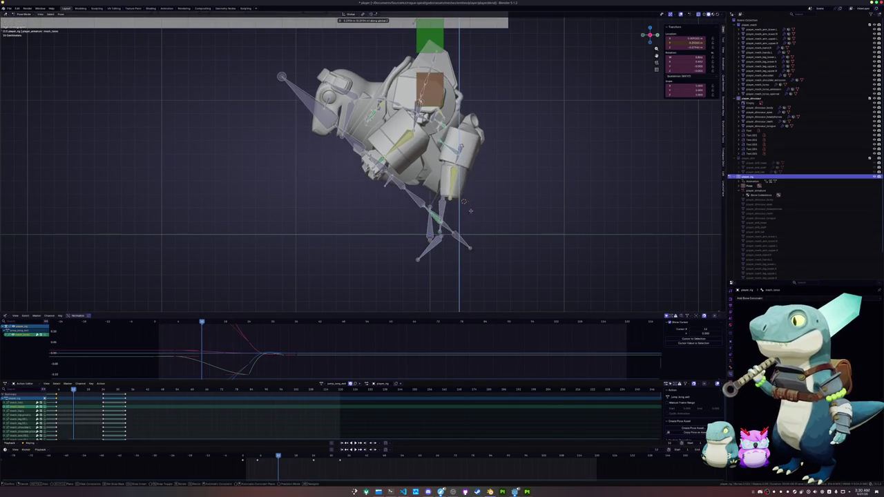
{"action": "right_click", "coordinate": [470, 211]}
{"action": "key", "text": "g"}
{"action": "key", "text": "z"}
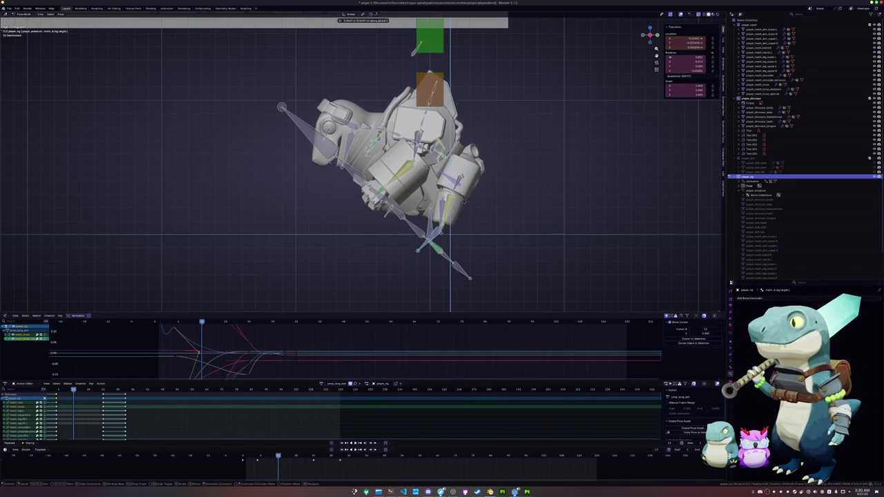
{"action": "right_click", "coordinate": [463, 200]}
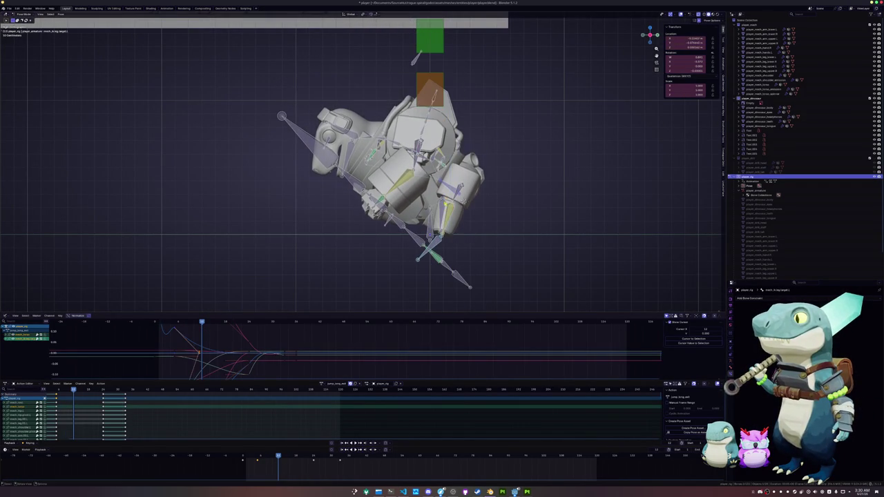
{"action": "key", "text": "g"}
{"action": "key", "text": "z"}
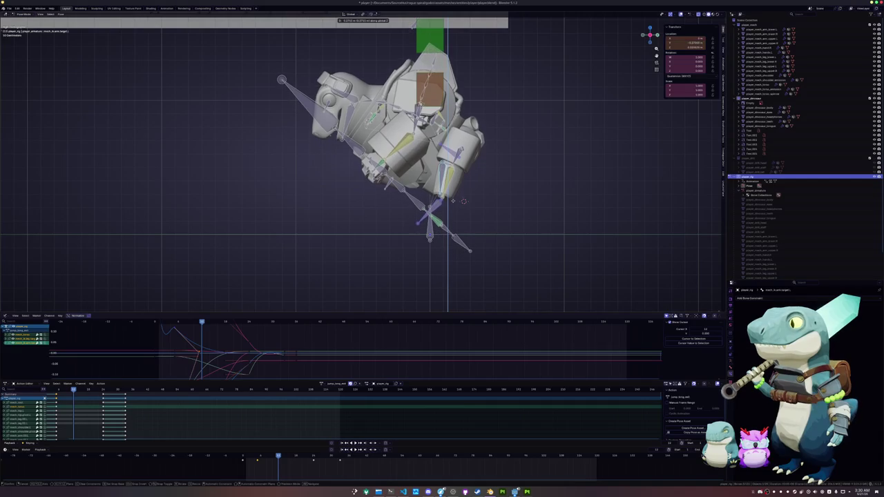
{"action": "left_click", "coordinate": [463, 201]}
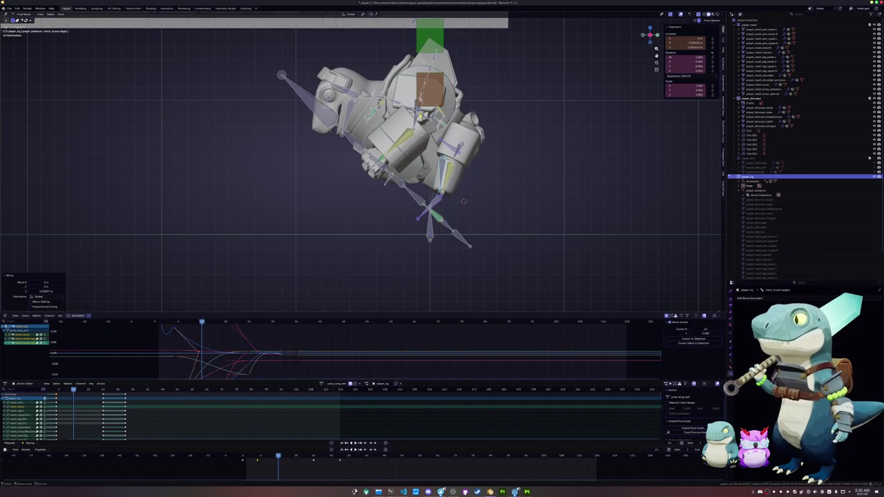
- Undo the last leg move and rotate the leg bones into a new pose
{"action": "key", "text": "r"}
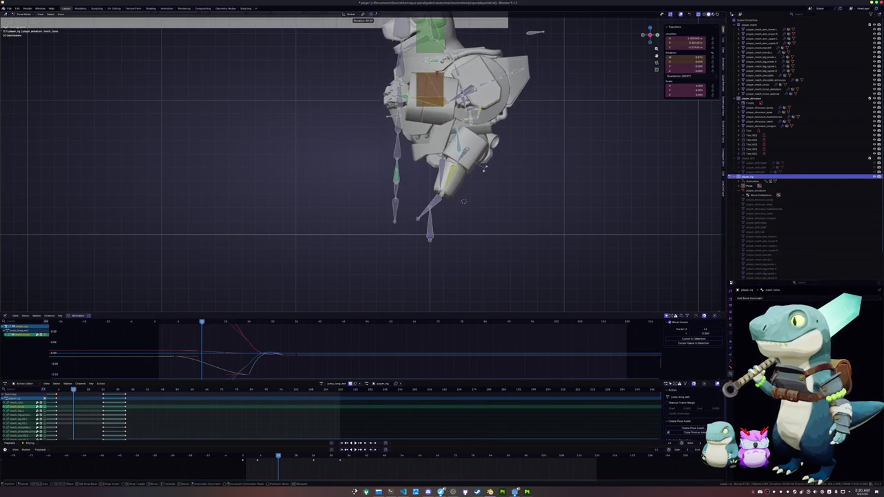
{"action": "right_click", "coordinate": [463, 200]}
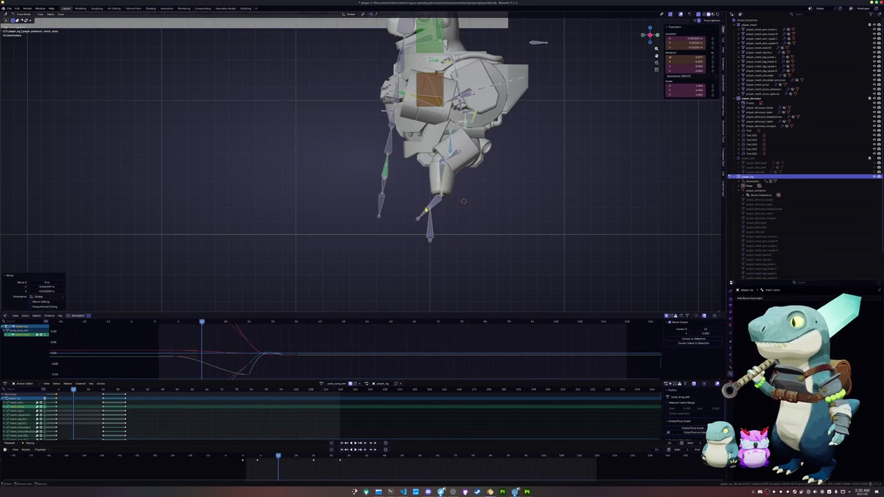
{"action": "key", "text": "ctrl+z"}
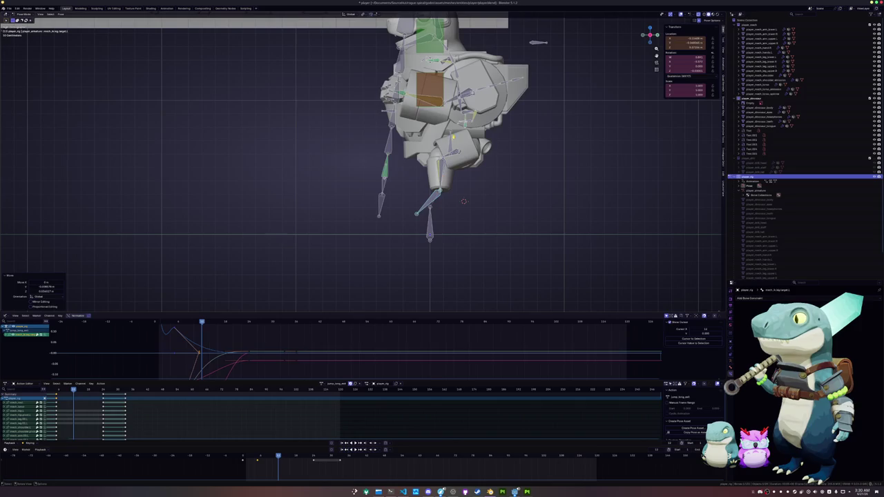
{"action": "key", "text": "r"}
{"action": "left_click", "coordinate": [463, 201]}
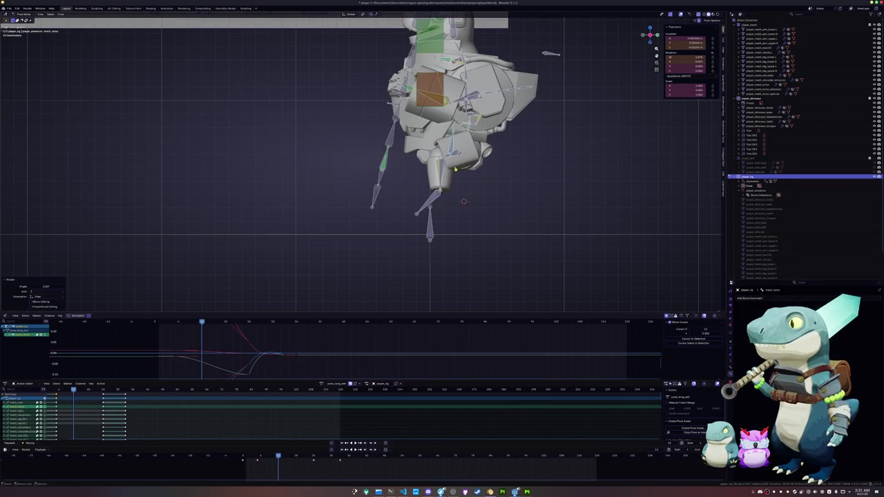
- Try moving the leg bone along global Y, then reset its location
{"action": "key", "text": "g"}
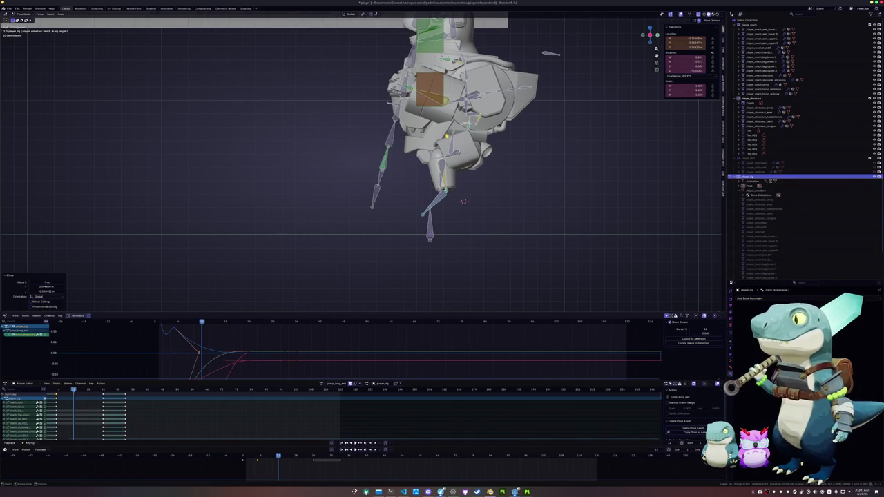
{"action": "key", "text": "y"}
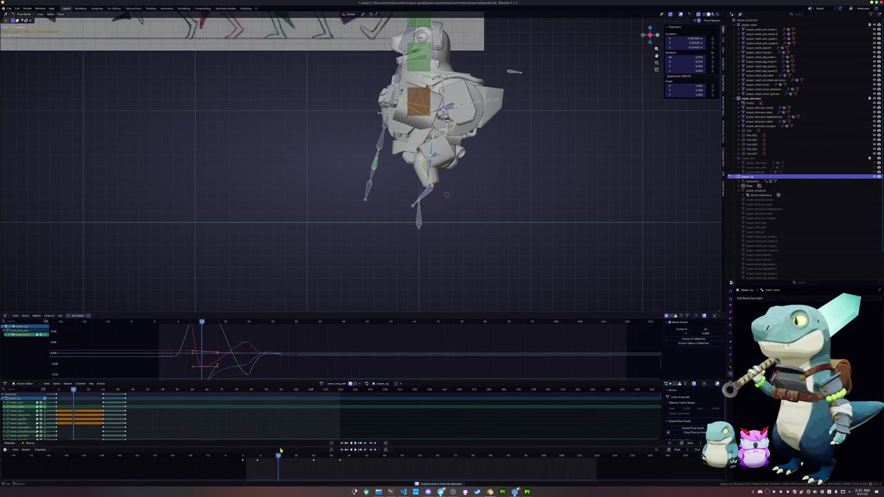
{"action": "key", "text": "alt+g"}
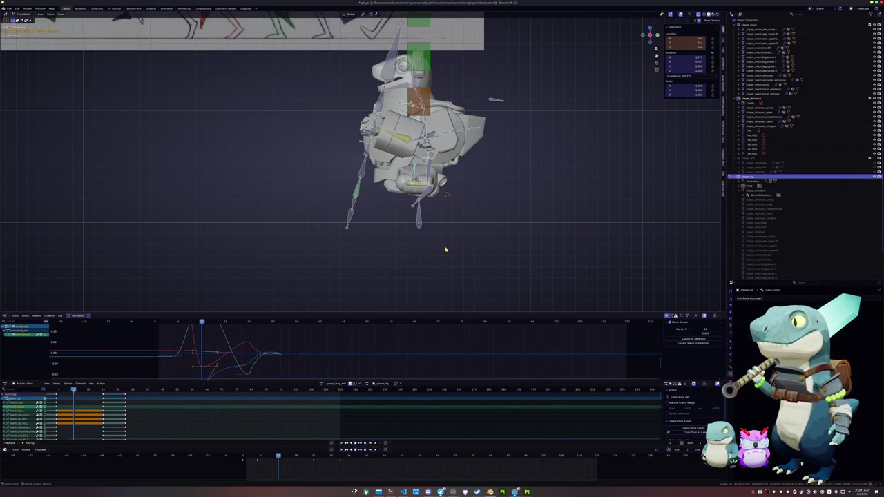
- Raise the rig along global Z in two small nudges and keyframe the jump pose
{"action": "key", "text": "g"}
{"action": "key", "text": "z"}
{"action": "left_click", "coordinate": [454, 222]}
{"action": "key", "text": "g"}
{"action": "key", "text": "z"}
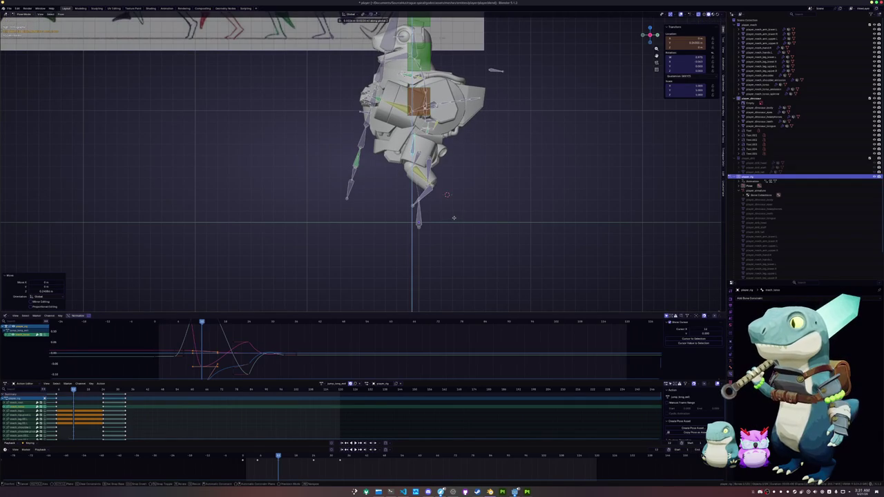
{"action": "left_click", "coordinate": [454, 219]}
{"action": "key", "text": "i"}
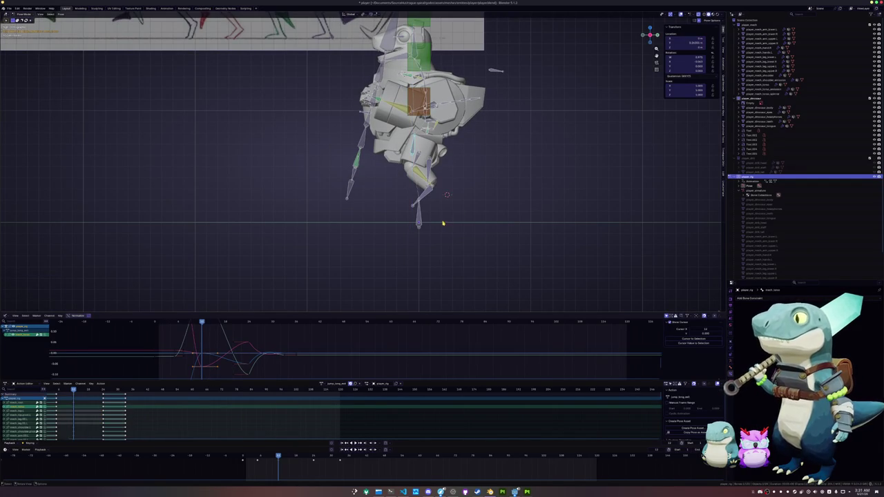
{"action": "scroll", "coordinate": [442, 223], "scroll_direction": "up", "scroll_amount": 5}
{"action": "key", "text": "KP_1"}
- Rotate the robot's shoulder bone 45° on Z with rz45
{"action": "middle_click_drag", "start_coordinate": [442, 223], "coordinate": [457, 278], "text": "shift"}
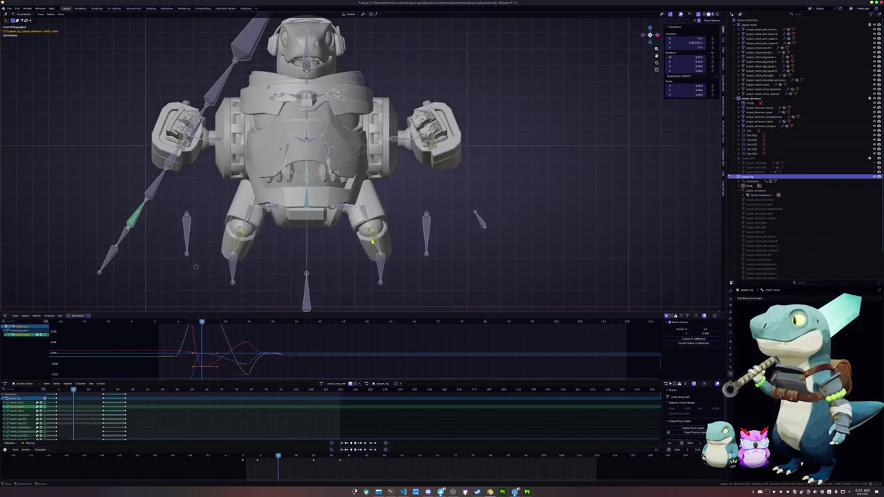
{"action": "left_click", "coordinate": [379, 267]}
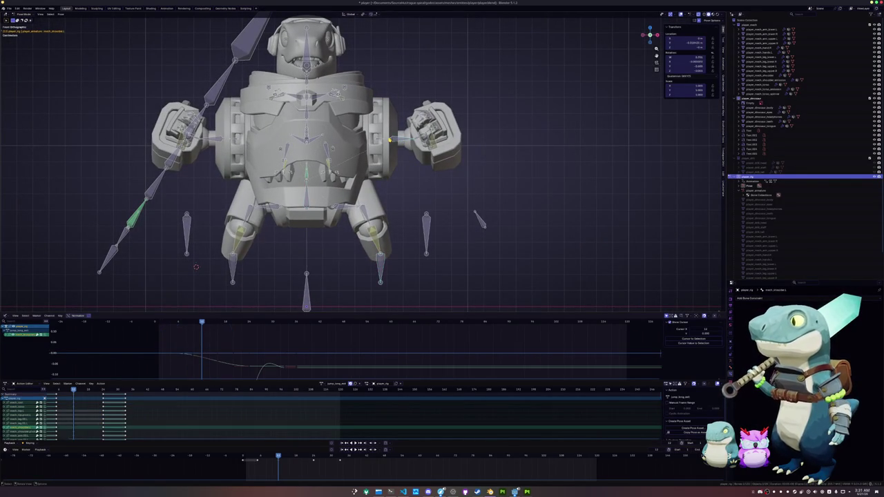
{"action": "middle_click_drag", "start_coordinate": [393, 139], "coordinate": [422, 188]}
{"action": "middle_click_drag", "start_coordinate": [402, 104], "coordinate": [402, 190]}
{"action": "left_click", "coordinate": [402, 191]}
{"action": "type", "text": "rz"}
{"action": "type", "text": "45"}
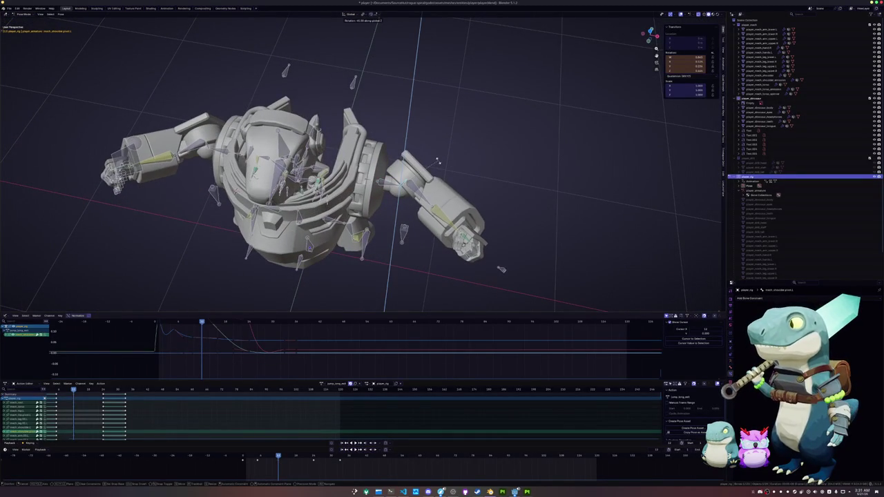
{"action": "key", "text": "Return"}
- Curl the selected finger bones by rotating them on local Z
{"action": "middle_click_drag", "start_coordinate": [437, 160], "coordinate": [423, 156]}
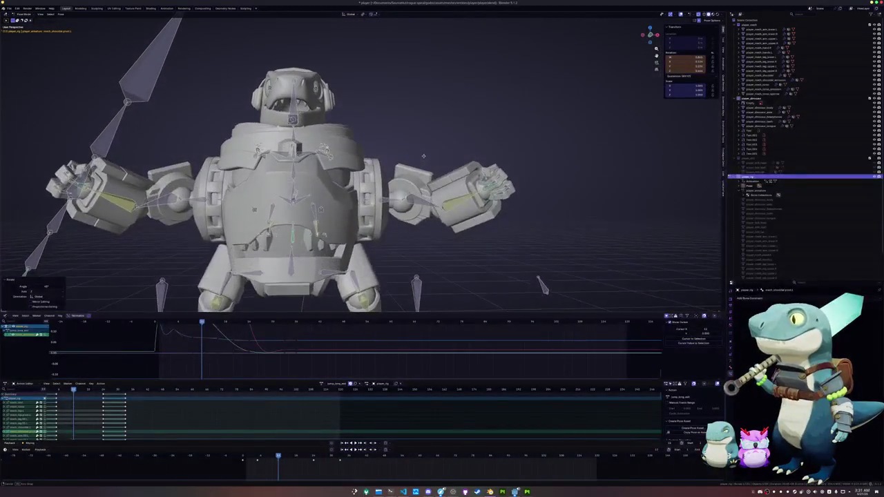
{"action": "scroll", "coordinate": [362, 159], "scroll_direction": "up", "scroll_amount": 3}
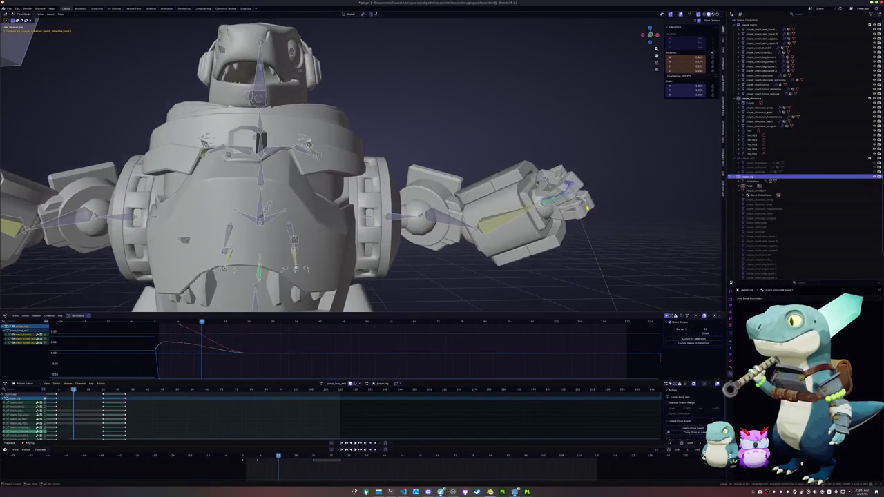
{"action": "left_click", "coordinate": [573, 202], "text": "shift"}
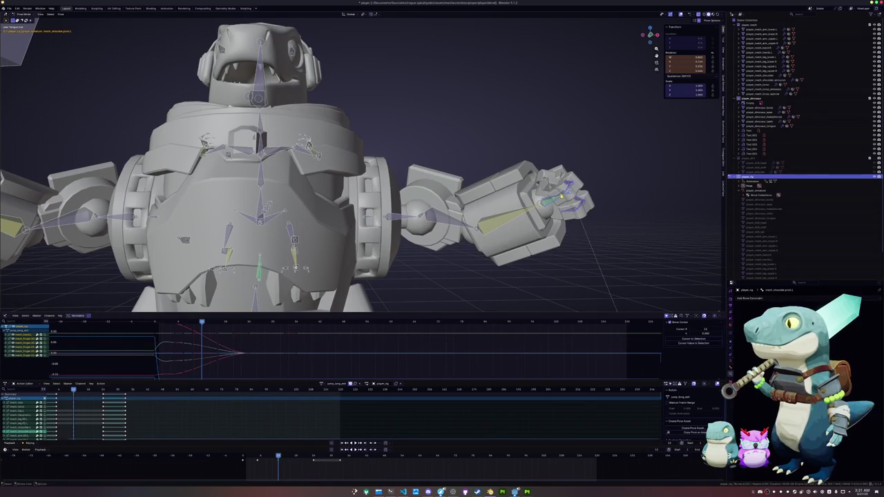
{"action": "scroll", "coordinate": [613, 200], "scroll_direction": "up", "scroll_amount": 3}
{"action": "scroll", "coordinate": [613, 199], "scroll_direction": "up", "scroll_amount": 2}
{"action": "left_click", "coordinate": [625, 183], "text": "shift"}
{"action": "key", "text": "r"}
{"action": "key", "text": "z"}
{"action": "key", "text": "z"}
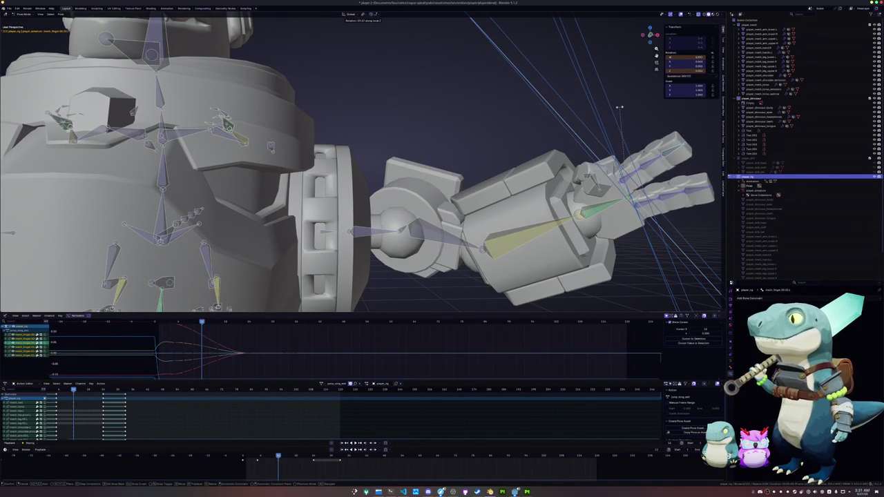
{"action": "left_click", "coordinate": [626, 110]}
- Rotate the thumb bone on local Z in two passes to curl it in
{"action": "left_click", "coordinate": [586, 177]}
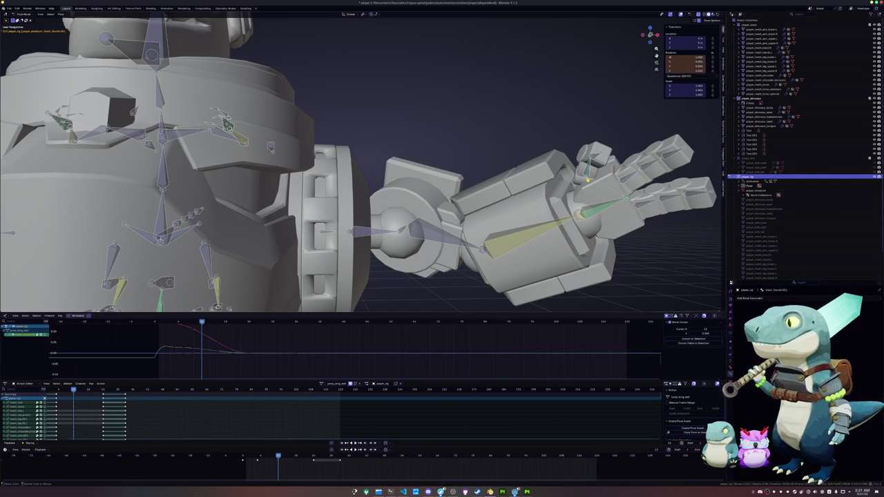
{"action": "middle_click_drag", "start_coordinate": [590, 158], "coordinate": [567, 168]}
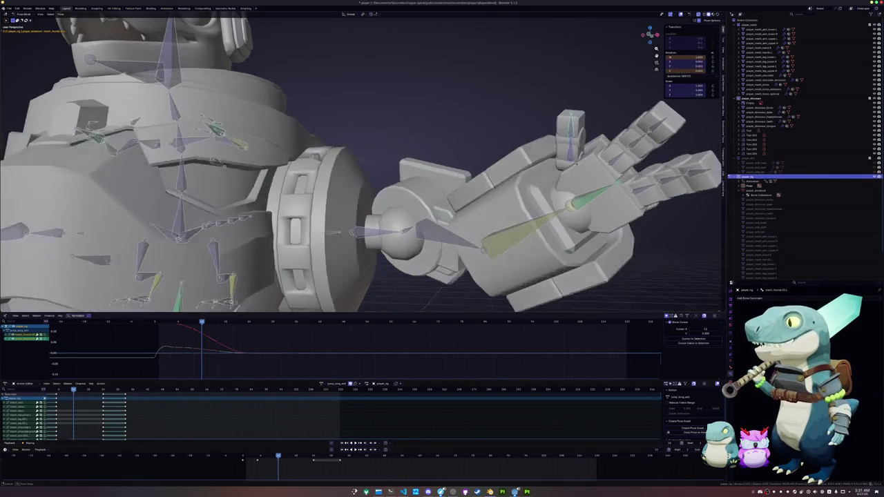
{"action": "key", "text": "r"}
{"action": "key", "text": "x"}
{"action": "key", "text": "z"}
{"action": "key", "text": "z"}
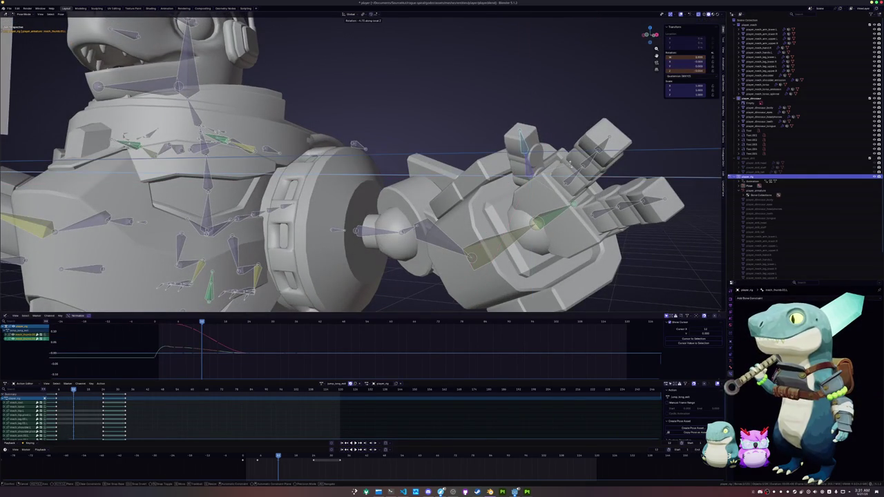
{"action": "left_click", "coordinate": [569, 169]}
{"action": "key", "text": "r"}
{"action": "key", "text": "z"}
{"action": "key", "text": "z"}
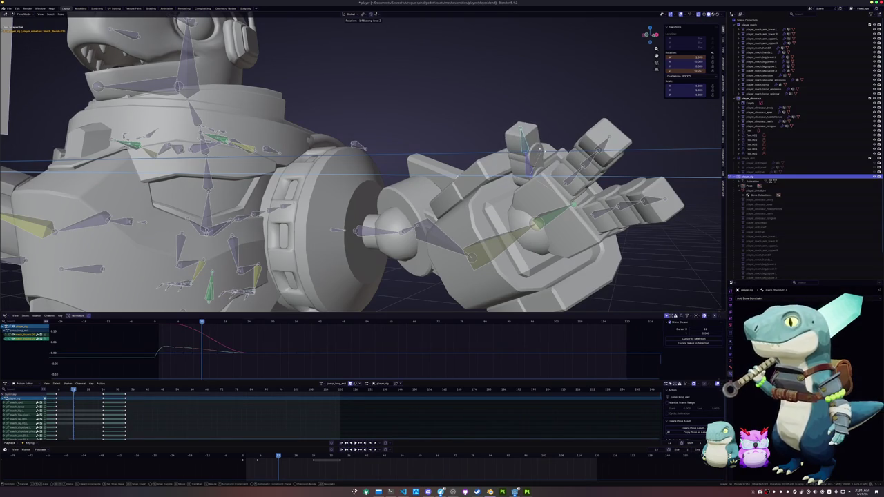
{"action": "left_click", "coordinate": [241, 286]}
- Zoom and orbit out to inspect the whole posed robot
{"action": "scroll", "coordinate": [240, 285], "scroll_direction": "down", "scroll_amount": 5}
{"action": "scroll", "coordinate": [241, 286], "scroll_direction": "down", "scroll_amount": 2}
{"action": "scroll", "coordinate": [241, 285], "scroll_direction": "up", "scroll_amount": 2}
{"action": "scroll", "coordinate": [280, 205], "scroll_direction": "down", "scroll_amount": 2}
{"action": "middle_click_drag", "start_coordinate": [262, 228], "coordinate": [280, 205]}
- Rotate the selected rig bone, then switch to the right side view of the robot
{"action": "scroll", "coordinate": [279, 205], "scroll_direction": "up", "scroll_amount": 2}
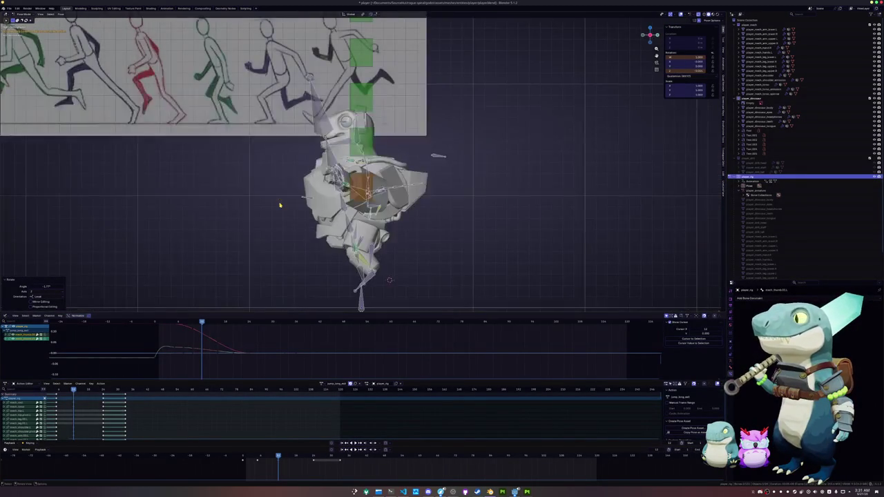
{"action": "scroll", "coordinate": [348, 219], "scroll_direction": "up", "scroll_amount": 2}
{"action": "key", "text": "r"}
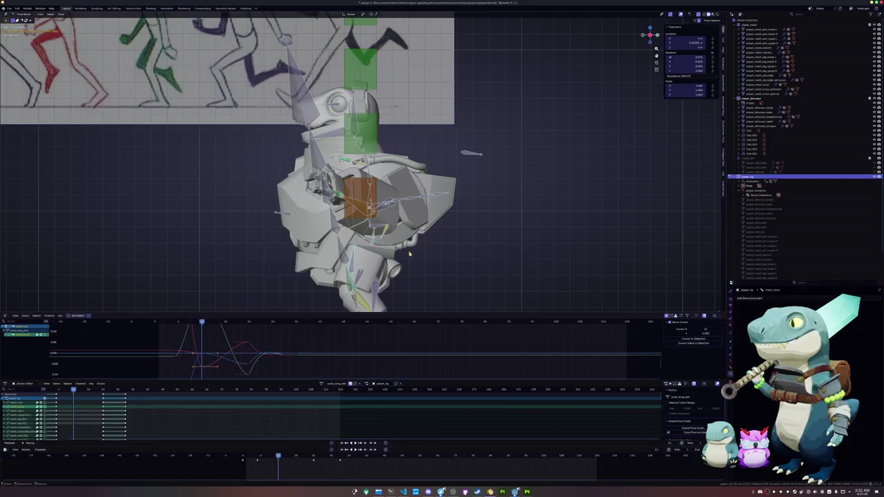
{"action": "left_click", "coordinate": [401, 250]}
{"action": "middle_click_drag", "start_coordinate": [401, 250], "coordinate": [447, 258]}
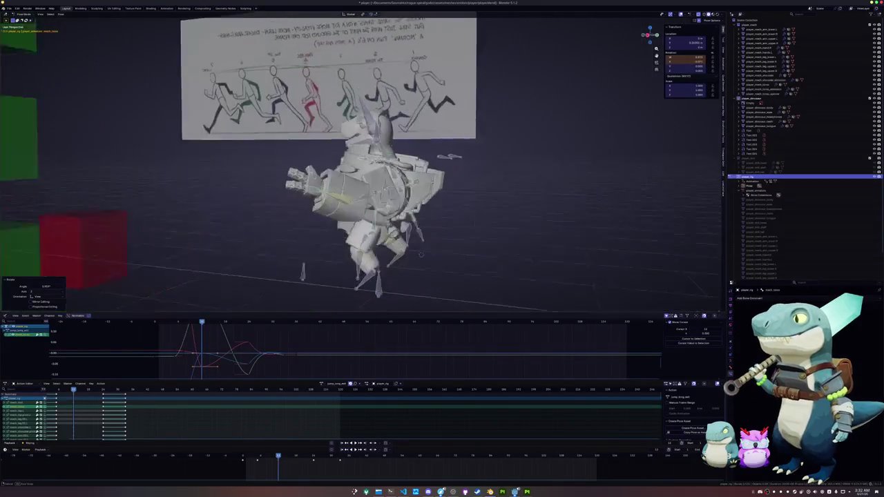
{"action": "key", "text": "KP_3"}
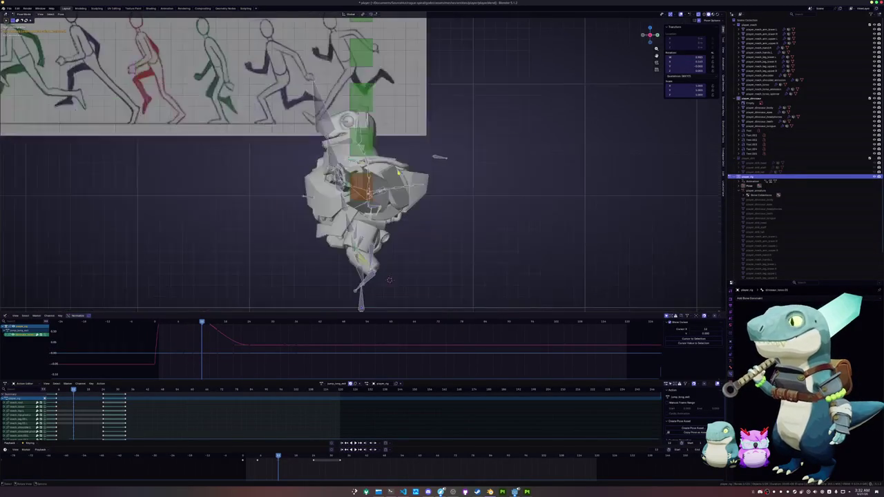
- Tilt the robot's head and neck back in several successive rotations
{"action": "scroll", "coordinate": [361, 161], "scroll_direction": "up", "scroll_amount": 2}
{"action": "key", "text": "r"}
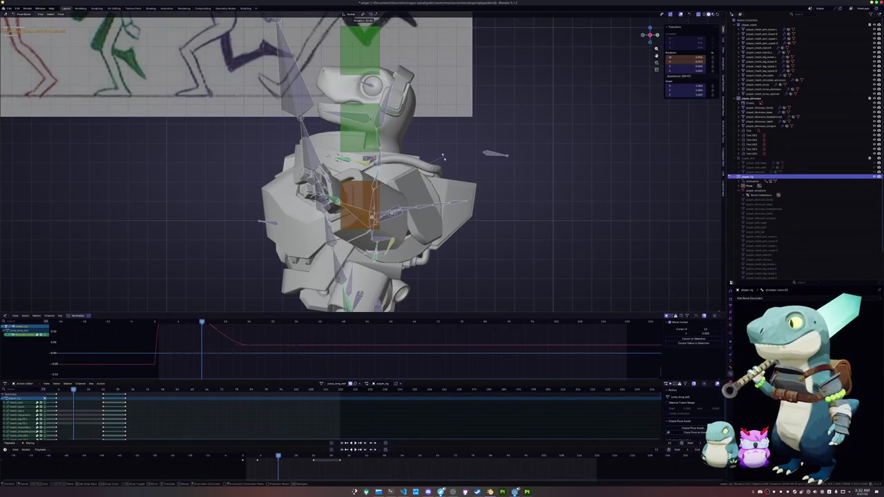
{"action": "left_click", "coordinate": [380, 163]}
{"action": "key", "text": "r"}
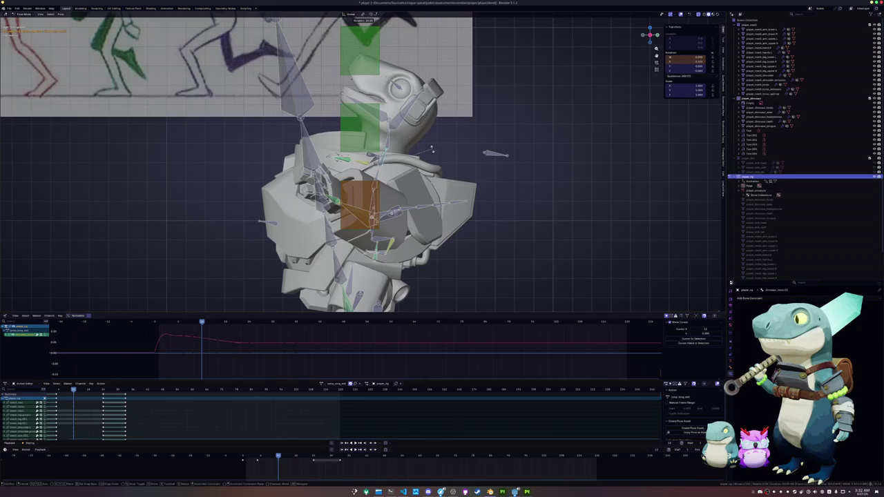
{"action": "left_click", "coordinate": [415, 139]}
{"action": "key", "text": "r"}
{"action": "left_click", "coordinate": [427, 145]}
{"action": "key", "text": "r"}
{"action": "left_click", "coordinate": [467, 124]}
- Rotate the head bone by -25°, select all bones, and step back two frames
{"action": "scroll", "coordinate": [450, 194], "scroll_direction": "down", "scroll_amount": 2}
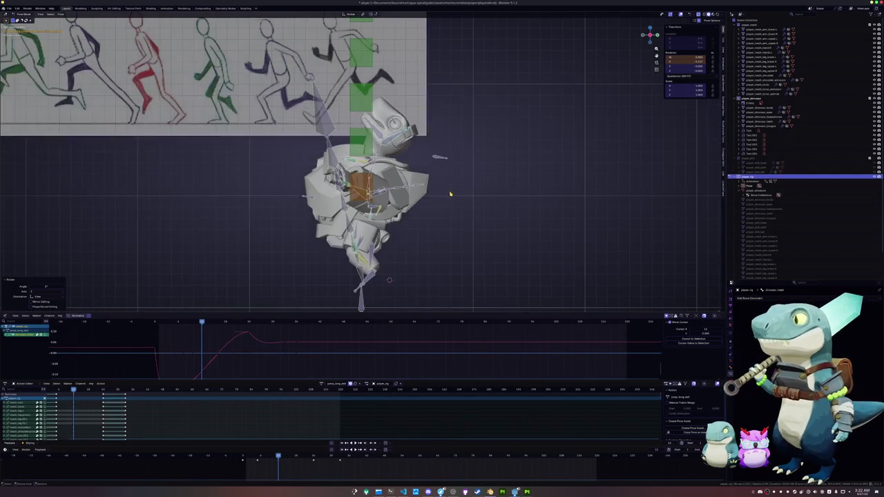
{"action": "key", "text": "r"}
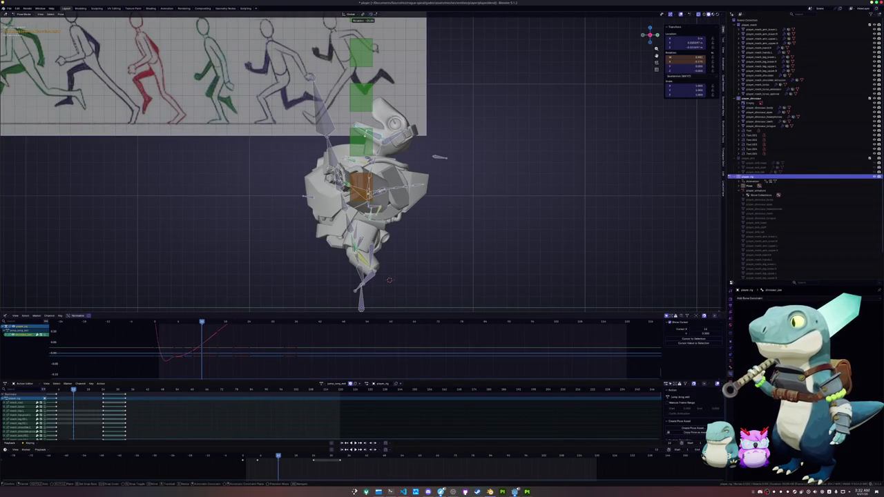
{"action": "key", "text": "Return"}
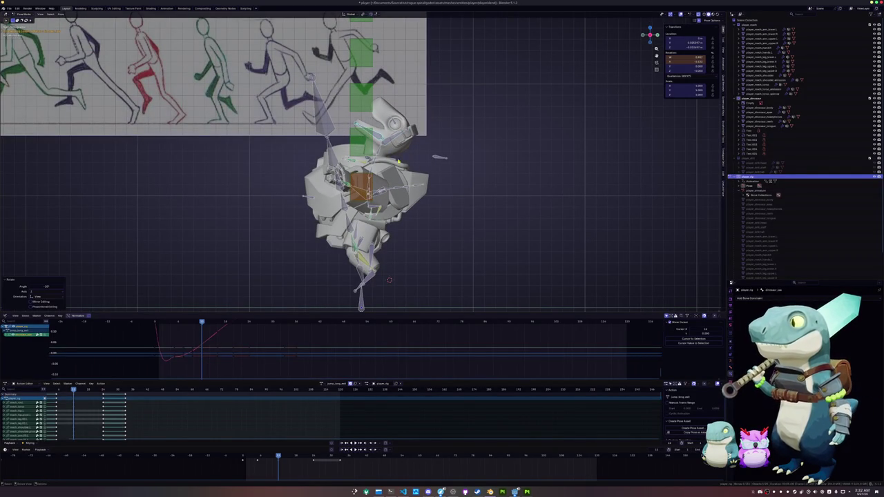
{"action": "key", "text": "a"}
{"action": "key", "text": "Left"}
{"action": "key", "text": "Left"}
{"action": "key", "text": "Left"}
{"action": "key", "text": "Left"}
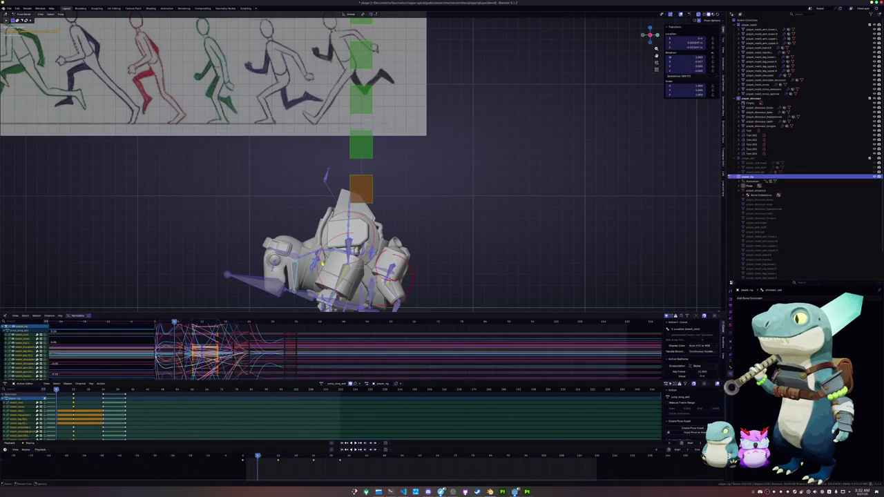
{"action": "key", "text": "Left"}
{"action": "key", "text": "Left"}
- Change the crouch-frame keyframes' interpolation and scrub the rise from crouch to standing
{"action": "middle_click_drag", "start_coordinate": [228, 208], "coordinate": [298, 244]}
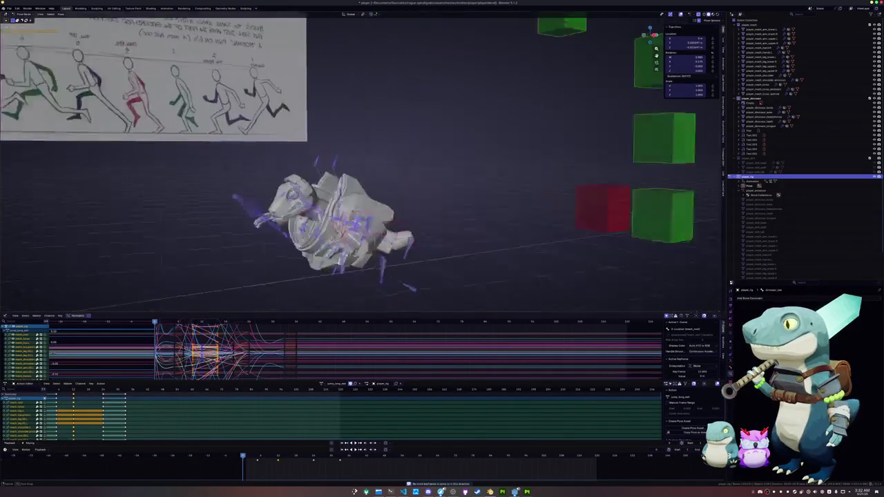
{"action": "left_click", "coordinate": [257, 456]}
{"action": "right_click", "coordinate": [262, 465]}
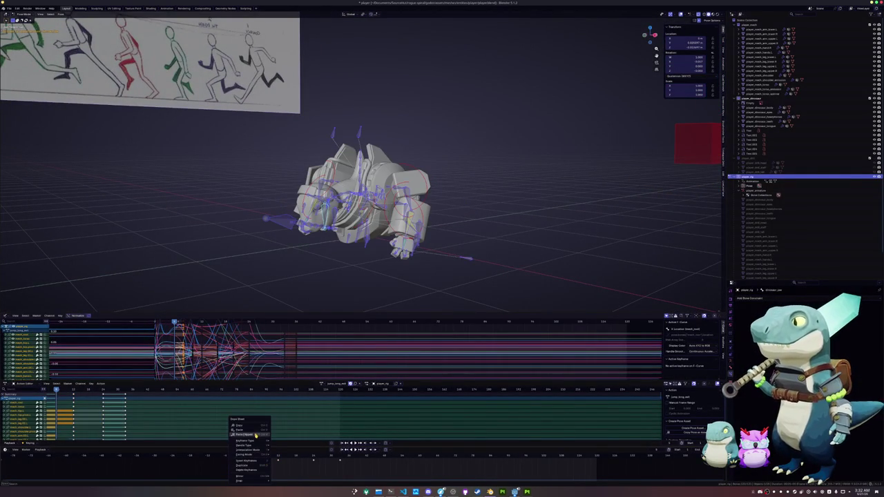
{"action": "mouse_move", "coordinate": [248, 450]}
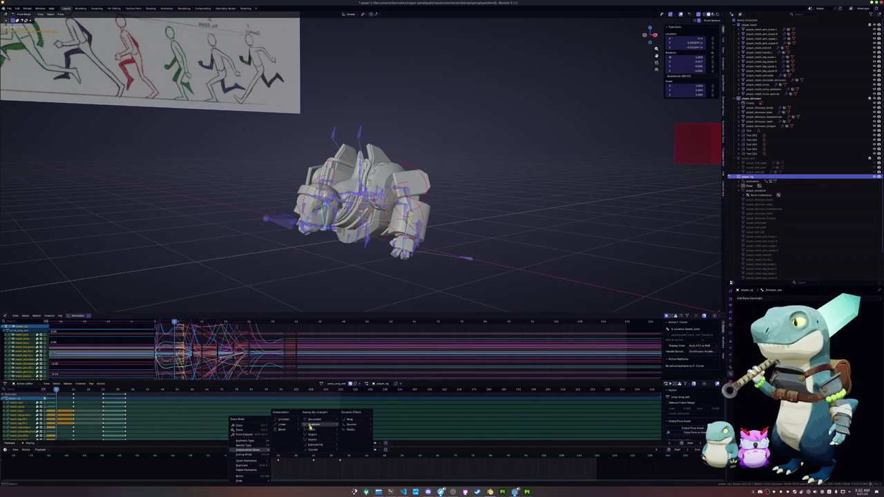
{"action": "left_click", "coordinate": [284, 431]}
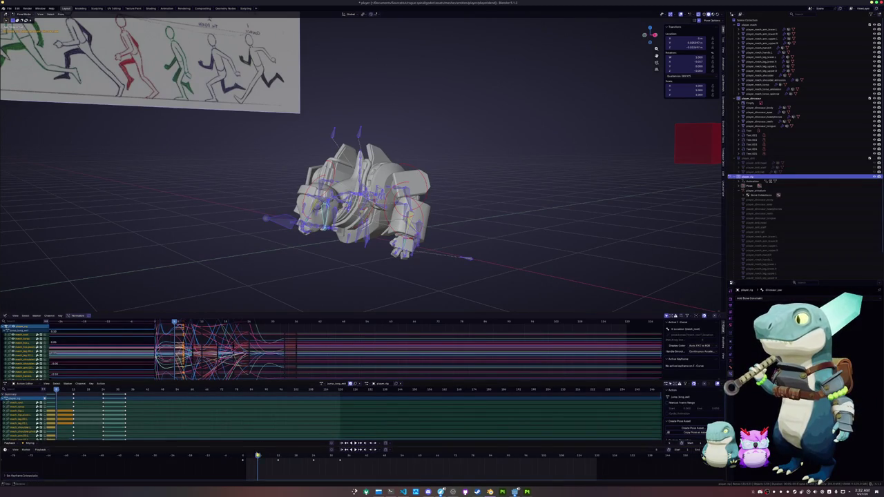
{"action": "left_click_drag", "start_coordinate": [258, 458], "coordinate": [248, 457]}
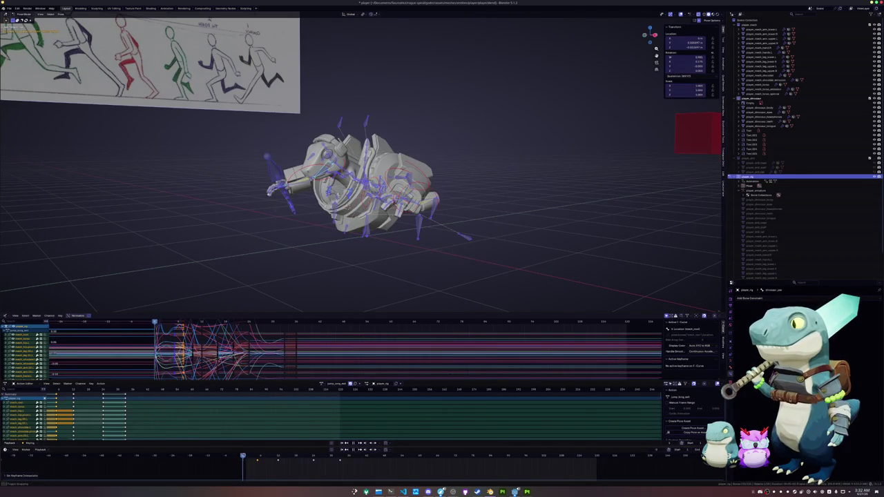
{"action": "mouse_move", "coordinate": [249, 457]}
{"action": "left_mouse_down"}
{"action": "mouse_move", "coordinate": [269, 457]}
{"action": "mouse_move", "coordinate": [260, 457]}
{"action": "left_mouse_up"}
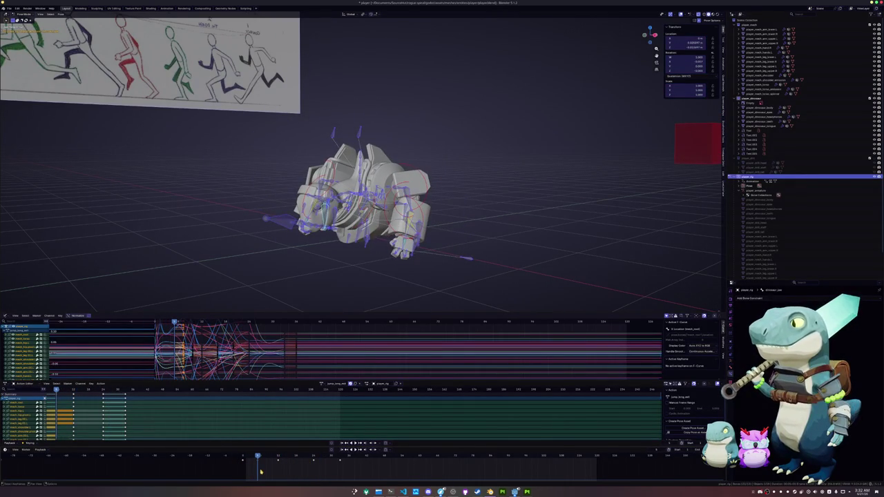
- Set a different interpolation, box-select the keys, and paste crouched-pose keys at a later frame
{"action": "right_click", "coordinate": [237, 461]}
{"action": "mouse_move", "coordinate": [233, 449]}
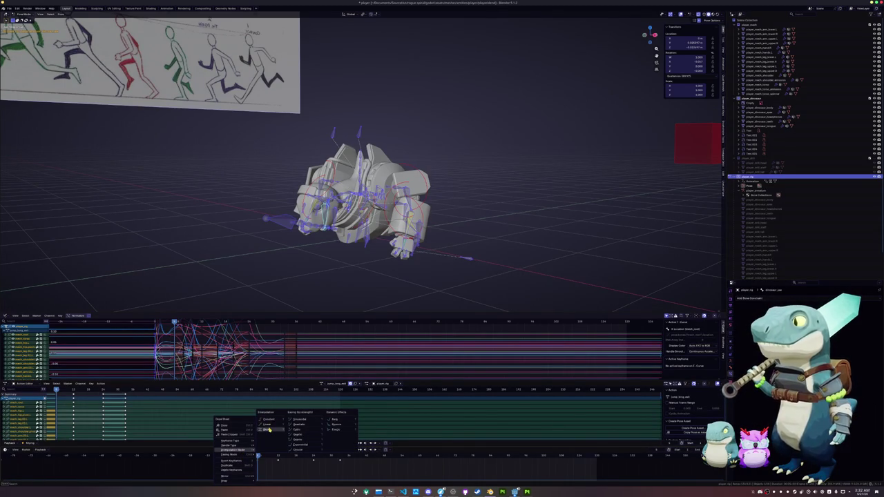
{"action": "left_click", "coordinate": [267, 429]}
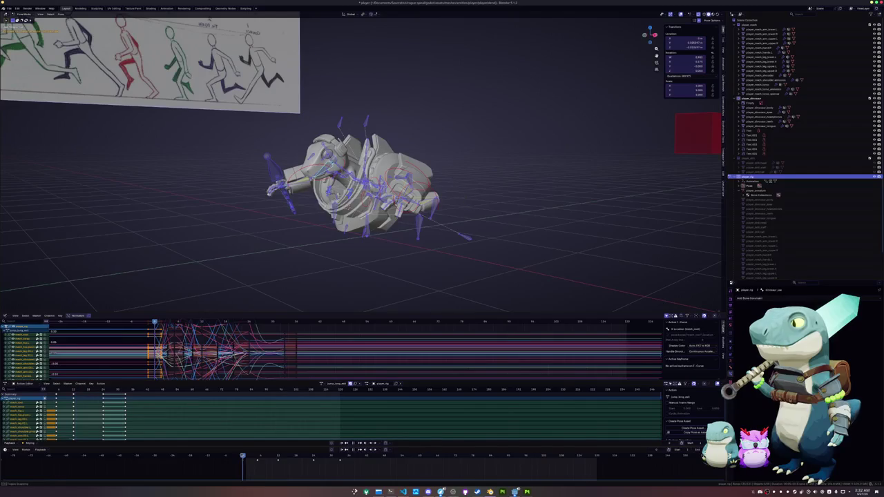
{"action": "left_click_drag", "start_coordinate": [355, 473], "coordinate": [256, 458]}
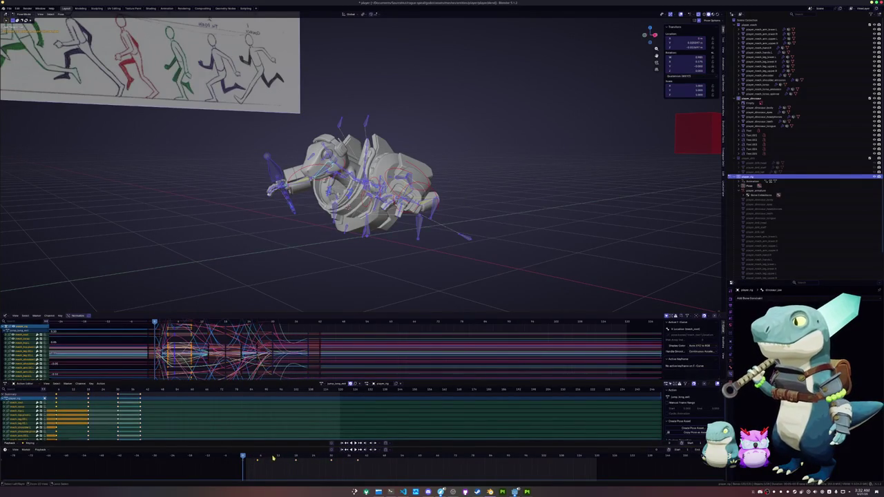
{"action": "left_click", "coordinate": [278, 457]}
{"action": "key", "text": "ctrl+v"}
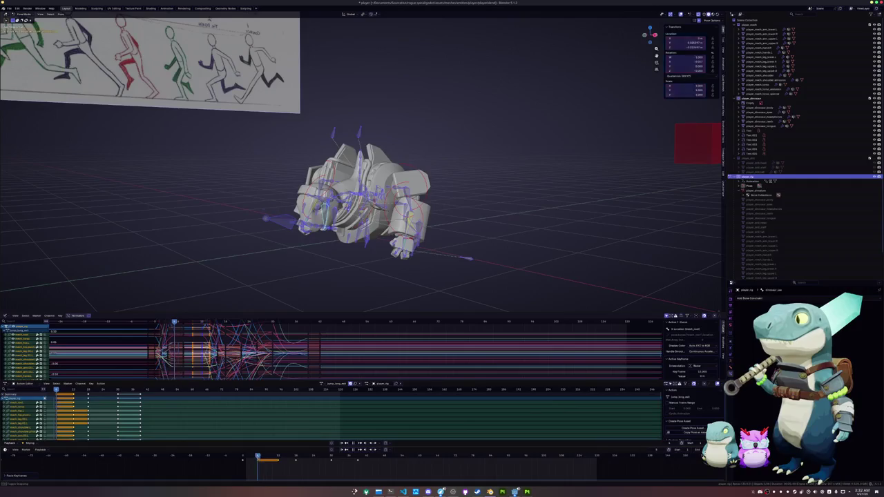
- Move between earlier and later frames and switch to the front view of the rig
{"action": "left_click", "coordinate": [230, 457]}
{"action": "left_click", "coordinate": [260, 457]}
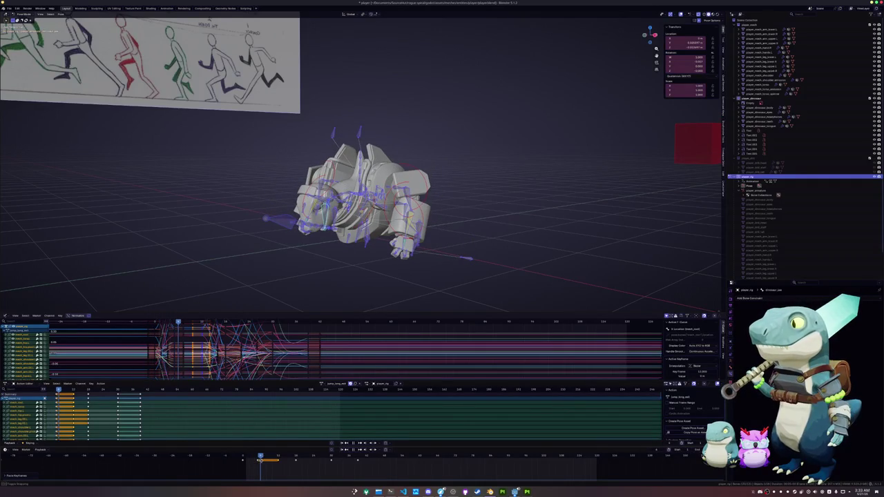
{"action": "key", "text": "Right"}
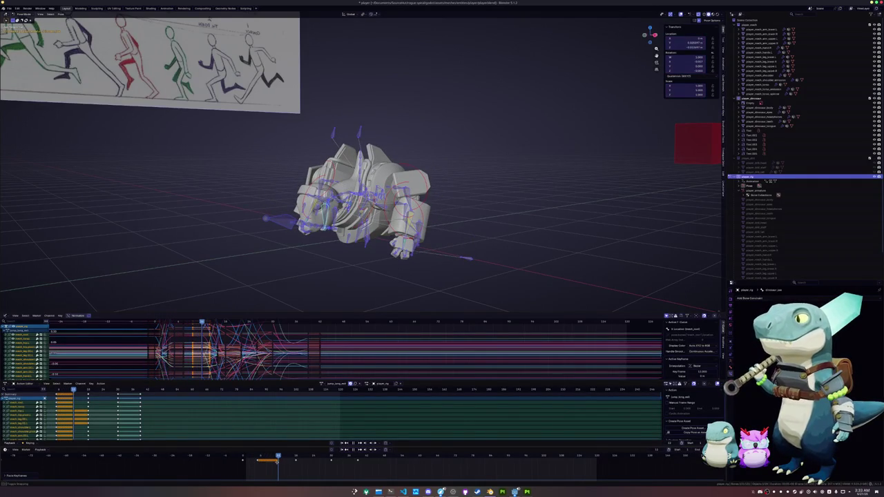
{"action": "key", "text": "KP_1"}
{"action": "scroll", "coordinate": [366, 260], "scroll_direction": "up", "scroll_amount": 3}
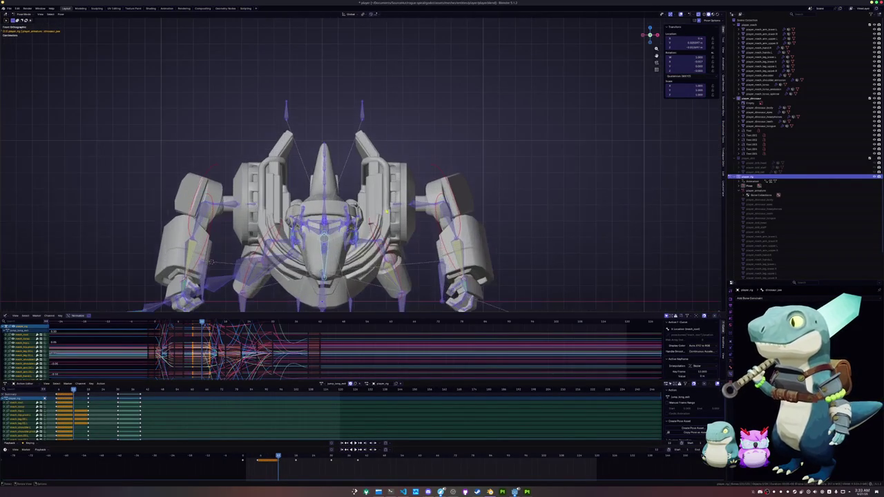
- Rotate the arms, then move the leg IK target in the right side view
{"action": "left_click", "coordinate": [433, 206]}
{"action": "key", "text": "r"}
{"action": "left_click", "coordinate": [480, 212]}
{"action": "middle_click_drag", "start_coordinate": [480, 211], "coordinate": [414, 228]}
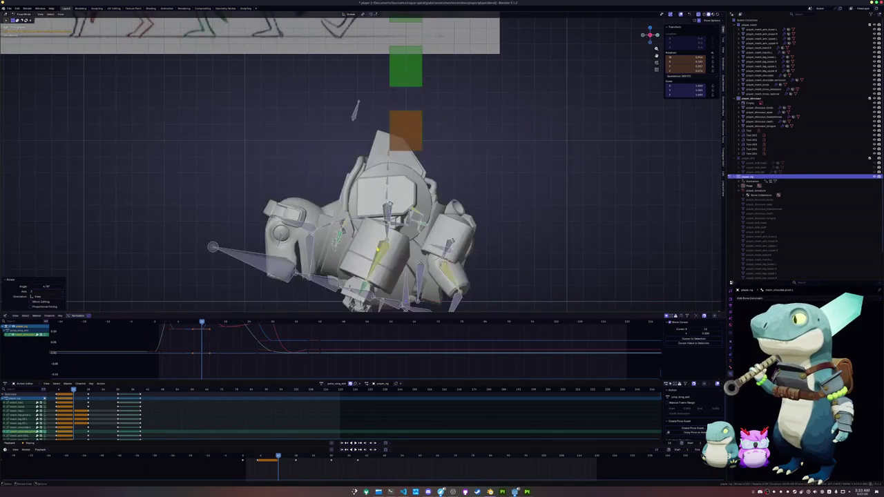
{"action": "key", "text": "KP_3"}
{"action": "left_click", "coordinate": [470, 256]}
{"action": "key", "text": "g"}
{"action": "key", "text": "Return"}
- Tilt the head bone back over three successive rotations
{"action": "scroll", "coordinate": [387, 166], "scroll_direction": "up", "scroll_amount": 3}
{"action": "key", "text": "r"}
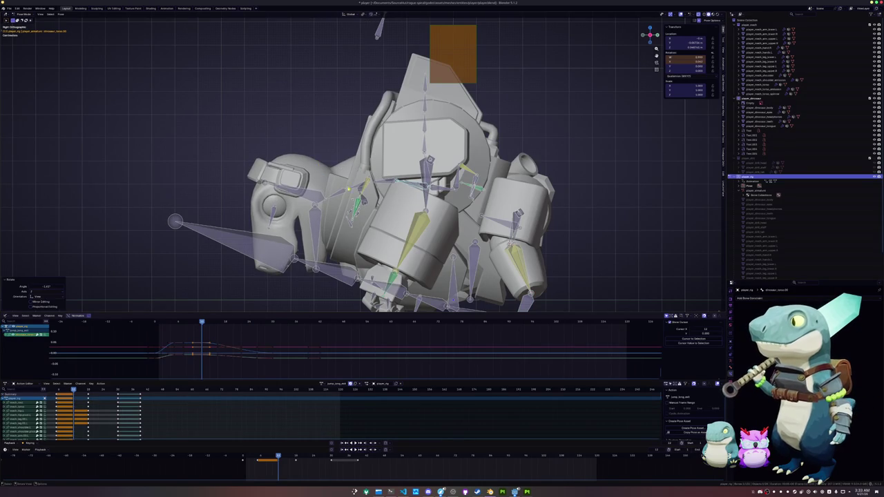
{"action": "left_click", "coordinate": [337, 189]}
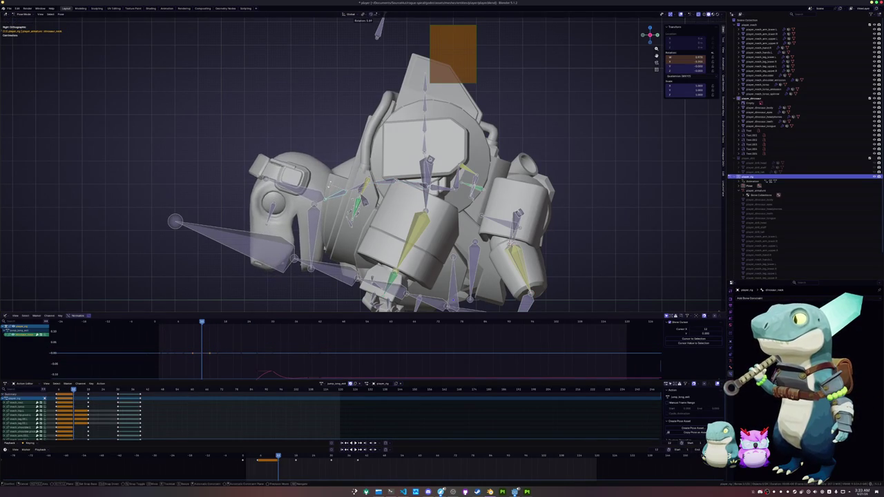
{"action": "key", "text": "r"}
{"action": "left_click", "coordinate": [400, 204]}
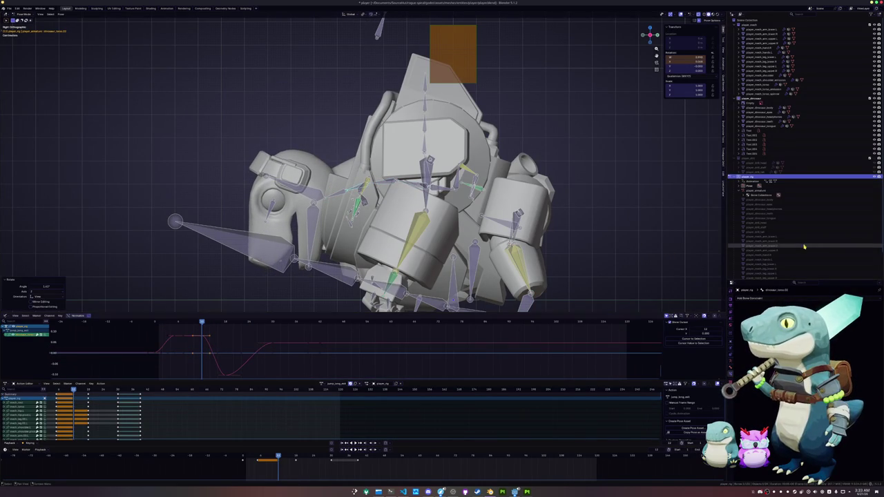
{"action": "key", "text": "r"}
{"action": "left_click", "coordinate": [370, 239]}
{"action": "scroll", "coordinate": [369, 238], "scroll_direction": "down", "scroll_amount": 1}
{"action": "middle_click_drag", "start_coordinate": [368, 238], "coordinate": [351, 208], "text": "shift"}
- Give another bone near the head a small rotation
{"action": "left_click", "coordinate": [332, 196]}
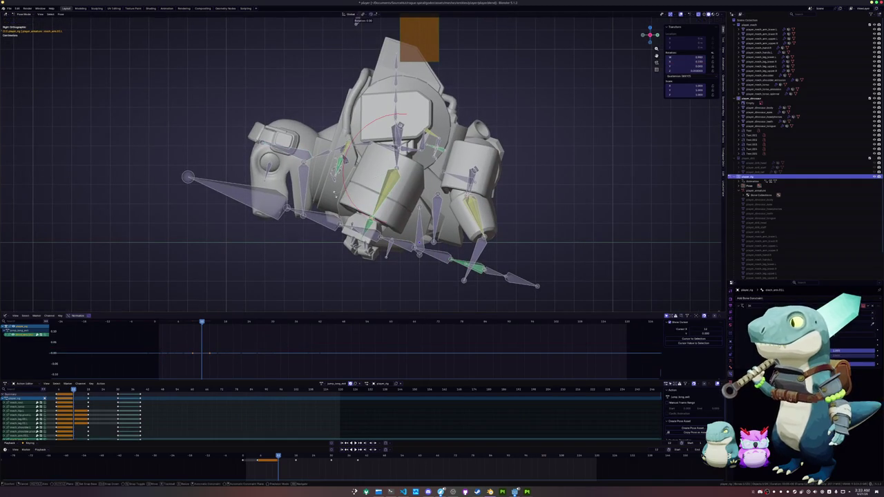
{"action": "key", "text": "r"}
{"action": "left_click", "coordinate": [356, 21]}
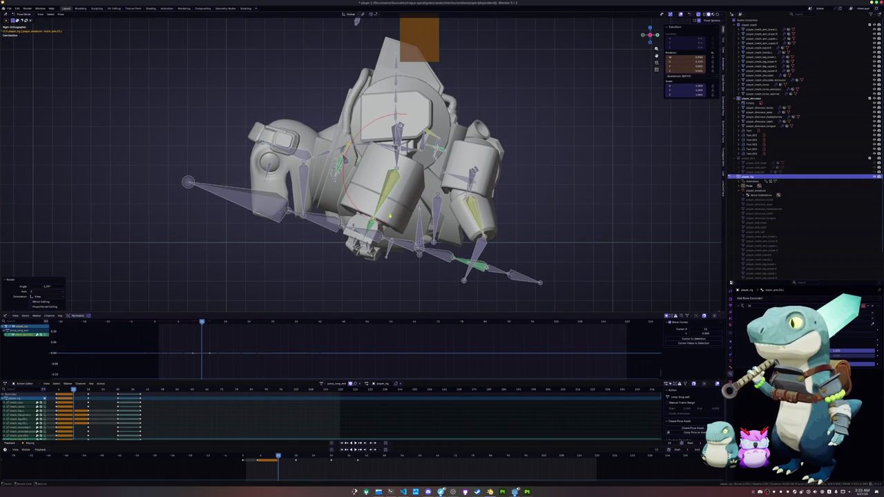
- Move the leg IK target vertically twice along the Z axis
{"action": "left_click", "coordinate": [481, 253]}
{"action": "key", "text": "a"}
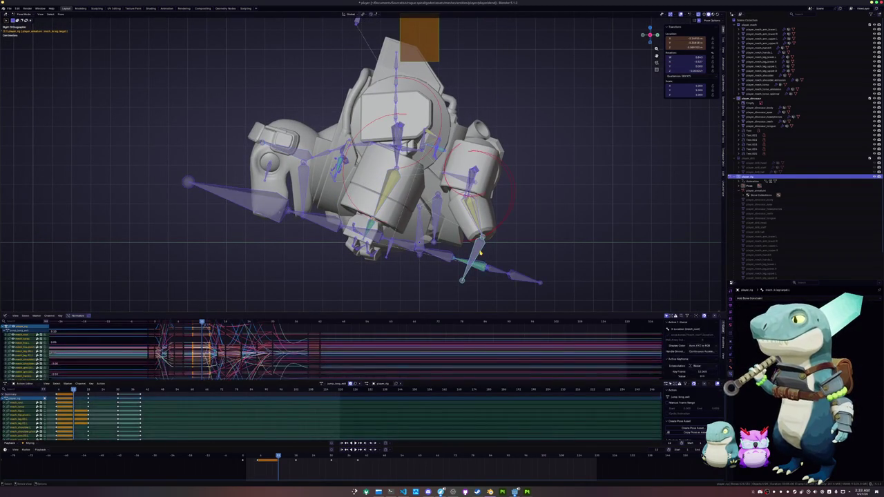
{"action": "key", "text": "ctrl+z"}
{"action": "key", "text": "g"}
{"action": "key", "text": "z"}
{"action": "left_click", "coordinate": [356, 23]}
{"action": "key", "text": "g"}
{"action": "key", "text": "z"}
{"action": "left_click", "coordinate": [356, 23]}
- Play the jump from the first keyframe, scrub back, and orbit to a perspective view
{"action": "key", "text": "a"}
{"action": "key", "text": "shift+Left"}
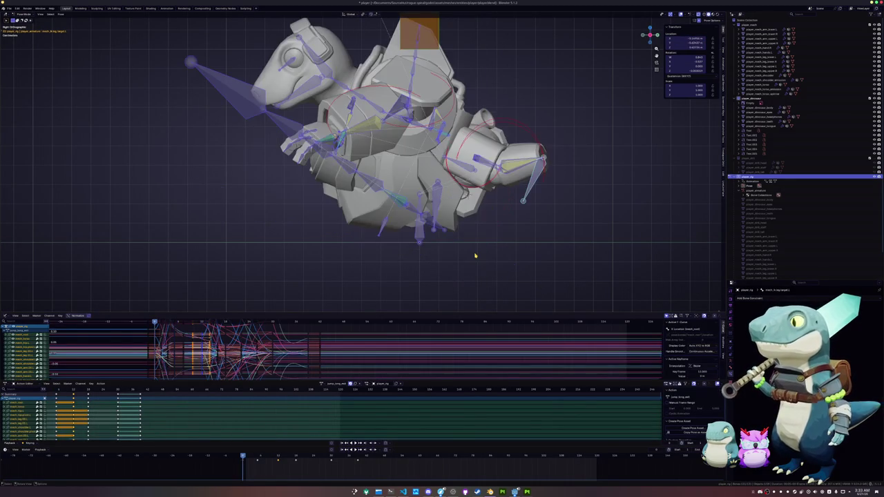
{"action": "key", "text": "space"}
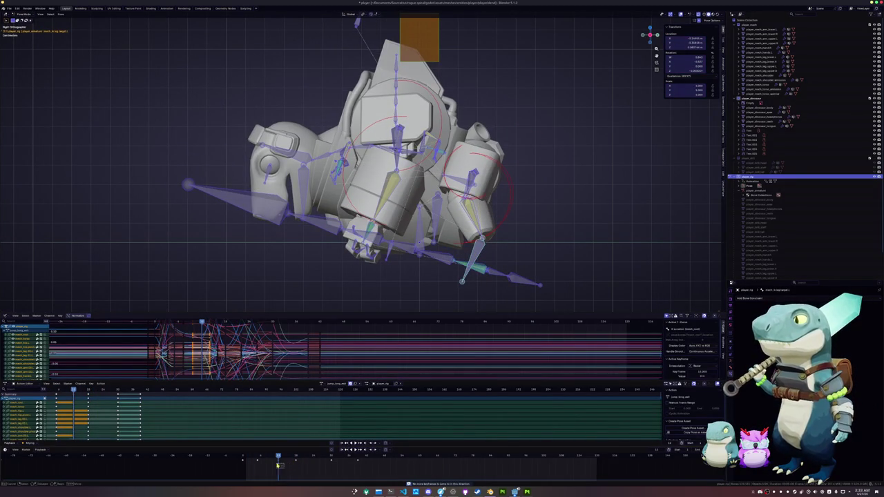
{"action": "mouse_move", "coordinate": [281, 466]}
{"action": "left_mouse_down"}
{"action": "mouse_move", "coordinate": [240, 458]}
{"action": "mouse_move", "coordinate": [303, 459]}
{"action": "mouse_move", "coordinate": [245, 459]}
{"action": "mouse_move", "coordinate": [290, 459]}
{"action": "left_mouse_up"}
{"action": "middle_click_drag", "start_coordinate": [297, 290], "coordinate": [363, 239]}
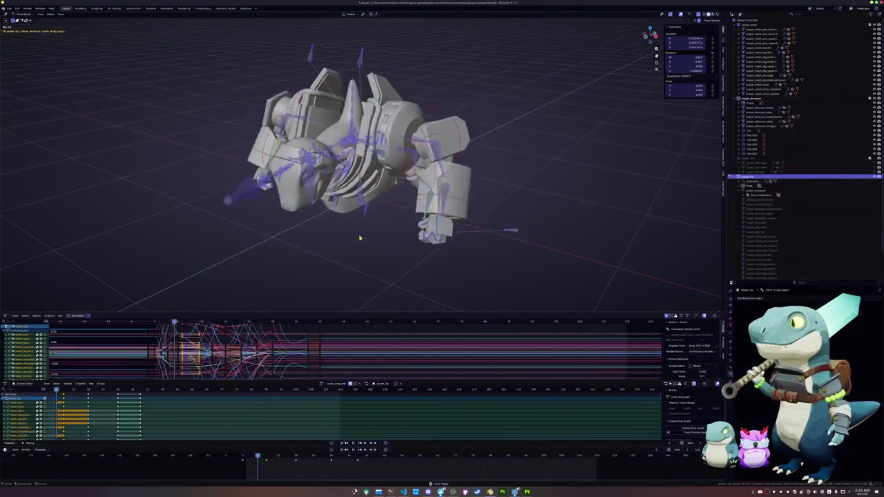
- Replay the jump animation from an earlier frame while orbiting around the rig
{"action": "key", "text": "Down"}
{"action": "key", "text": "Down"}
{"action": "middle_click_drag", "start_coordinate": [339, 292], "coordinate": [286, 219]}
{"action": "key", "text": "space"}
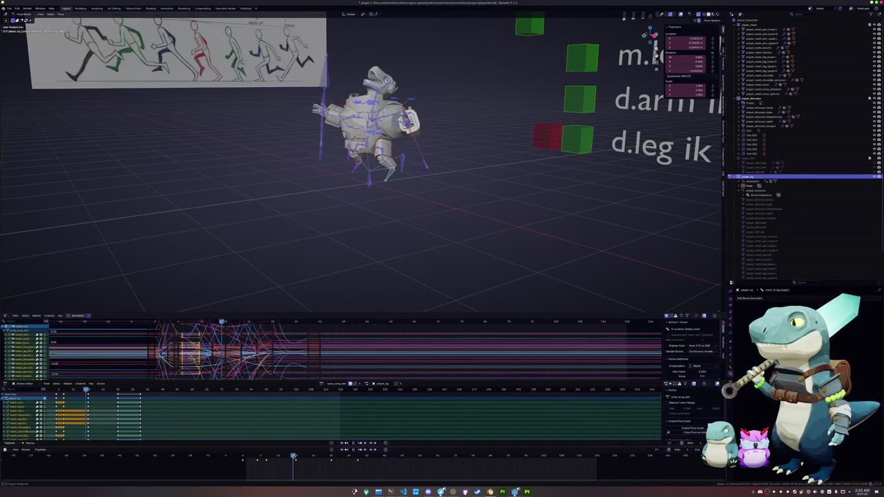
- Frame the rig in Right Orthographic, reselect its bones, and snap to the straight-on view
{"action": "key", "text": "KP_3"}
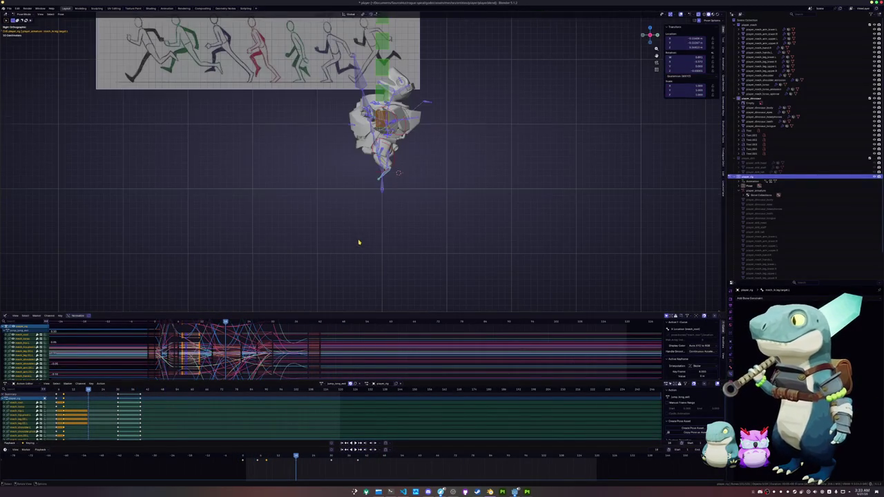
{"action": "scroll", "coordinate": [358, 242], "scroll_direction": "up", "scroll_amount": 5}
{"action": "mouse_move", "coordinate": [358, 242]}
{"action": "middle_mouse_down"}
{"action": "mouse_move", "coordinate": [414, 228]}
{"action": "mouse_move", "coordinate": [465, 280]}
{"action": "mouse_move", "coordinate": [428, 237]}
{"action": "middle_mouse_up"}
{"action": "left_click", "coordinate": [414, 228]}
{"action": "left_click", "coordinate": [466, 280]}
{"action": "key", "text": "KP_1"}
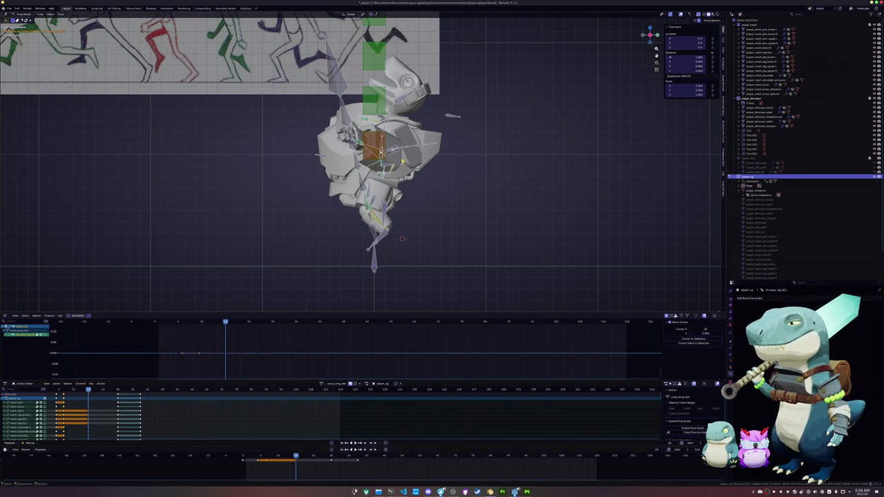
- Move one rig bone slightly to a new position
{"action": "scroll", "coordinate": [360, 161], "scroll_direction": "up", "scroll_amount": 2}
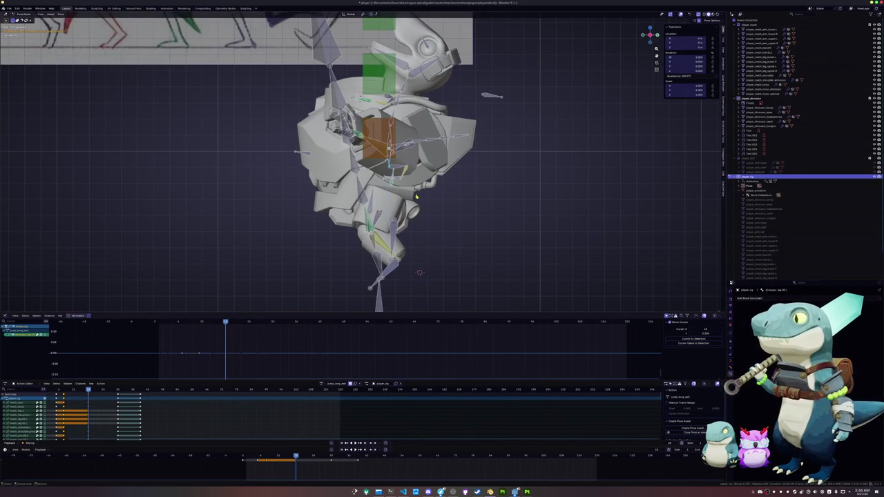
{"action": "left_click", "coordinate": [416, 196]}
{"action": "key", "text": "g"}
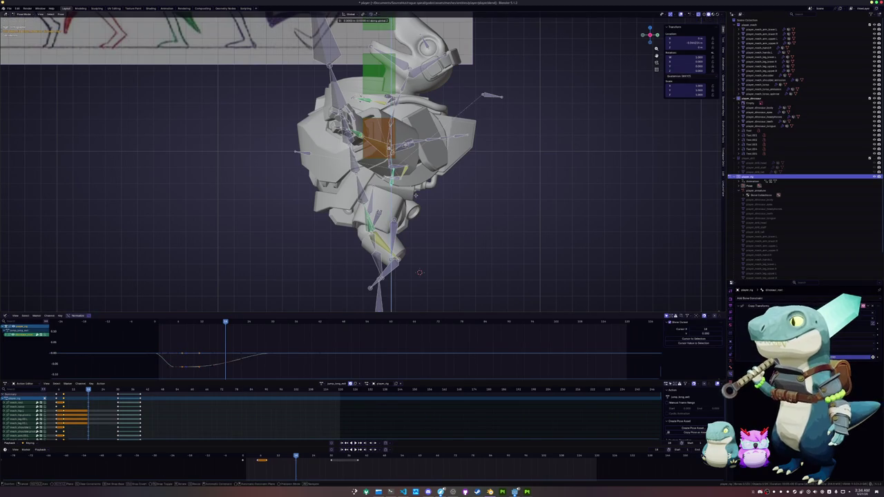
{"action": "left_click", "coordinate": [419, 197]}
{"action": "scroll", "coordinate": [424, 203], "scroll_direction": "down", "scroll_amount": 2}
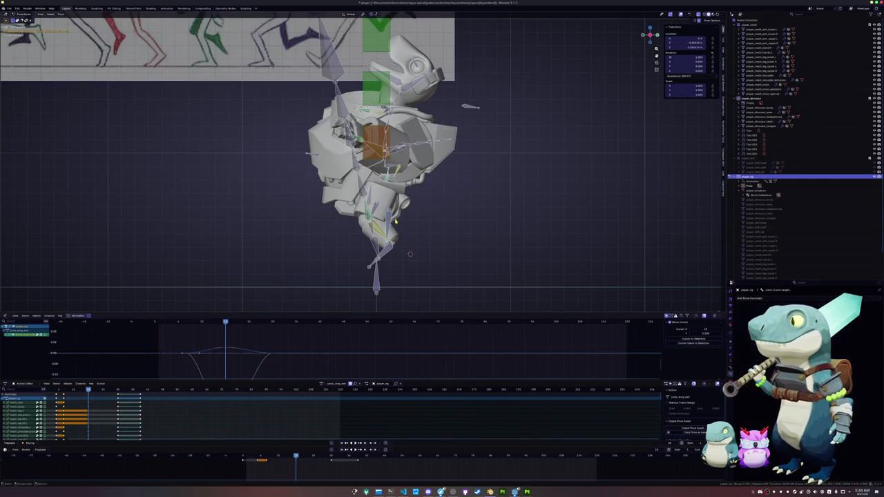
{"action": "scroll", "coordinate": [434, 216], "scroll_direction": "down", "scroll_amount": 2}
- Select another bone, move it along Z, then rotate it
{"action": "left_click", "coordinate": [434, 216]}
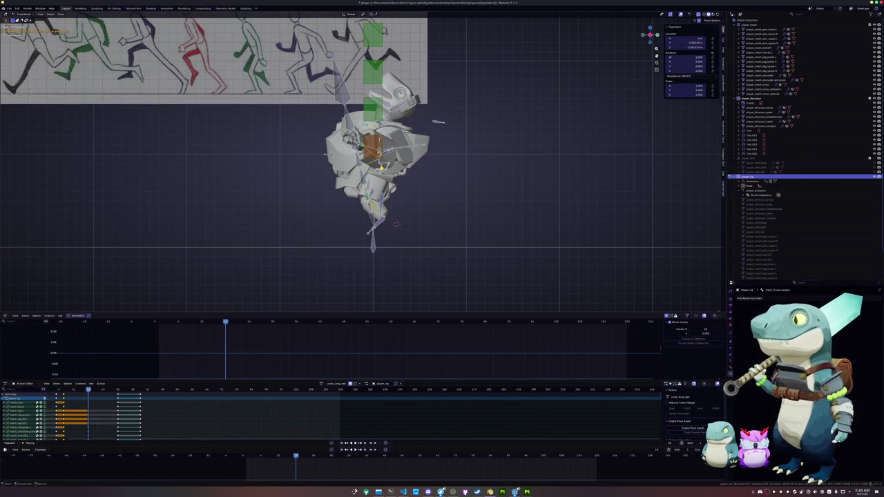
{"action": "left_click", "coordinate": [372, 148]}
{"action": "left_click", "coordinate": [370, 185]}
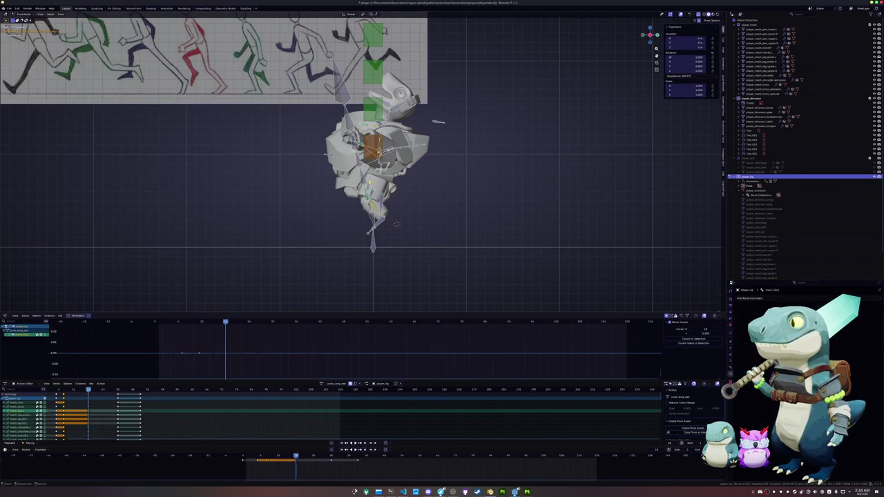
{"action": "left_click", "coordinate": [385, 198]}
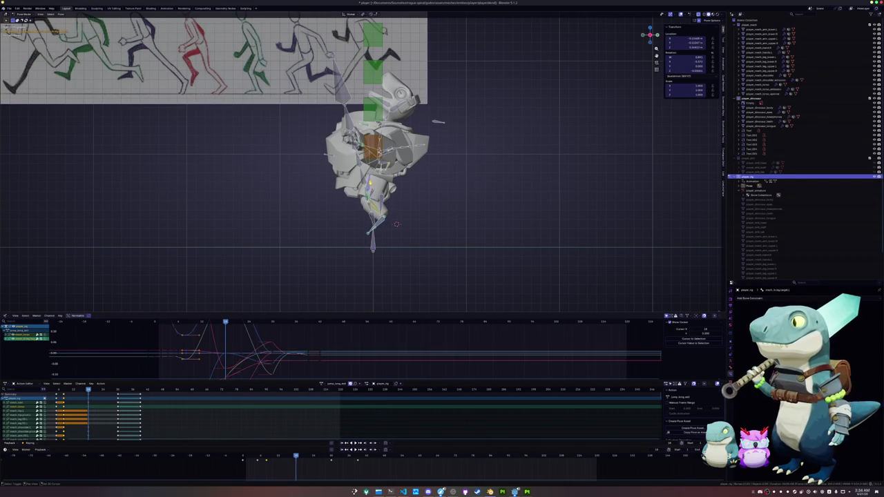
{"action": "key", "text": "g"}
{"action": "key", "text": "z"}
{"action": "key", "text": "Return"}
{"action": "key", "text": "r"}
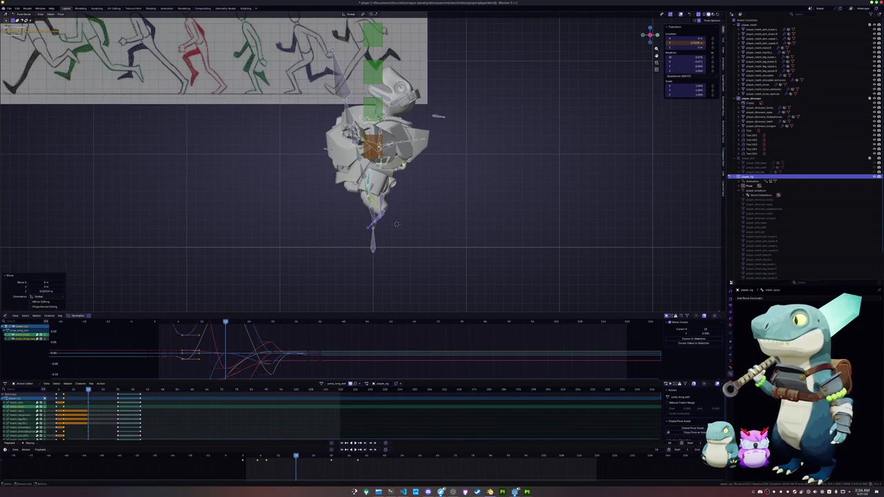
{"action": "left_click", "coordinate": [429, 166]}
- Raise that bone further along Z, then select all bones and play the jump
{"action": "key", "text": "g"}
{"action": "key", "text": "z"}
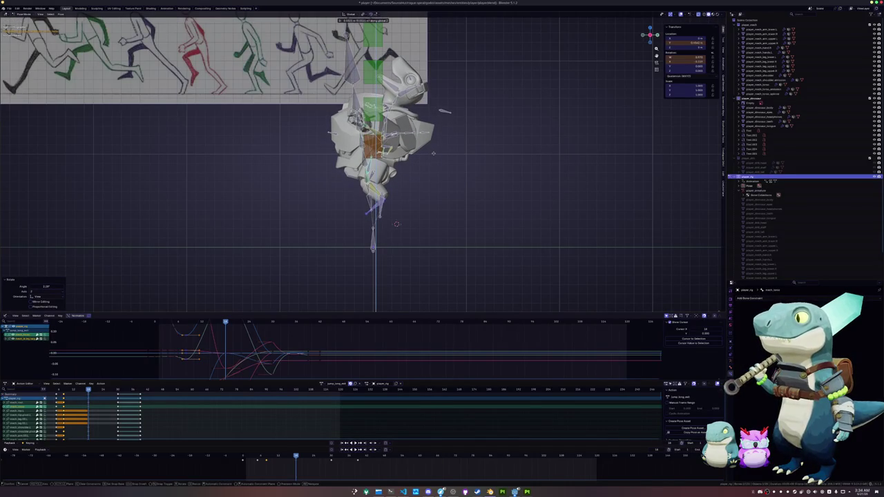
{"action": "left_click", "coordinate": [433, 153]}
{"action": "key", "text": "a"}
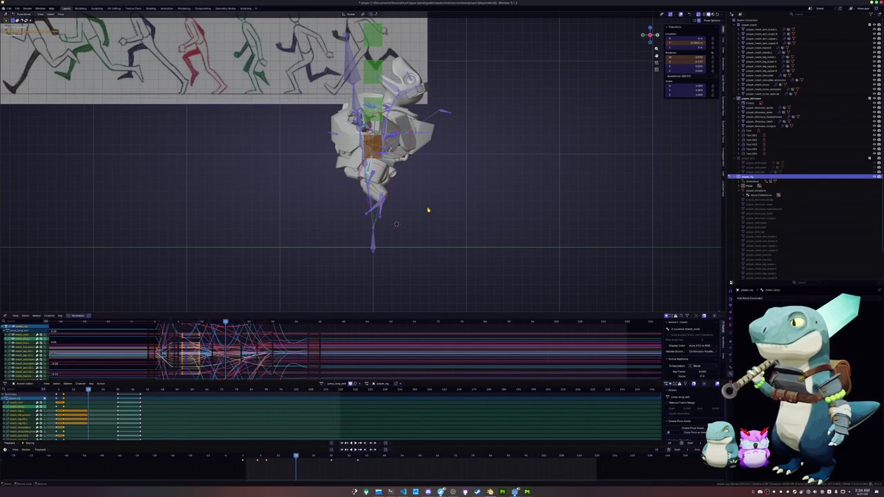
{"action": "key", "text": "space"}
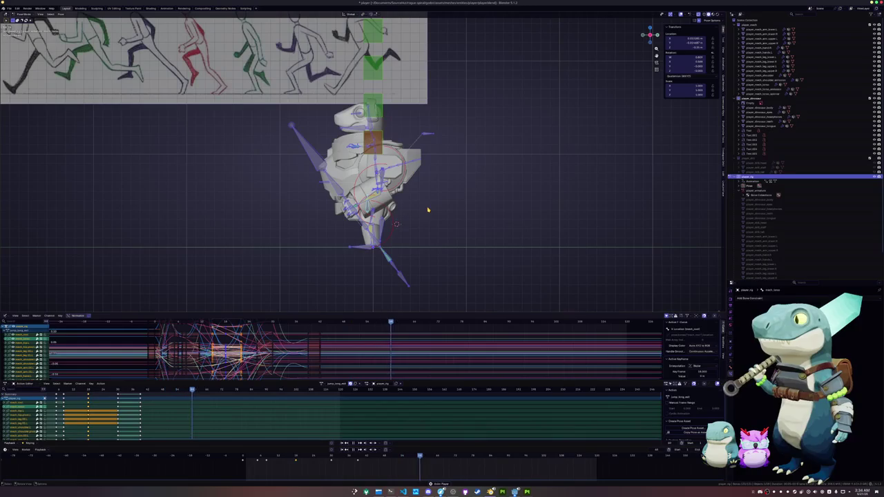
- Watch the jump play from several orbited angles, then bring up the animations.txt terminal
{"action": "middle_click_drag", "start_coordinate": [428, 210], "coordinate": [473, 211]}
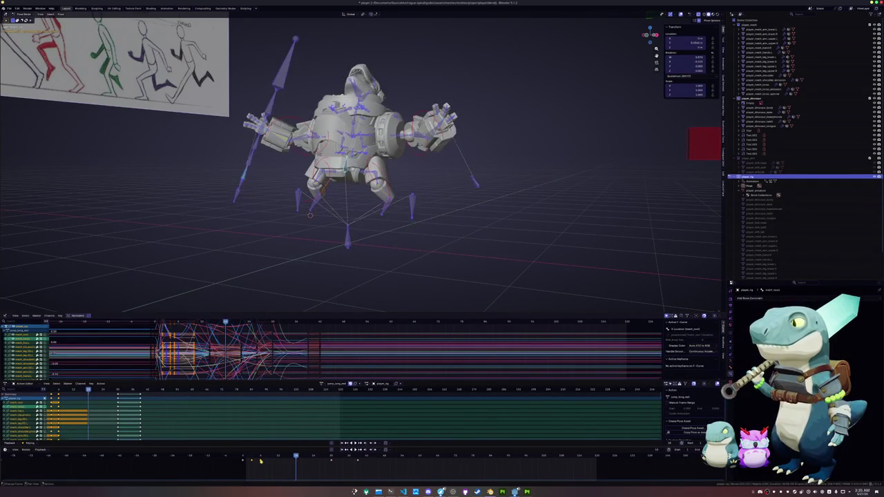
{"action": "key", "text": "space"}
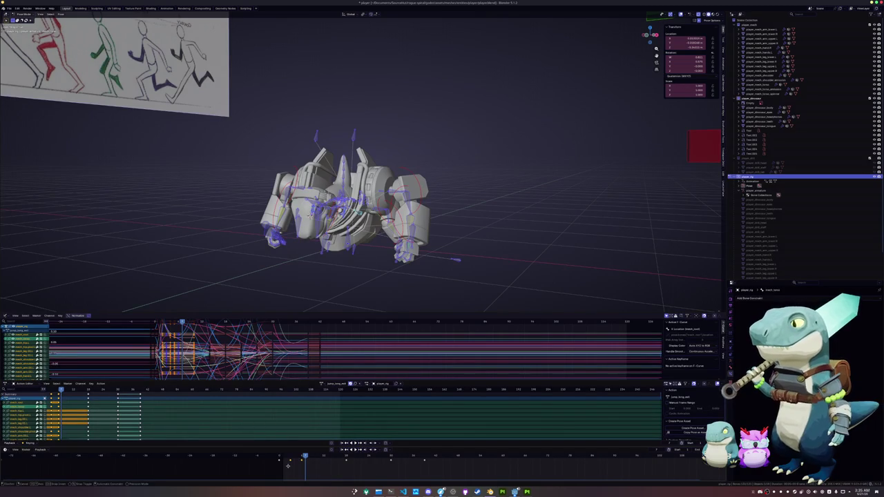
{"action": "left_click_drag", "start_coordinate": [290, 461], "coordinate": [282, 457]}
{"action": "key", "text": "space"}
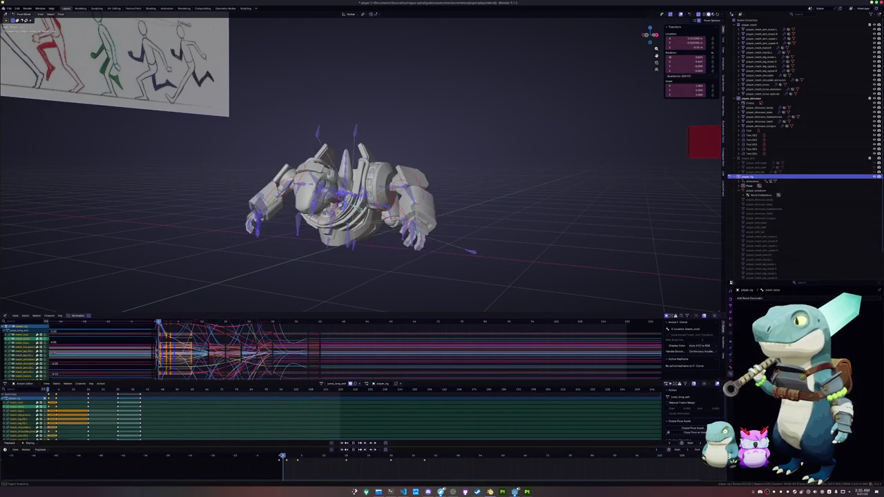
{"action": "middle_click_drag", "start_coordinate": [290, 249], "coordinate": [311, 282]}
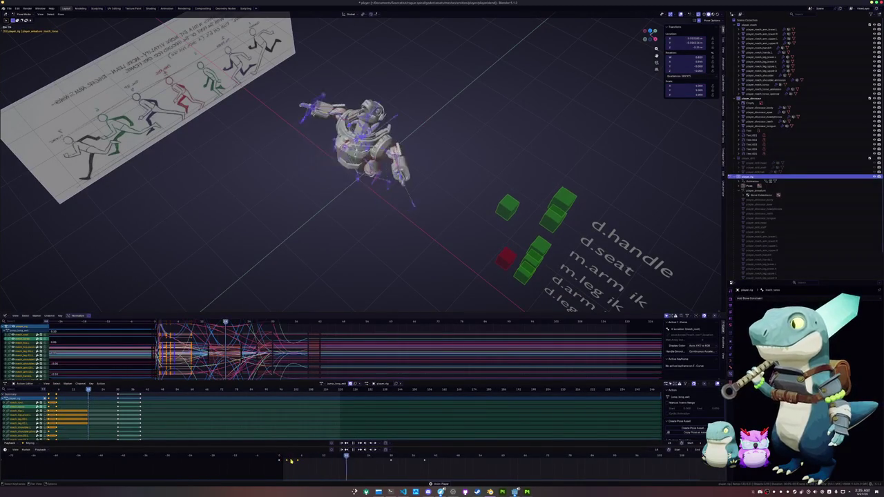
{"action": "key", "text": "Left"}
{"action": "scroll", "coordinate": [324, 225], "scroll_direction": "down", "scroll_amount": 5}
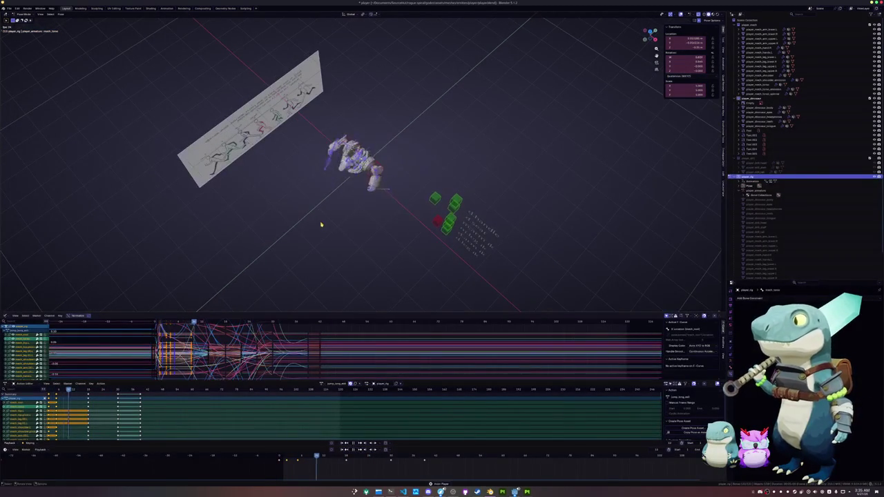
{"action": "scroll", "coordinate": [327, 225], "scroll_direction": "up", "scroll_amount": 2}
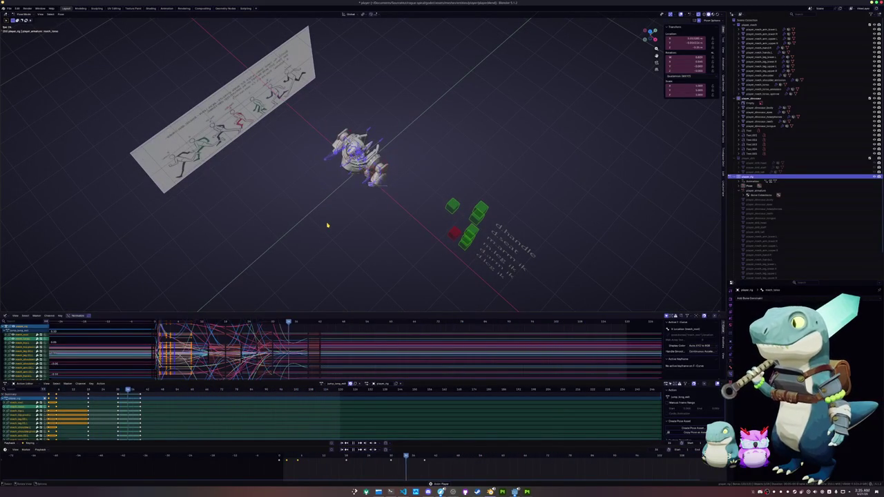
{"action": "middle_click_drag", "start_coordinate": [327, 225], "coordinate": [331, 200]}
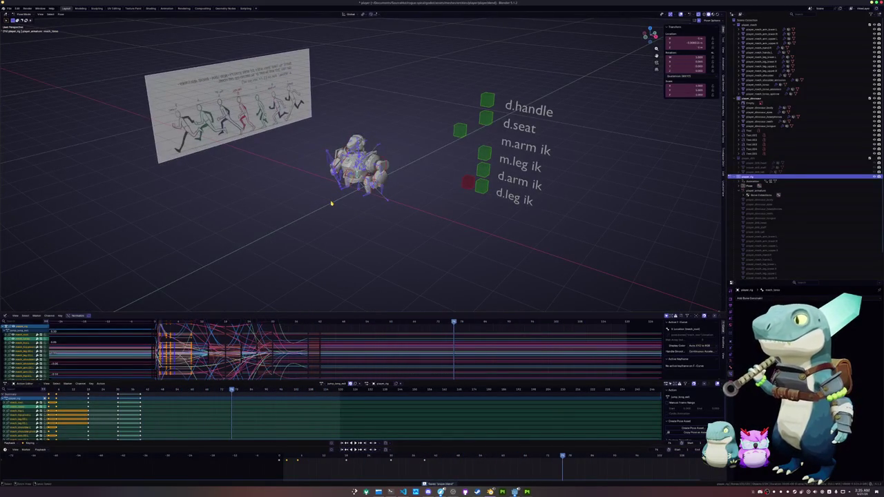
{"action": "left_click", "coordinate": [392, 491]}
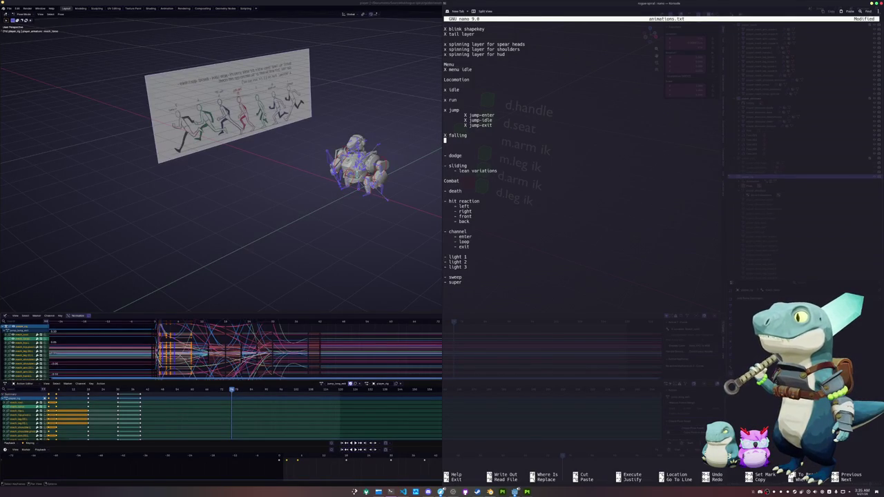
- Add indented 'X jump-long-idle' and 'X jump-long-exit' entries under jump-exit
{"action": "key", "text": "Return"}
{"action": "key", "text": "Up"}
{"action": "key", "text": "Tab"}
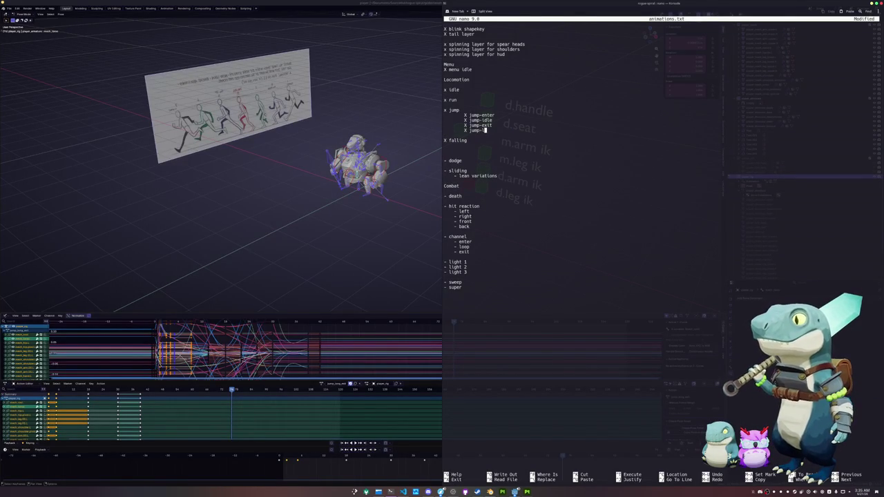
{"action": "key", "text": "Return"}
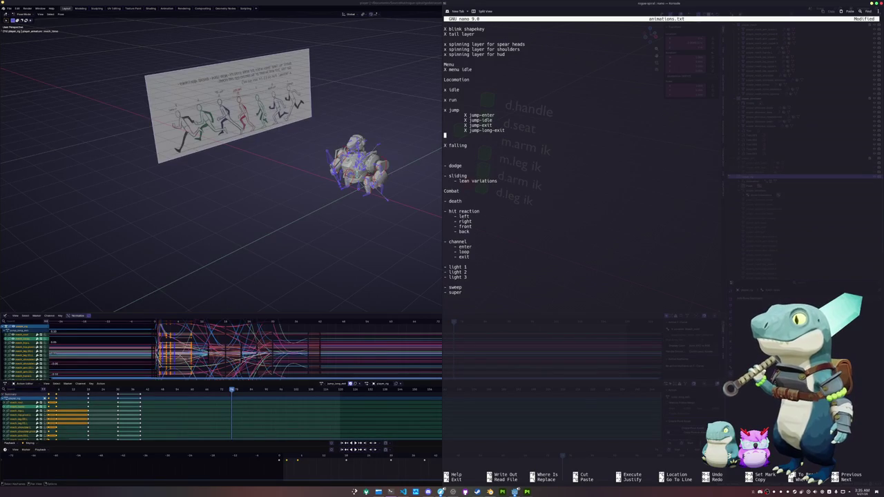
{"action": "key", "text": "Return"}
{"action": "key", "text": "Up"}
{"action": "key", "text": "Tab"}
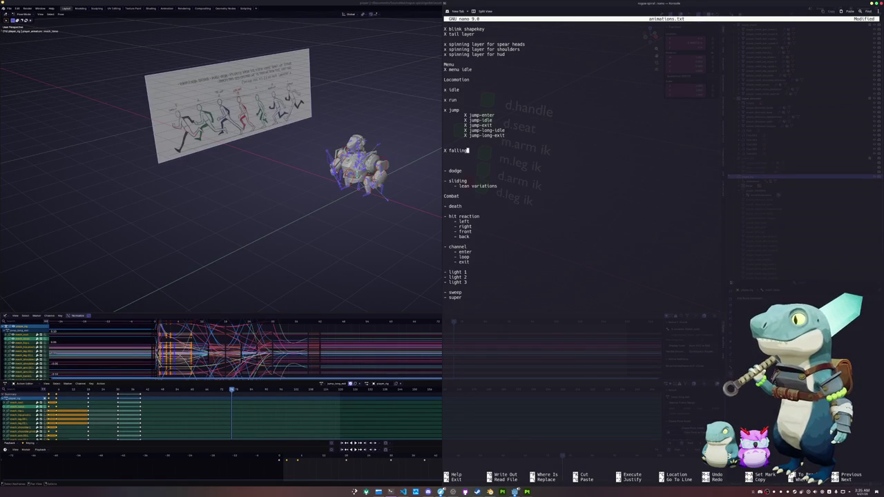
- Delete the 'X falling' entry and the leftover blank lines
{"action": "key", "text": "BackSpace"}
{"action": "key", "text": "BackSpace"}
{"action": "key", "text": "BackSpace"}
{"action": "key", "text": "BackSpace"}
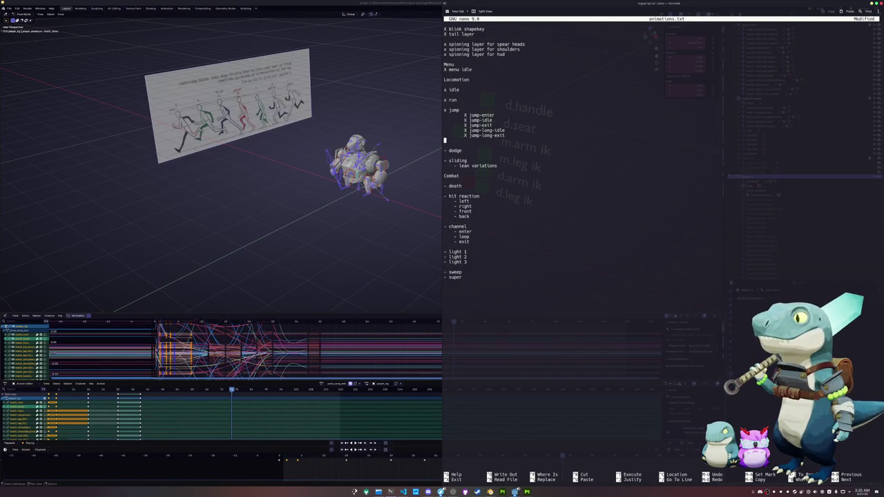
{"action": "key", "text": "Delete"}
{"action": "left_click", "coordinate": [445, 165]}
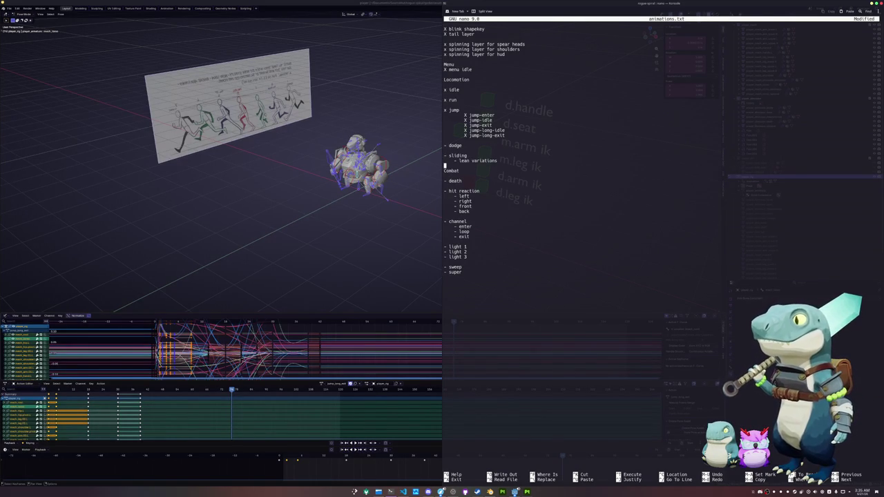
{"action": "key", "text": "Up"}
{"action": "key", "text": "Up"}
{"action": "key", "text": "Up"}
{"action": "key", "text": "Up"}
{"action": "key", "text": "Up"}
{"action": "key", "text": "Up"}
{"action": "key", "text": "Down"}
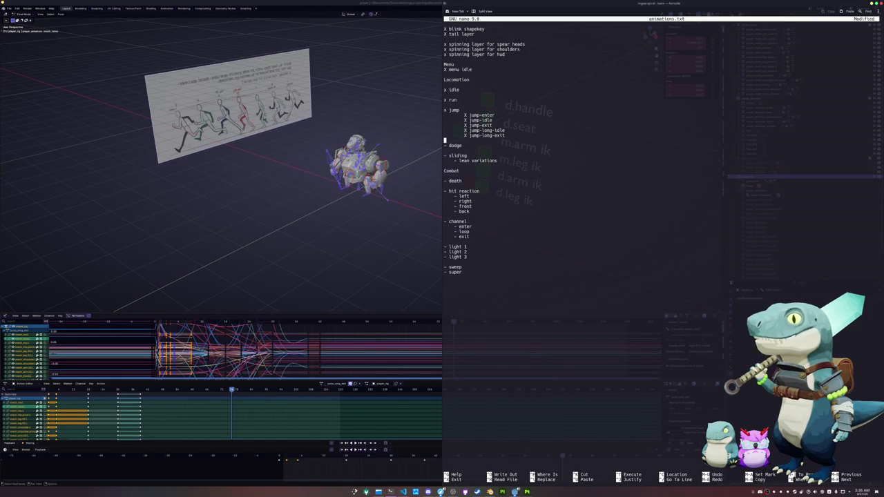
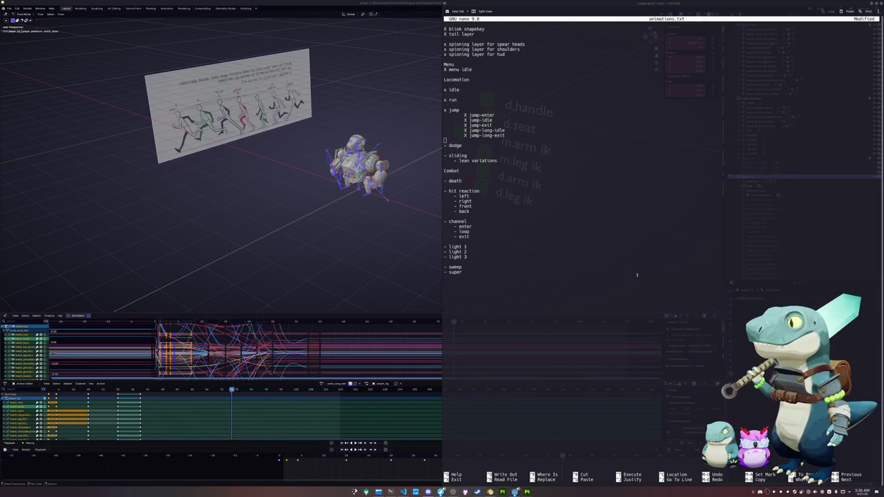
- Briefly view Blender full screen to inspect the robot rig, then restore the side-by-side layout
{"action": "key", "text": "super+Up"}
{"action": "middle_click_drag", "start_coordinate": [398, 215], "coordinate": [395, 237]}
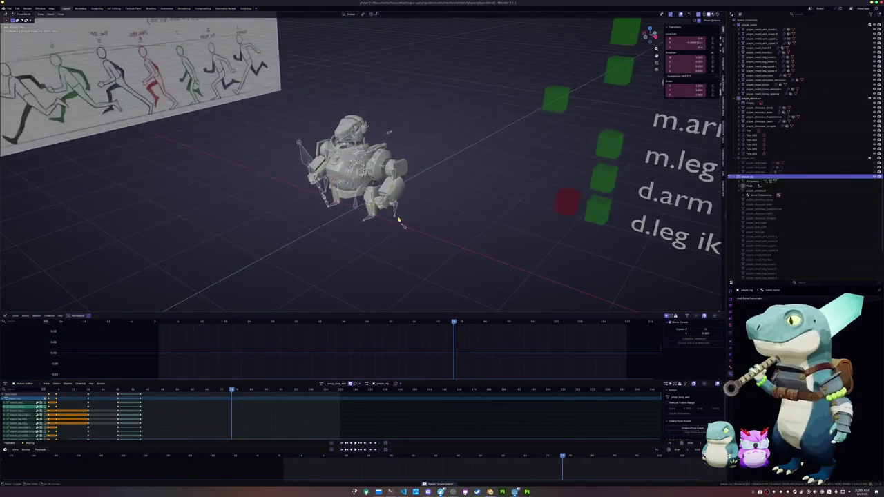
{"action": "key", "text": "super+Left"}
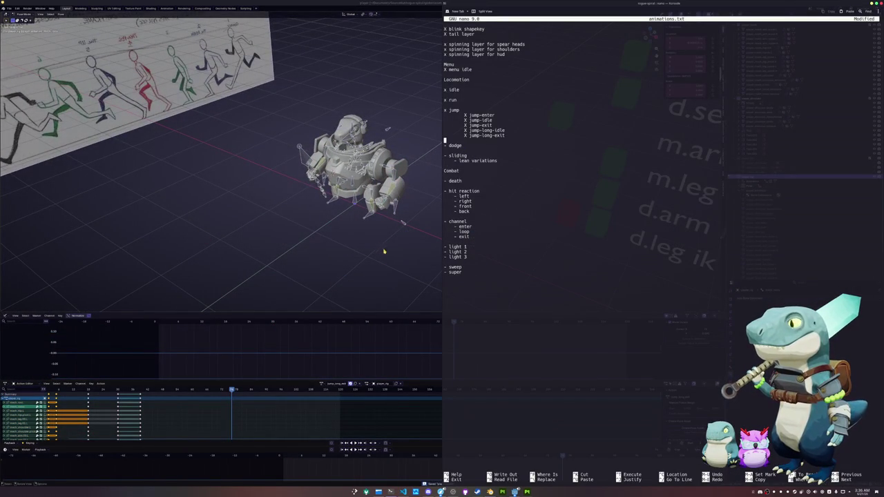
- Replace the 'dodge' entry with 'boost' in animations.txt
{"action": "key", "text": "Down"}
{"action": "key", "text": "Delete"}
{"action": "type", "text": "boost"}
{"action": "key", "text": "Delete"}
{"action": "key", "text": "Delete"}
{"action": "key", "text": "Delete"}
{"action": "key", "text": "Delete"}
{"action": "key", "text": "Delete"}
{"action": "key", "text": "Home"}
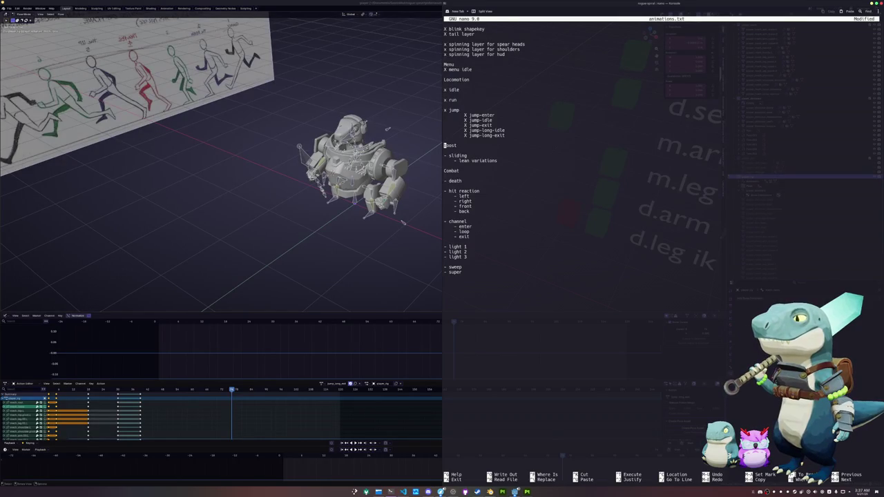
{"action": "type", "text": "X"}
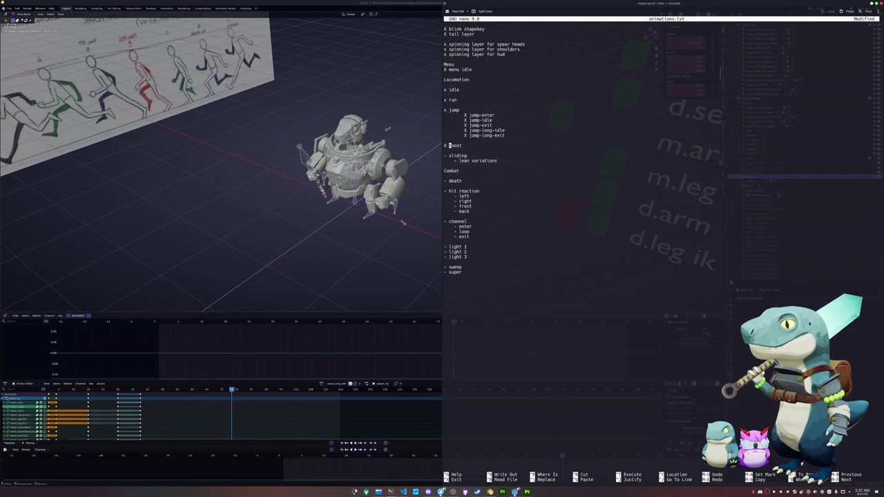
- Add a 'boost-air' line below boost and mark boost with '-' instead of 'X'
{"action": "key", "text": "Down"}
{"action": "key", "text": "Return"}
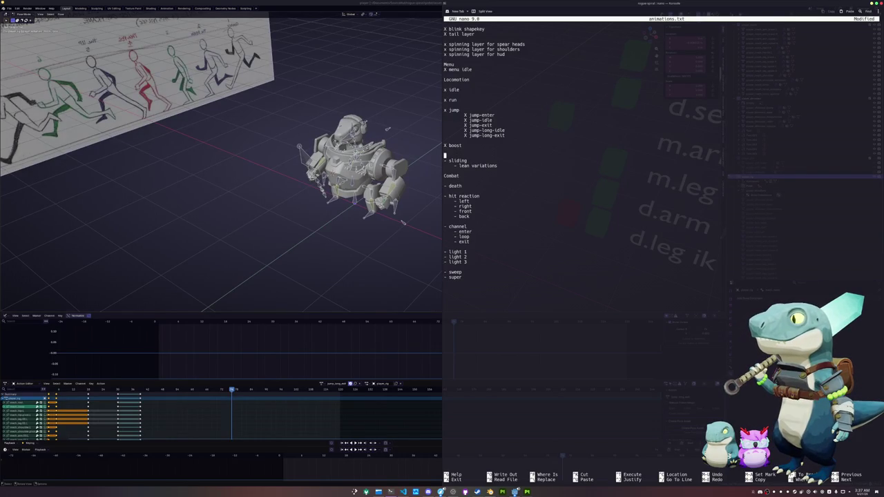
{"action": "type", "text": "X air"}
{"action": "key", "text": "BackSpace"}
{"action": "key", "text": "BackSpace"}
{"action": "key", "text": "BackSpace"}
{"action": "type", "text": "boost-air"}
{"action": "key", "text": "ctrl+Left"}
{"action": "key", "text": "ctrl+Left"}
{"action": "key", "text": "Delete"}
{"action": "type", "text": "-"}
{"action": "key", "text": "Down"}
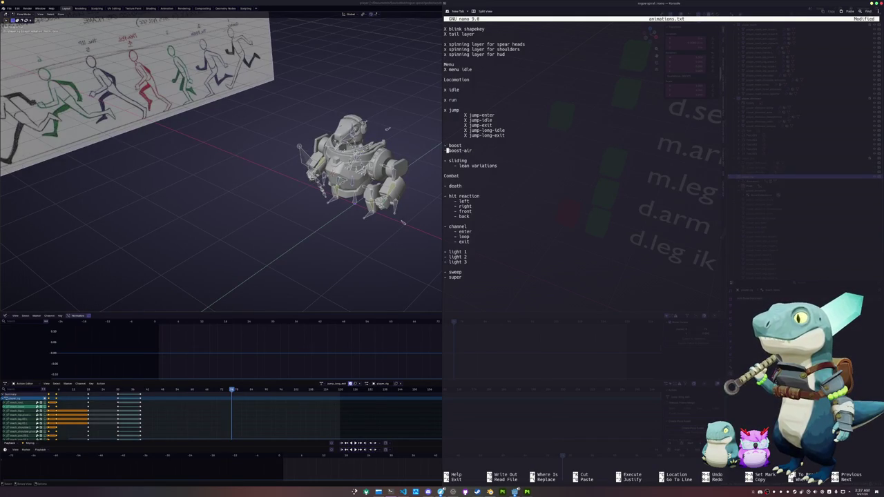
- Insert '- sliding-air' below sliding with an indented '- lean variations?' sub-item
{"action": "key", "text": "Down"}
{"action": "key", "text": "Down"}
{"action": "key", "text": "Return"}
{"action": "key", "text": "Return"}
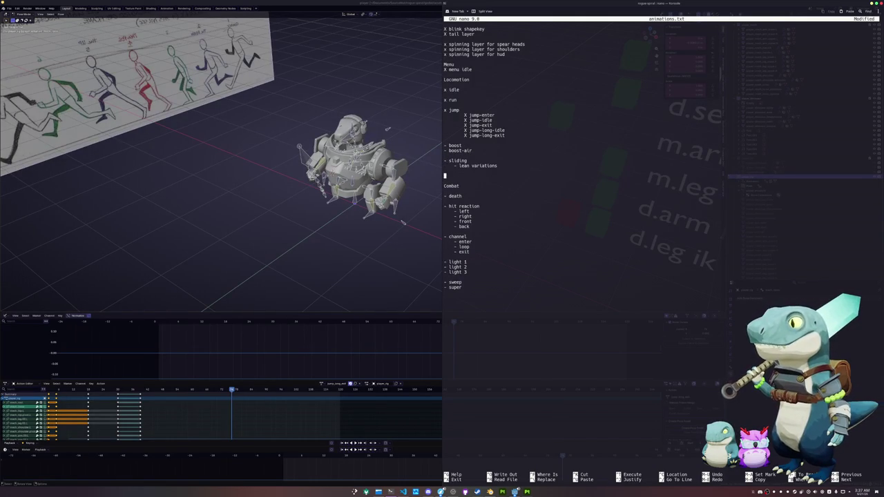
{"action": "type", "text": "- "}
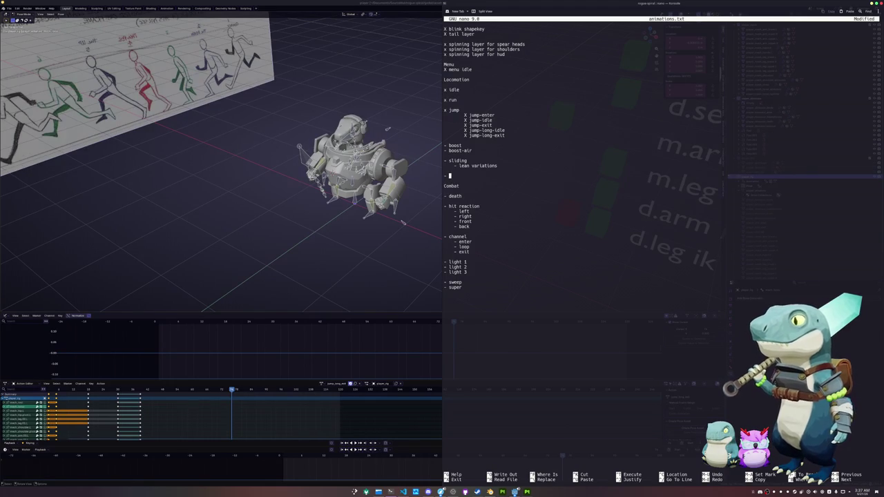
{"action": "type", "text": "sliding"}
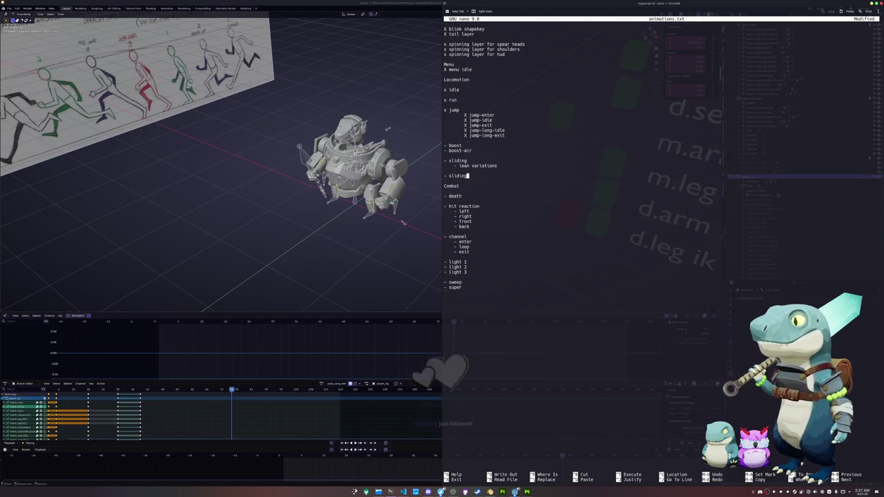
{"action": "type", "text": "-air"}
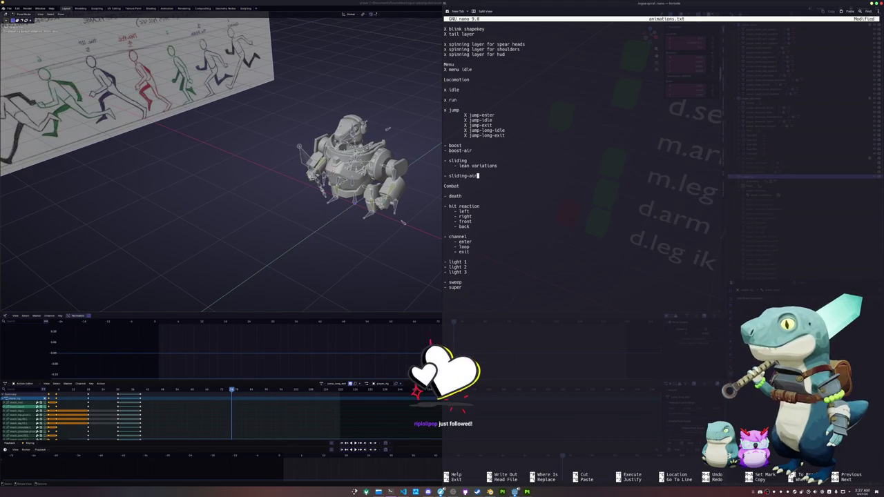
{"action": "key", "text": "Return"}
{"action": "key", "text": "Tab"}
{"action": "type", "text": "- lean variations?"}
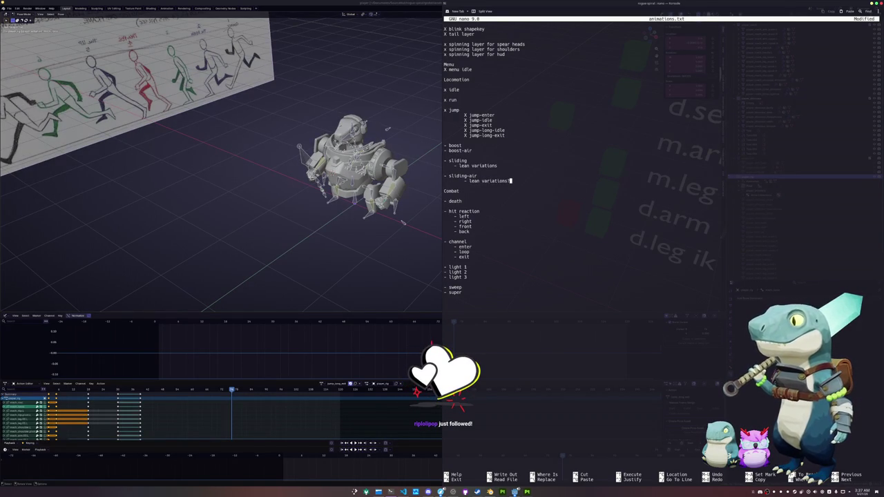
- Fix the lean variations sub-item's indentation and remove the trailing question mark
{"action": "left_click", "coordinate": [498, 166]}
{"action": "left_click", "coordinate": [459, 166]}
{"action": "key", "text": "BackSpace"}
{"action": "key", "text": "BackSpace"}
{"action": "key", "text": "Tab"}
{"action": "key", "text": "Down"}
{"action": "key", "text": "Down"}
{"action": "key", "text": "Down"}
{"action": "key", "text": "BackSpace"}
- Add extra blank lines between the sliding-air block and the Combat section
{"action": "left_click", "coordinate": [444, 170]}
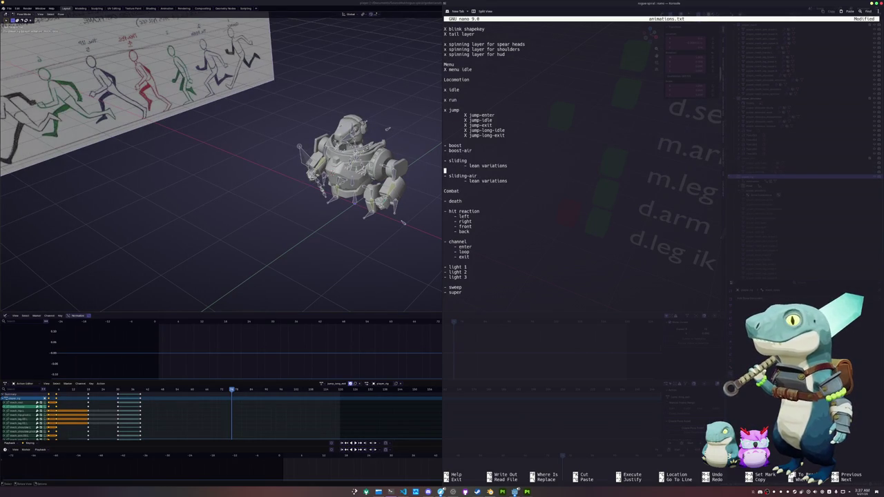
{"action": "left_click", "coordinate": [445, 186]}
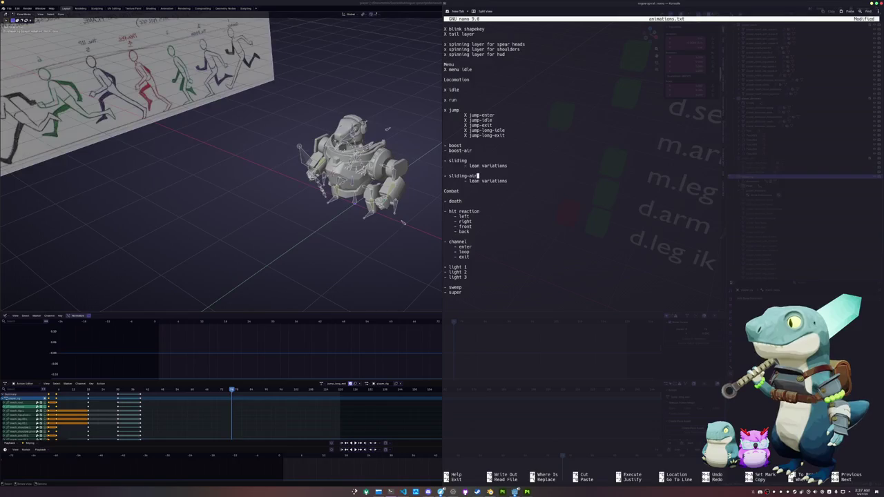
{"action": "key", "text": "Return"}
{"action": "key", "text": "Return"}
{"action": "key", "text": "Return"}
{"action": "key", "text": "Return"}
{"action": "key", "text": "Return"}
{"action": "key", "text": "Down"}
{"action": "key", "text": "Down"}
{"action": "key", "text": "Down"}
{"action": "key", "text": "Down"}
{"action": "key", "text": "Down"}
{"action": "key", "text": "Down"}
{"action": "key", "text": "Down"}
{"action": "key", "text": "Down"}
{"action": "key", "text": "Down"}
{"action": "key", "text": "Down"}
{"action": "key", "text": "Down"}
{"action": "key", "text": "Down"}
{"action": "key", "text": "Down"}
{"action": "key", "text": "Down"}
{"action": "key", "text": "Down"}
{"action": "key", "text": "Down"}
{"action": "key", "text": "Down"}
{"action": "key", "text": "Down"}
{"action": "key", "text": "Up"}
{"action": "key", "text": "Up"}
{"action": "key", "text": "Up"}
{"action": "key", "text": "Up"}
{"action": "key", "text": "Up"}
{"action": "key", "text": "Up"}
{"action": "key", "text": "Up"}
{"action": "key", "text": "Up"}
{"action": "key", "text": "Up"}
{"action": "key", "text": "Up"}
{"action": "key", "text": "Up"}
{"action": "key", "text": "Up"}
{"action": "key", "text": "Up"}
{"action": "key", "text": "Up"}
{"action": "key", "text": "Up"}
{"action": "key", "text": "Up"}
{"action": "key", "text": "Up"}
{"action": "key", "text": "Up"}
{"action": "key", "text": "Up"}
{"action": "key", "text": "Up"}
{"action": "key", "text": "Down"}
{"action": "key", "text": "Down"}
{"action": "key", "text": "Down"}
{"action": "key", "text": "Down"}
{"action": "key", "text": "Down"}
{"action": "key", "text": "Down"}
{"action": "key", "text": "Down"}
{"action": "left_click", "coordinate": [370, 250]}
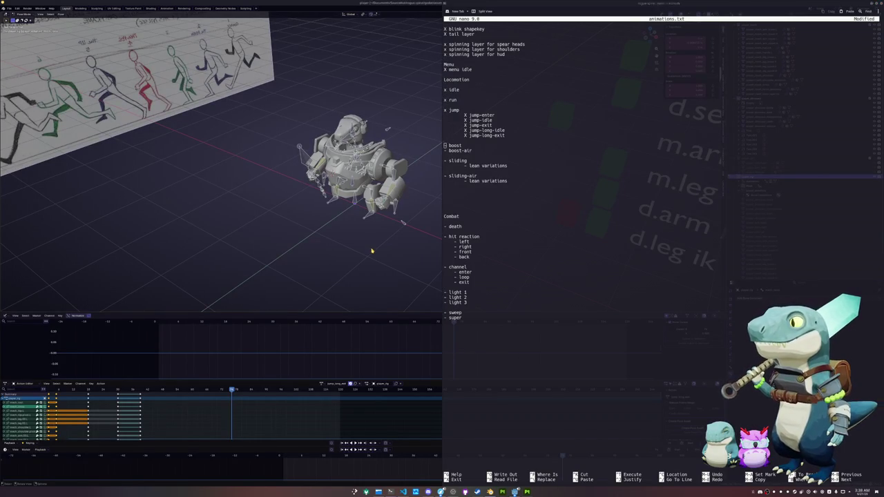
- Assign the idle_cycle action to the mech rig in the Action Editor
{"action": "key", "text": "super+Up"}
{"action": "left_click", "coordinate": [322, 383]}
{"action": "scroll", "coordinate": [328, 428], "scroll_direction": "down", "scroll_amount": 3}
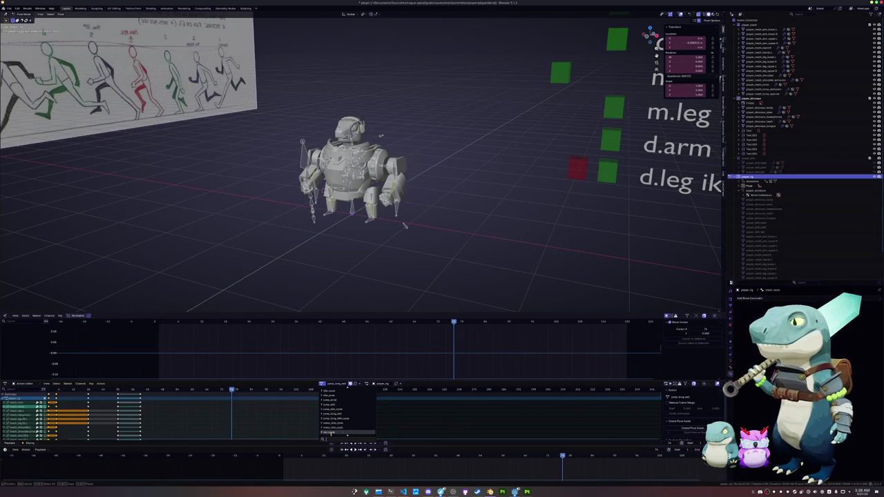
{"action": "scroll", "coordinate": [332, 419], "scroll_direction": "up", "scroll_amount": 3}
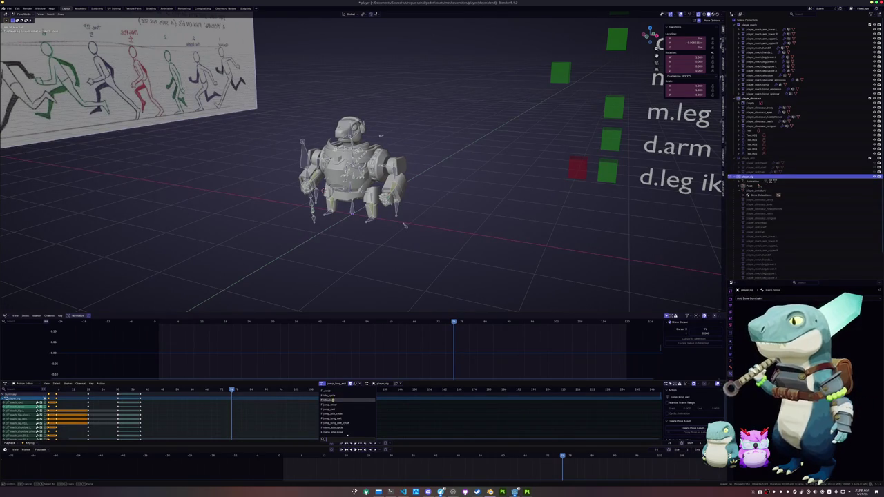
{"action": "left_click", "coordinate": [332, 395]}
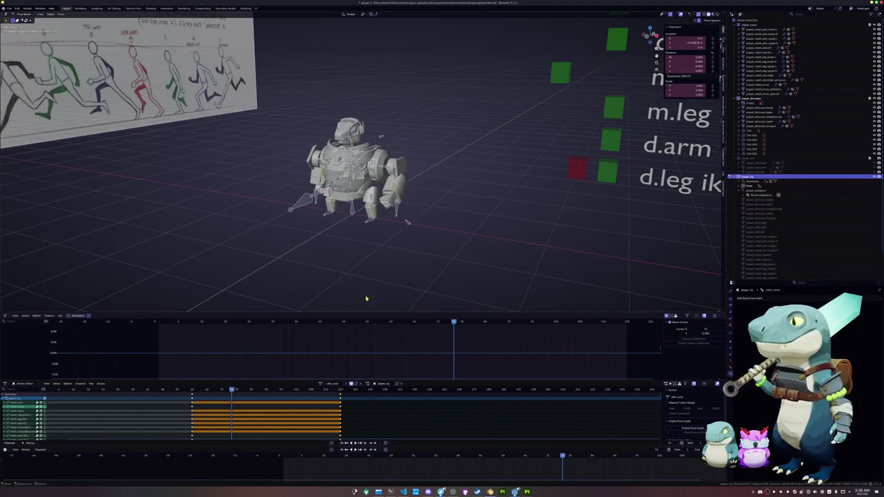
{"action": "scroll", "coordinate": [360, 234], "scroll_direction": "up", "scroll_amount": 1}
{"action": "scroll", "coordinate": [363, 241], "scroll_direction": "up", "scroll_amount": 1}
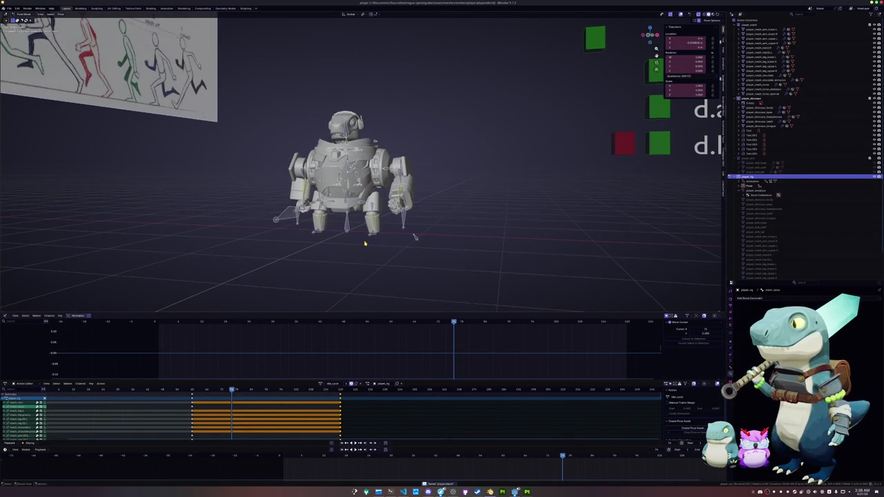
{"action": "middle_click_drag", "start_coordinate": [363, 245], "coordinate": [383, 258]}
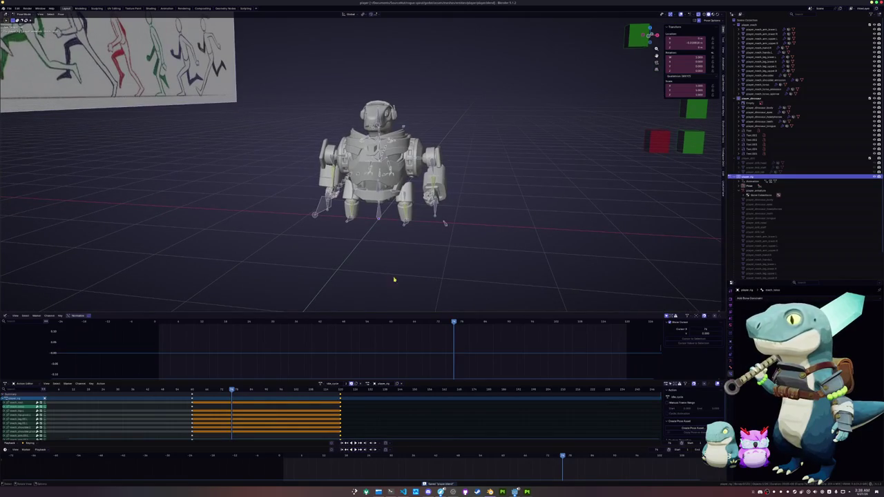
- Duplicate idle_cycle into a new action and rename the copy (typed 'idl')
{"action": "left_click", "coordinate": [355, 384]}
{"action": "left_click", "coordinate": [337, 383]}
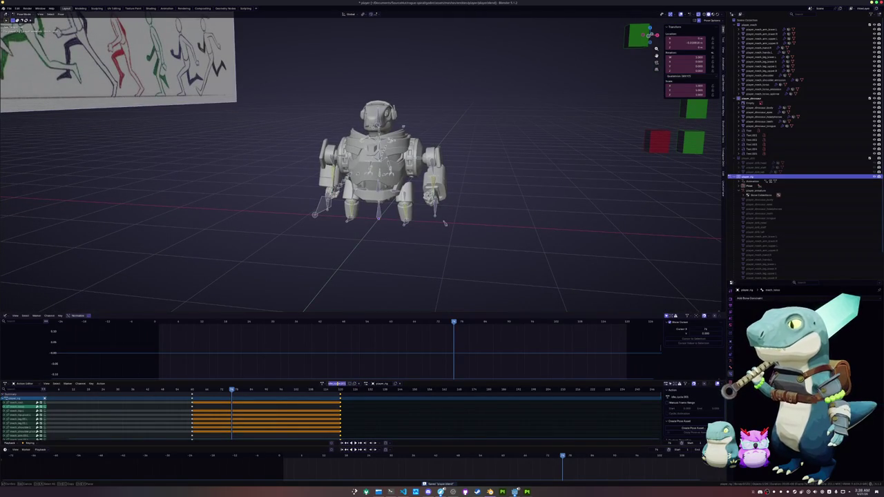
{"action": "type", "text": "idl"}
{"action": "key", "text": "Return"}
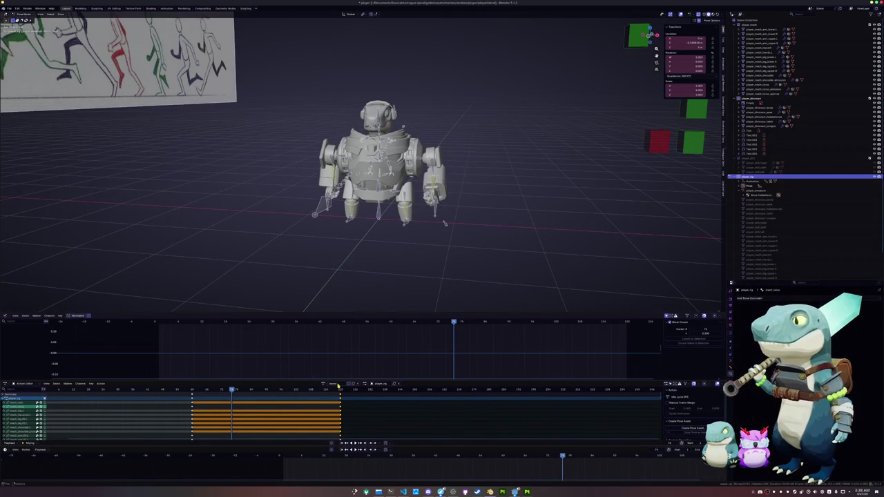
- Return to the first frame, switch the rig to idle_pose, and delete its keyframes
{"action": "key", "text": "shift+Left"}
{"action": "scroll", "coordinate": [444, 227], "scroll_direction": "up", "scroll_amount": 5}
{"action": "mouse_move", "coordinate": [444, 227]}
{"action": "middle_mouse_down"}
{"action": "mouse_move", "coordinate": [387, 207]}
{"action": "mouse_move", "coordinate": [414, 255]}
{"action": "middle_mouse_up"}
{"action": "scroll", "coordinate": [420, 262], "scroll_direction": "down", "scroll_amount": 5}
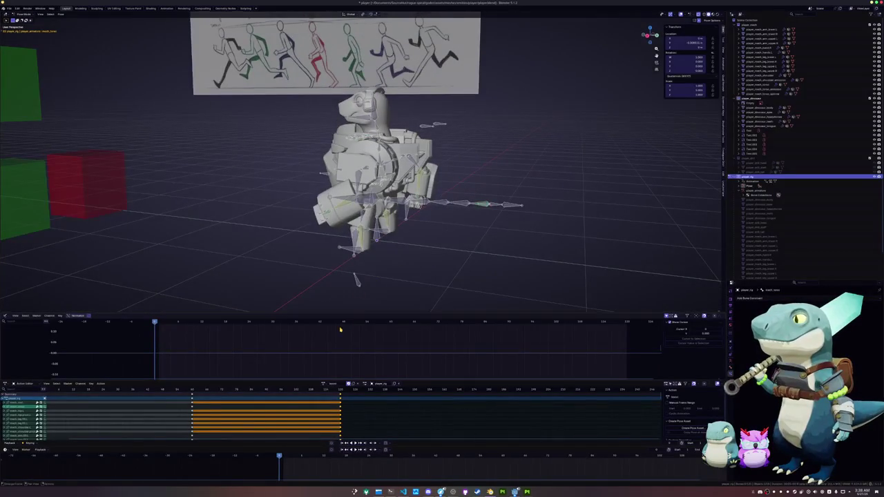
{"action": "middle_click_drag", "start_coordinate": [351, 296], "coordinate": [389, 285]}
{"action": "key", "text": "a"}
{"action": "key", "text": "alt+a"}
{"action": "mouse_move", "coordinate": [339, 266]}
{"action": "middle_mouse_down"}
{"action": "mouse_move", "coordinate": [361, 276]}
{"action": "mouse_move", "coordinate": [352, 283]}
{"action": "middle_mouse_up"}
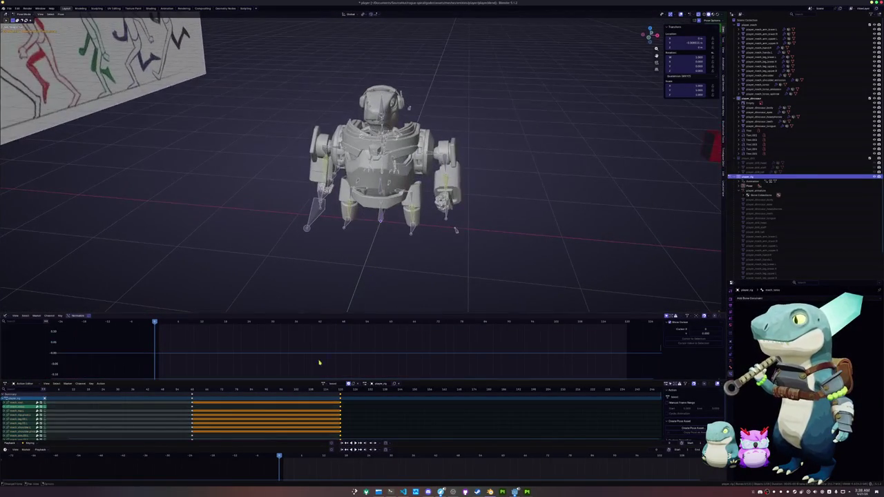
{"action": "left_click", "coordinate": [348, 383]}
{"action": "left_click", "coordinate": [330, 400]}
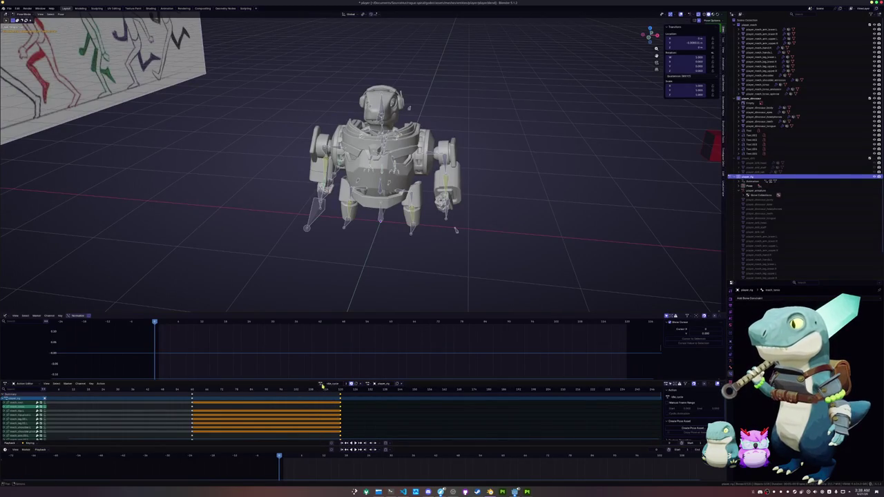
{"action": "key", "text": "x"}
{"action": "left_click", "coordinate": [329, 406]}
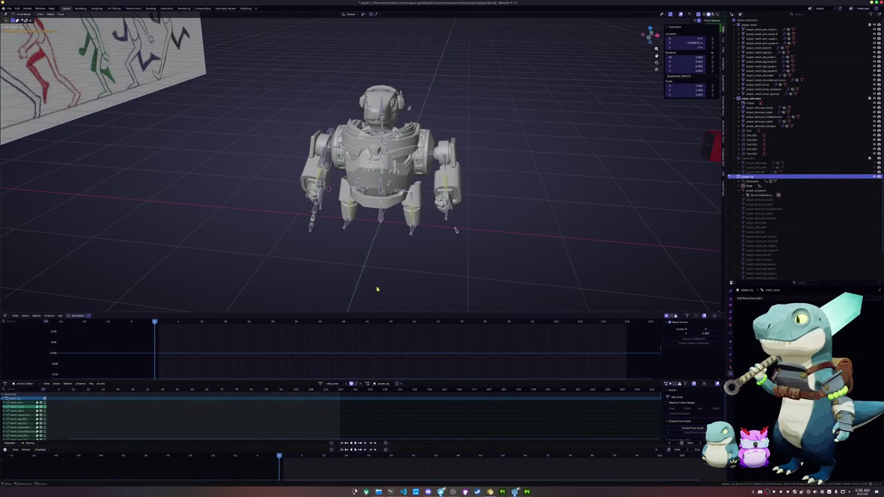
- Copy the full rig pose and try pasting it on another action, then undo
{"action": "key", "text": "a"}
{"action": "key", "text": "ctrl+c"}
{"action": "left_click", "coordinate": [320, 383]}
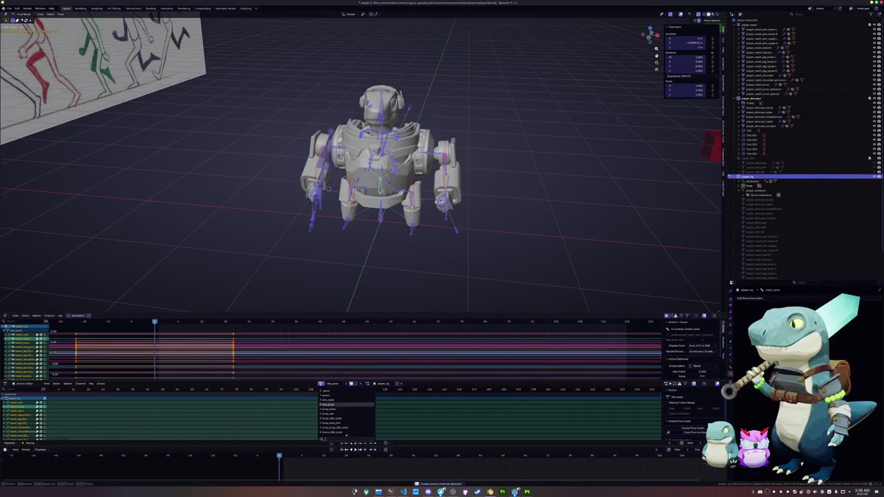
{"action": "left_click", "coordinate": [324, 399]}
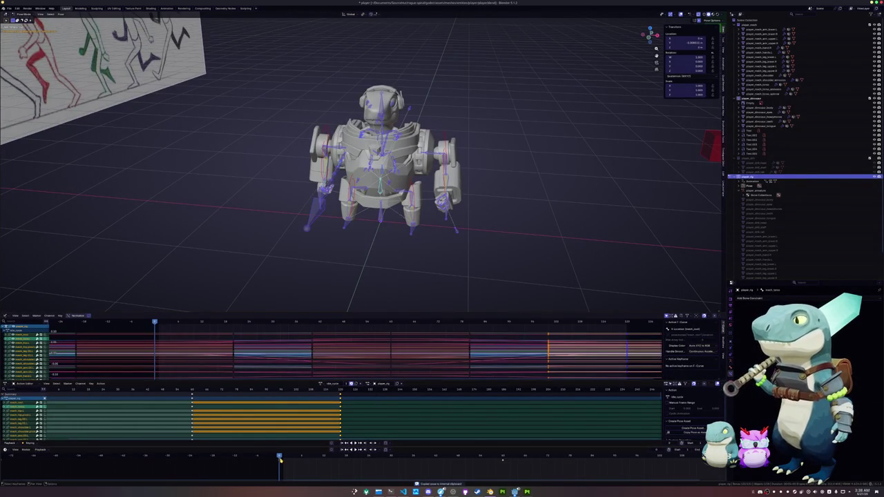
{"action": "key", "text": "ctrl+v"}
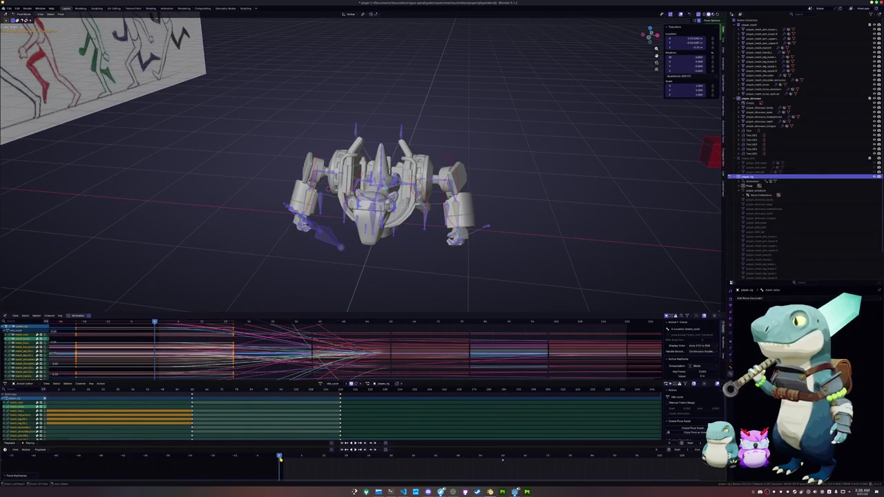
{"action": "key", "text": "ctrl+z"}
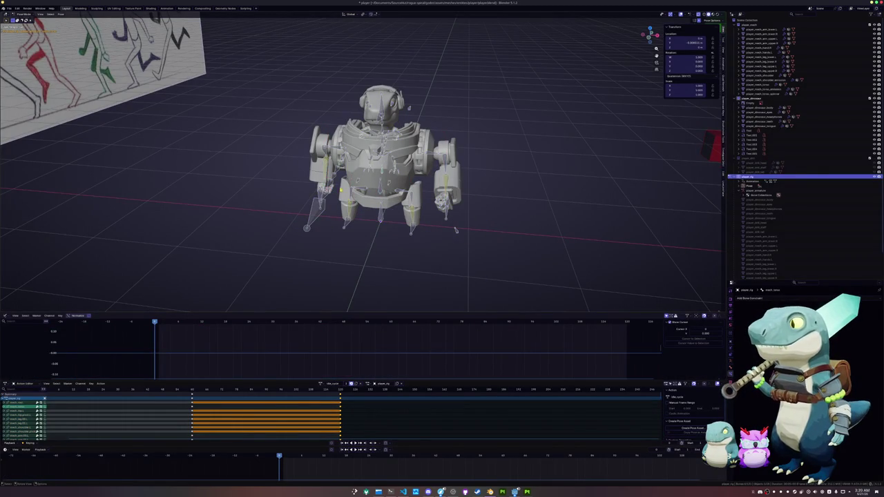
- Mirror the right-arm pose onto the other arm and keyframe all bones
{"action": "middle_click_drag", "start_coordinate": [460, 276], "coordinate": [466, 249]}
{"action": "left_click", "coordinate": [467, 248]}
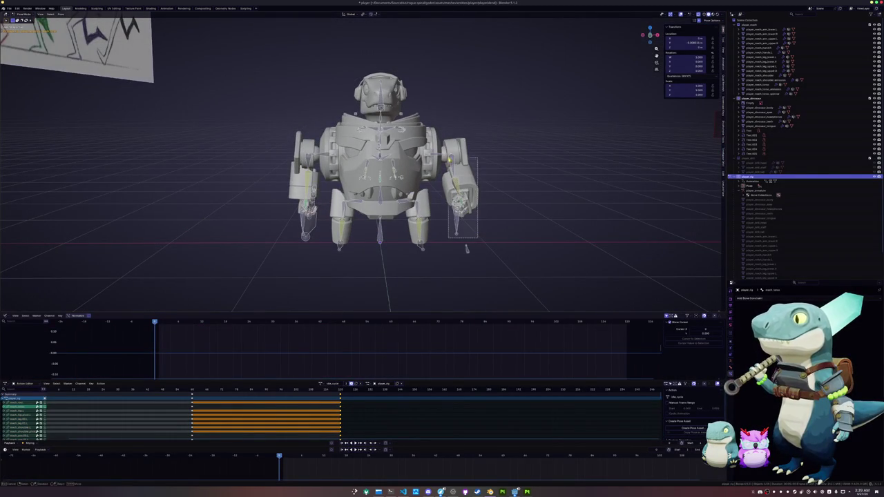
{"action": "middle_click_drag", "start_coordinate": [467, 248], "coordinate": [442, 170]}
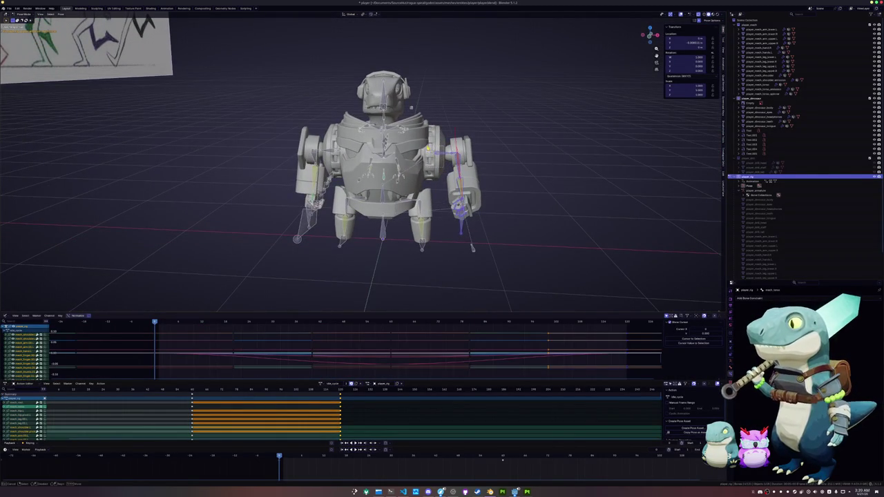
{"action": "key", "text": "ctrl+c"}
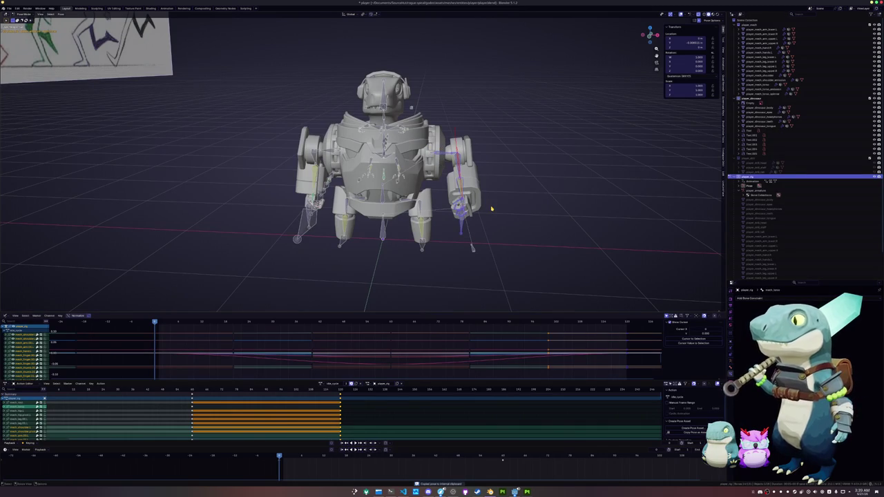
{"action": "key", "text": "ctrl+shift+v"}
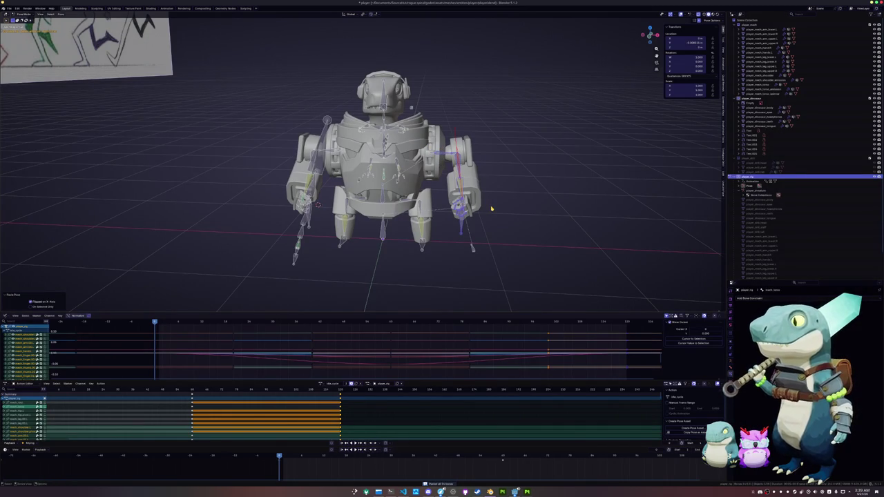
{"action": "key", "text": "a"}
{"action": "key", "text": "i"}
{"action": "key", "text": "alt+a"}
{"action": "key", "text": "space"}
- Paste the mirrored arm pose again and move the earlier keys into the 278–492 span
{"action": "key", "text": "a"}
{"action": "left_click_drag", "start_coordinate": [508, 261], "coordinate": [443, 127]}
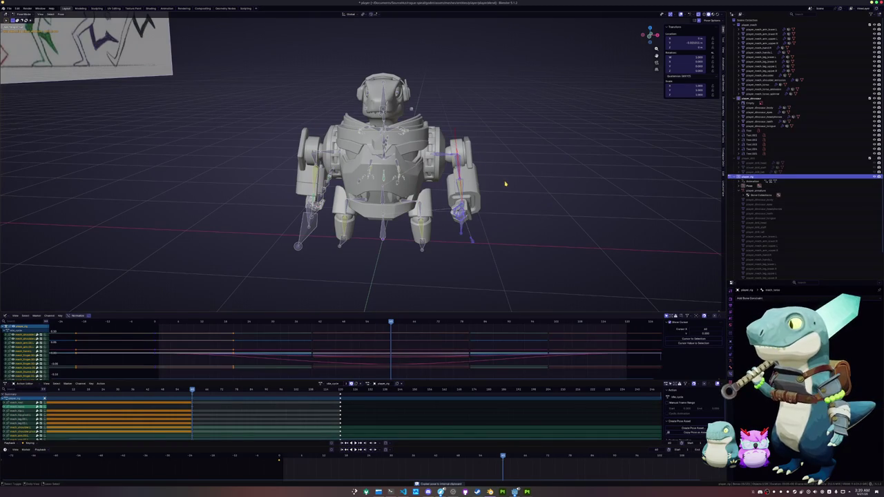
{"action": "key", "text": "ctrl+shift+v"}
{"action": "key", "text": "a"}
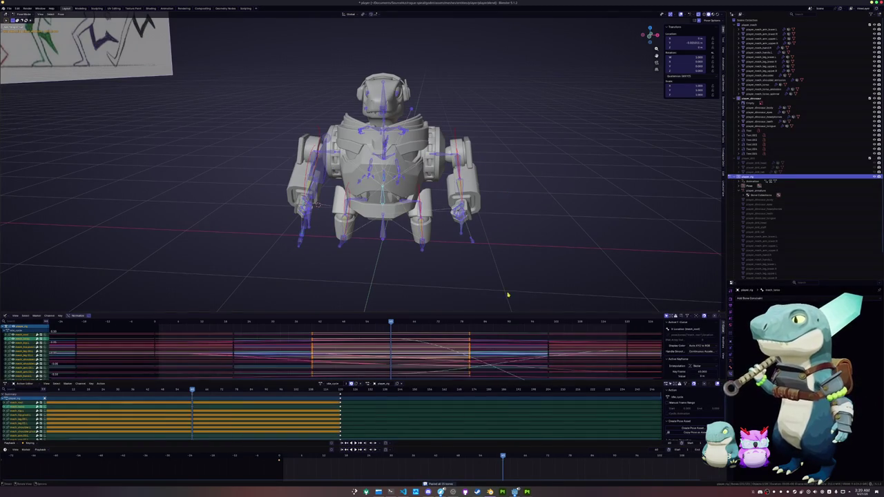
{"action": "scroll", "coordinate": [573, 466], "scroll_direction": "down", "scroll_amount": 2}
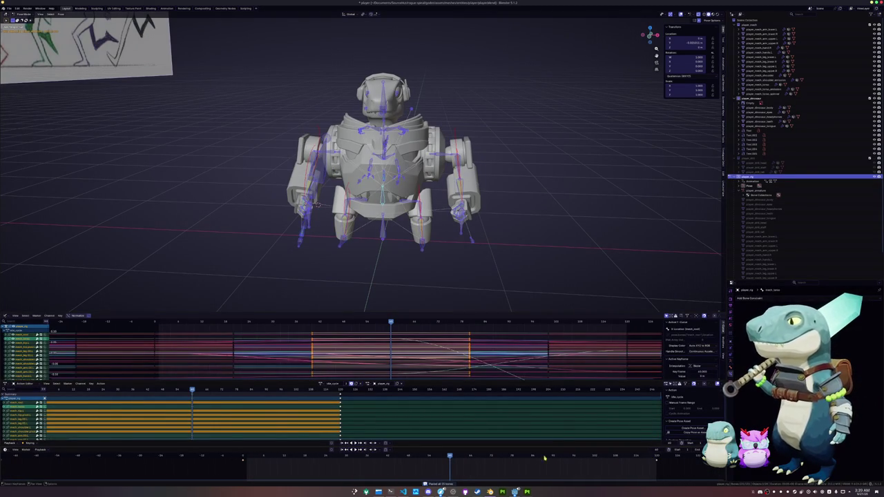
{"action": "key", "text": "bracketleft"}
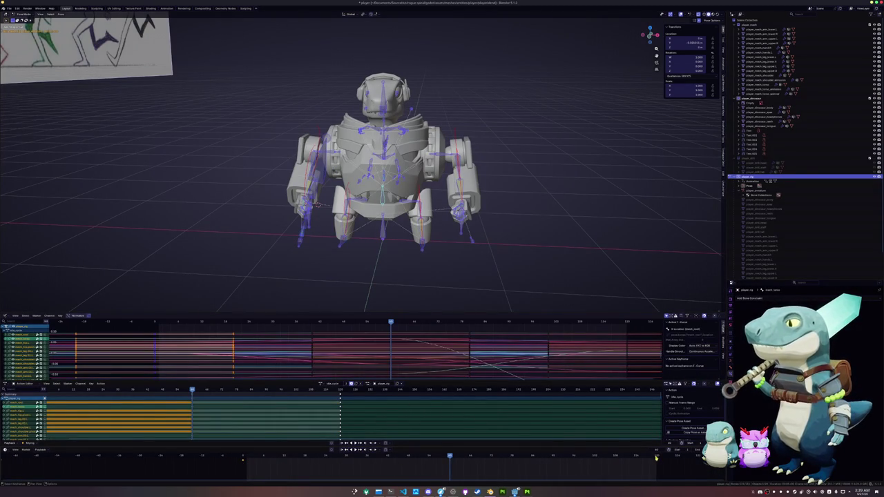
{"action": "left_click", "coordinate": [655, 457]}
{"action": "key", "text": "ctrl+v"}
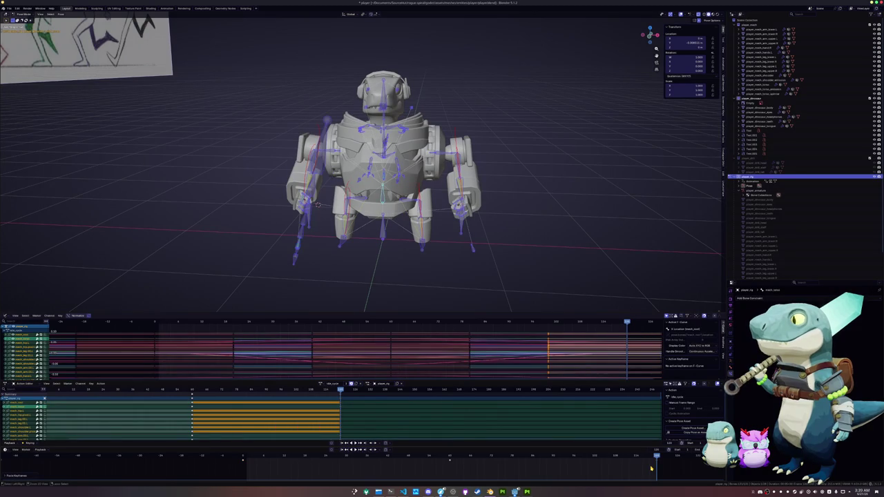
{"action": "middle_click_drag", "start_coordinate": [508, 239], "coordinate": [464, 233]}
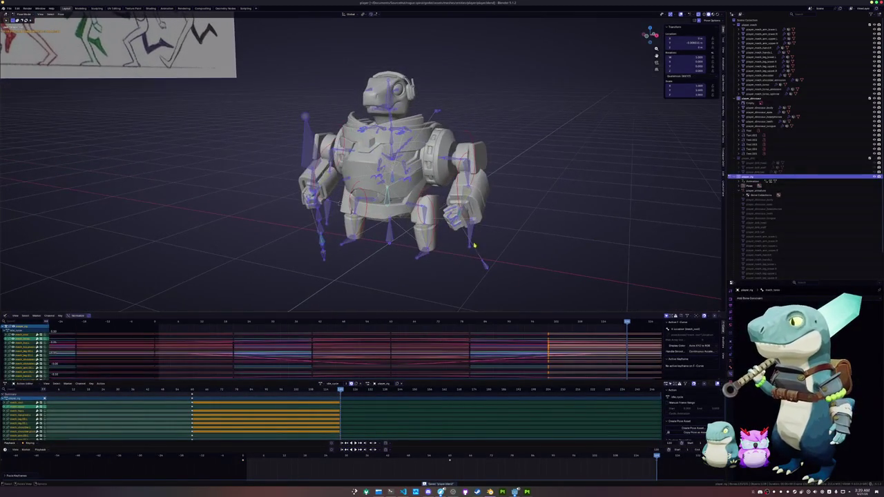
- Select all keyframes, switch to the boost action, and paste them at the chosen frame
{"action": "left_click", "coordinate": [321, 384]}
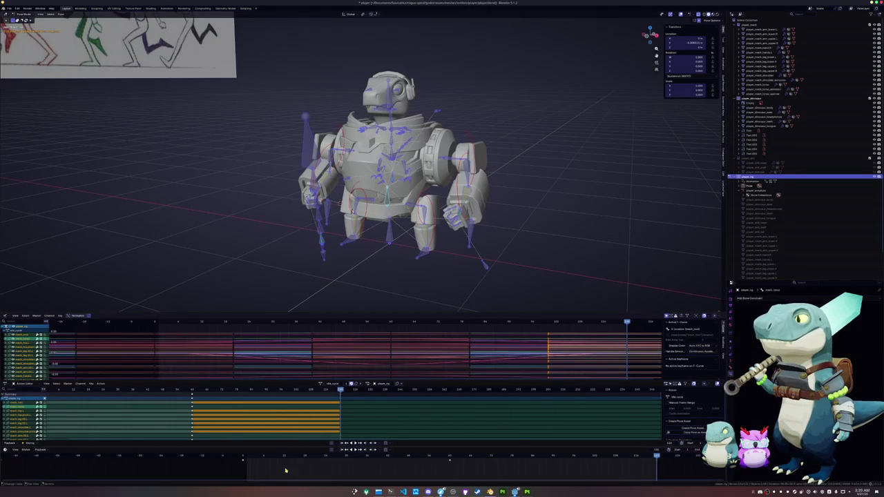
{"action": "left_click", "coordinate": [406, 471]}
{"action": "key", "text": "a"}
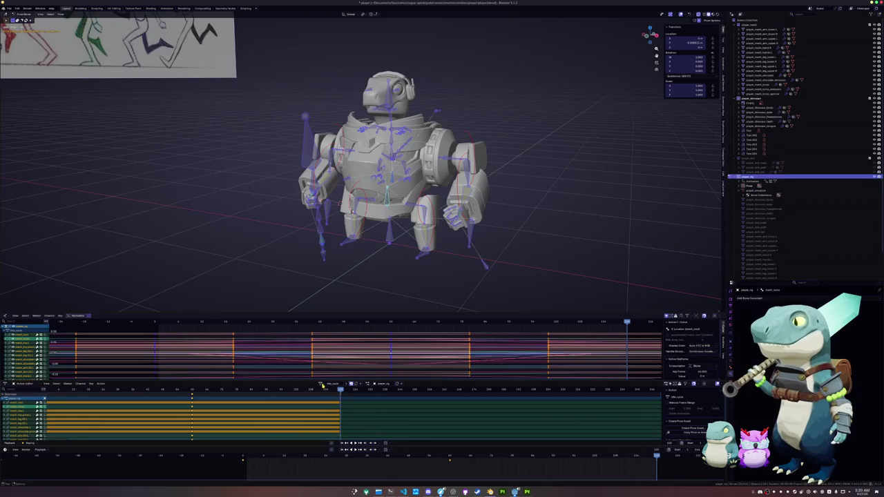
{"action": "left_click", "coordinate": [321, 384]}
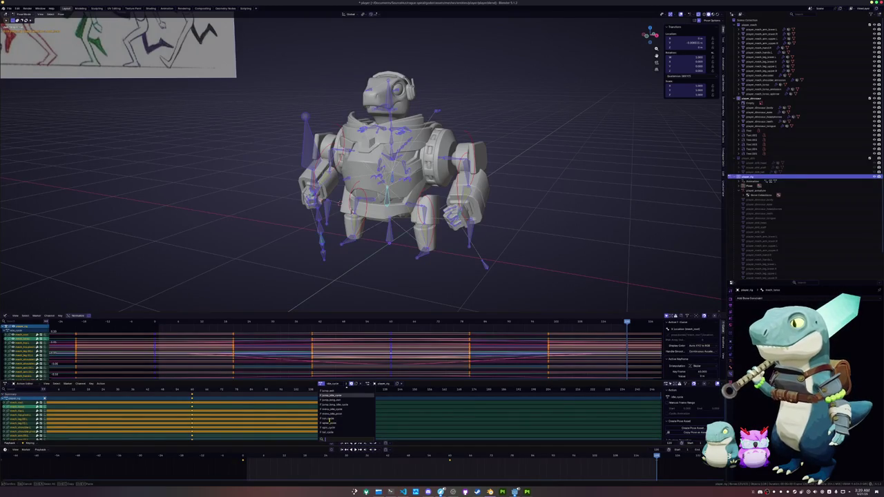
{"action": "left_click", "coordinate": [328, 399]}
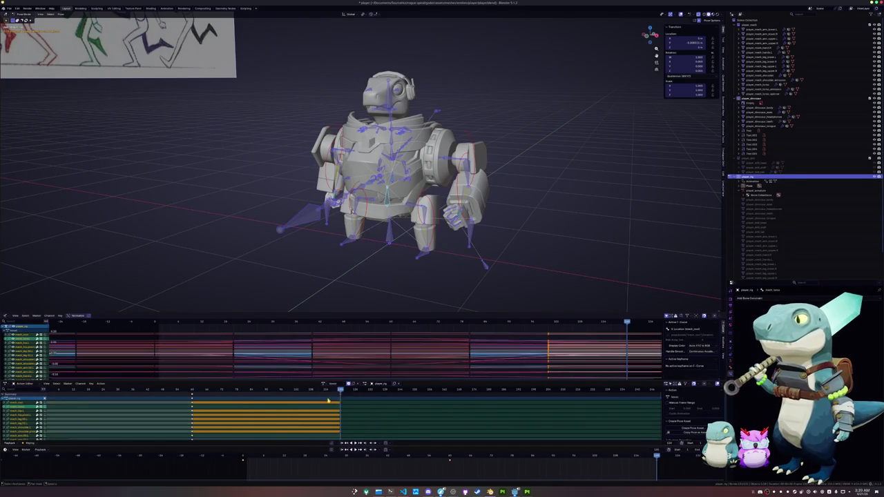
{"action": "left_click", "coordinate": [317, 468]}
{"action": "key", "text": "ctrl+v"}
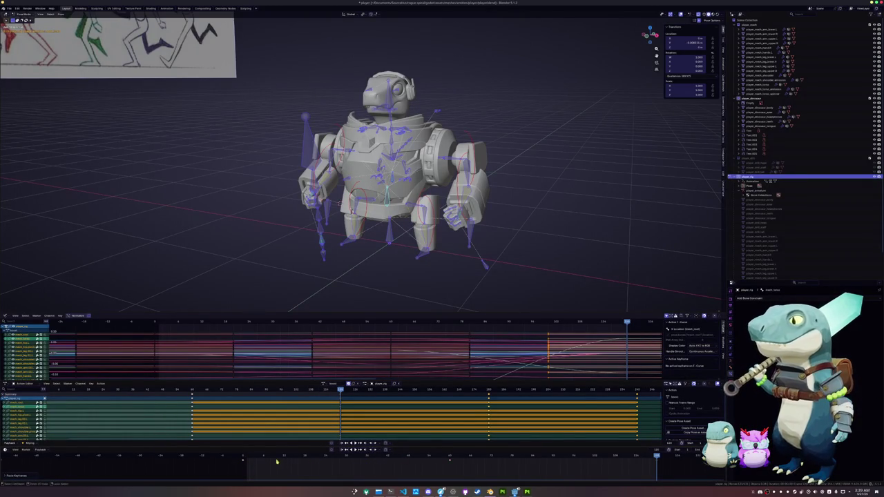
{"action": "key", "text": "ctrl+z"}
{"action": "left_click", "coordinate": [242, 457]}
{"action": "key", "text": "ctrl+v"}
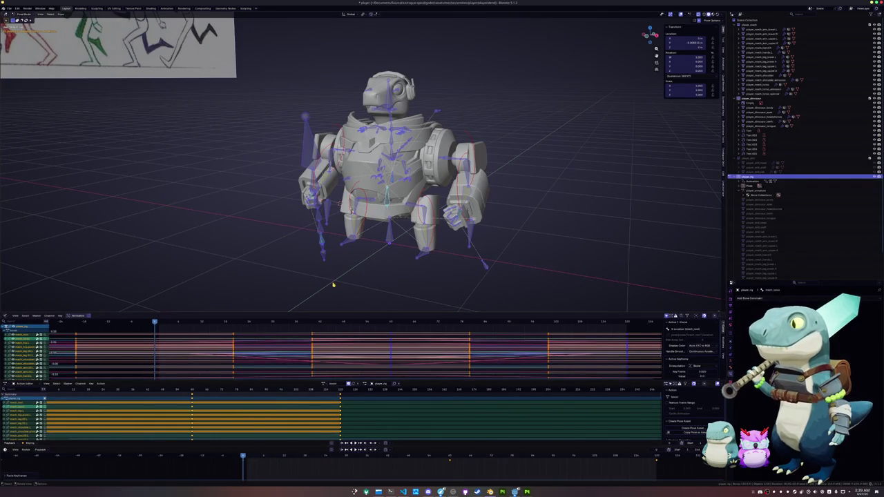
- Lower the torso bone along Z in side view and copy the whole rig's pose
{"action": "left_click", "coordinate": [366, 268]}
{"action": "left_click", "coordinate": [390, 222]}
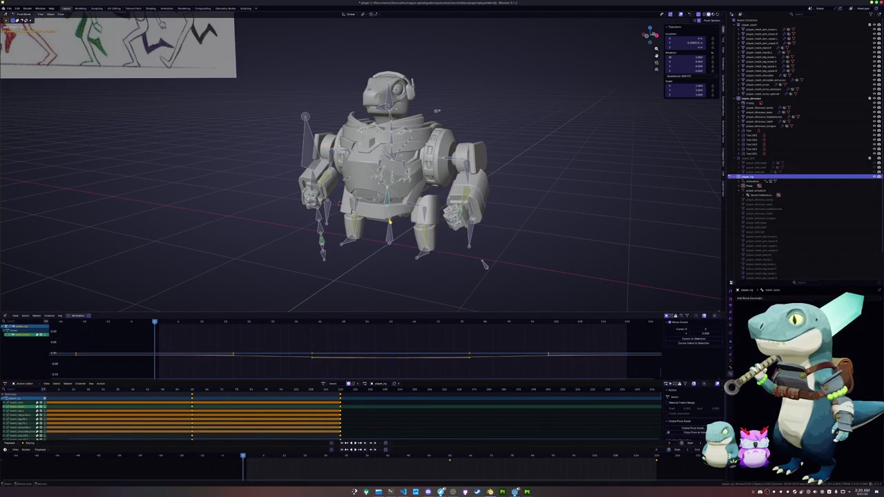
{"action": "key", "text": "KP_3"}
{"action": "key", "text": "g"}
{"action": "key", "text": "z"}
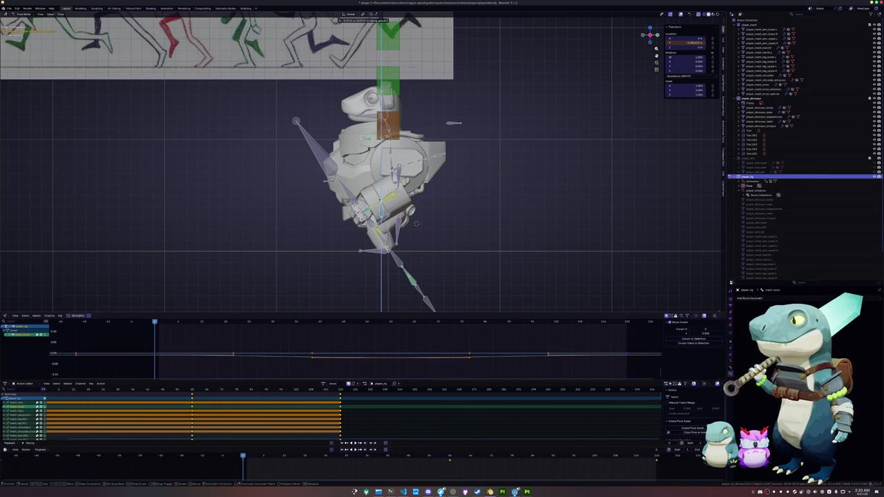
{"action": "key", "text": "Escape"}
{"action": "key", "text": "a"}
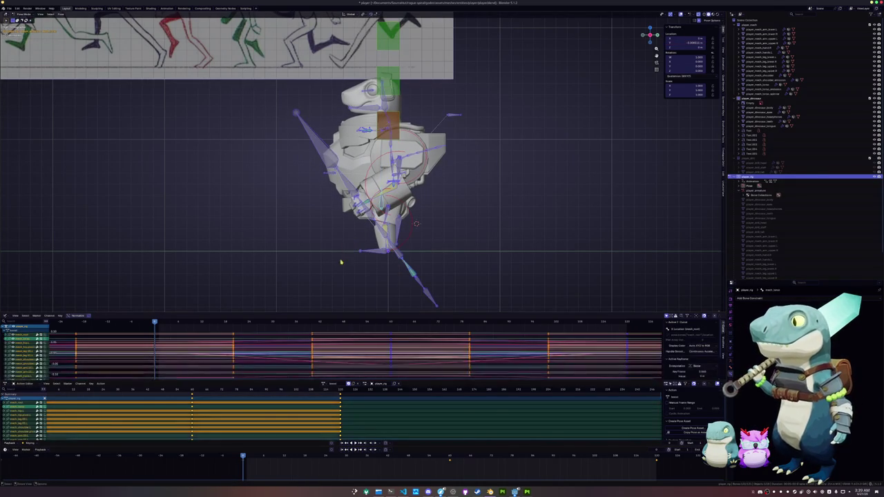
{"action": "key", "text": "ctrl+c"}
- Paste the pose mirrored near frame 381 and retime the opening keys from frames 0–60
{"action": "middle_click_drag", "start_coordinate": [334, 264], "coordinate": [368, 263]}
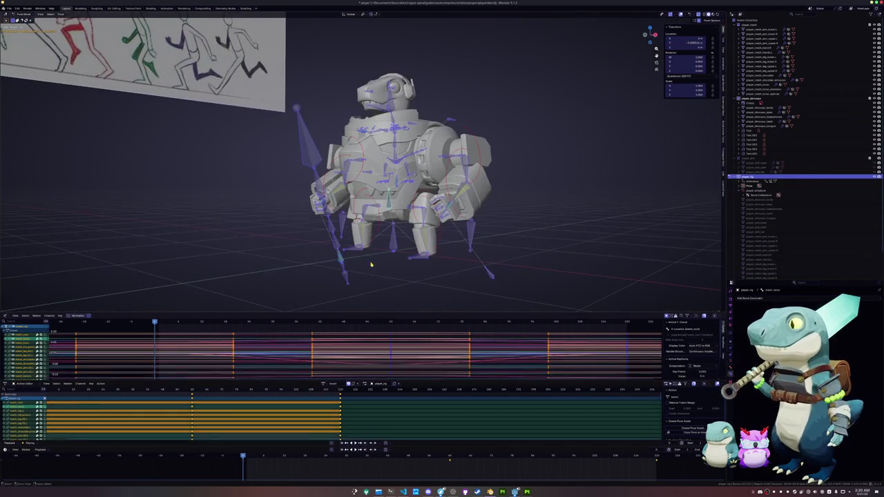
{"action": "left_click", "coordinate": [263, 456]}
{"action": "key", "text": "ctrl+shift+v"}
{"action": "left_click", "coordinate": [259, 460]}
{"action": "key", "text": "alt+a"}
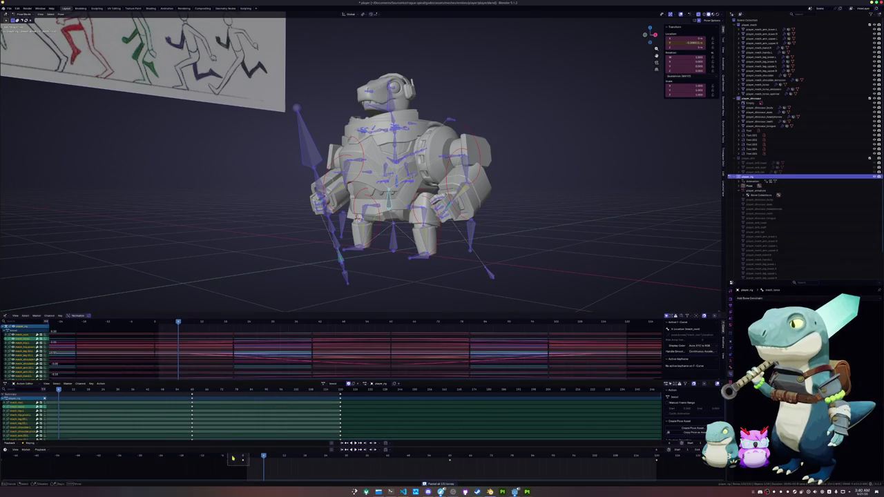
{"action": "key", "text": "bracketleft"}
{"action": "key", "text": "g"}
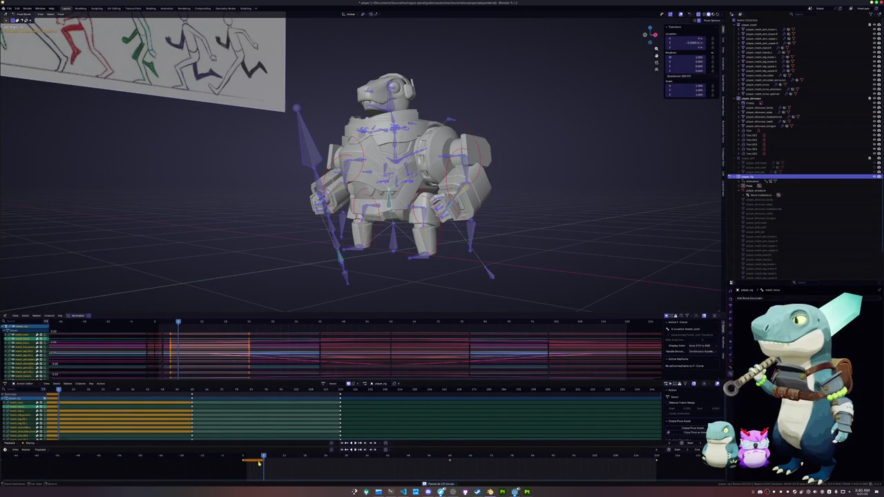
{"action": "left_click", "coordinate": [248, 461]}
- Return to the first key and reposition the selected bones in side orthographic view
{"action": "key", "text": "Down"}
{"action": "key", "text": "KP_3"}
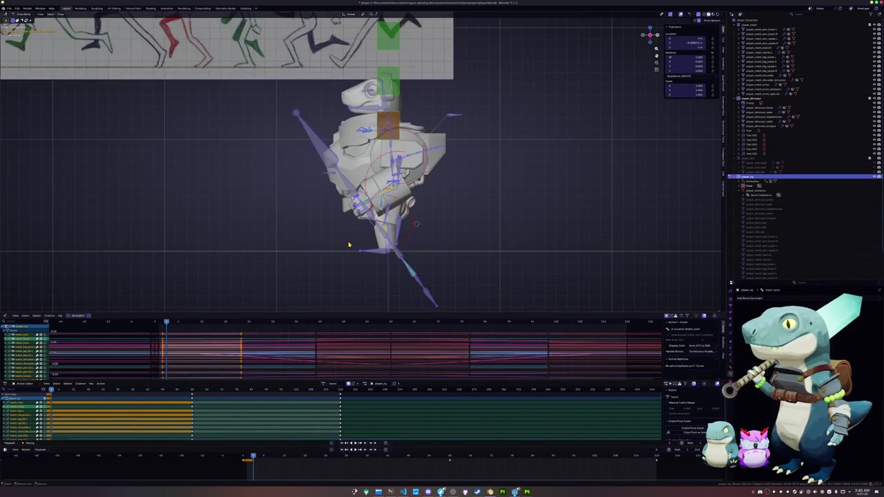
{"action": "scroll", "coordinate": [349, 244], "scroll_direction": "up", "scroll_amount": 3}
{"action": "scroll", "coordinate": [437, 236], "scroll_direction": "down", "scroll_amount": 3}
{"action": "key", "text": "g"}
{"action": "left_click", "coordinate": [441, 236]}
{"action": "left_click", "coordinate": [440, 235]}
- Shift the selected bones vertically and slightly along Y, then rotate them a little
{"action": "key", "text": "g"}
{"action": "key", "text": "z"}
{"action": "left_click", "coordinate": [442, 235]}
{"action": "key", "text": "g"}
{"action": "key", "text": "y"}
{"action": "left_click", "coordinate": [447, 236]}
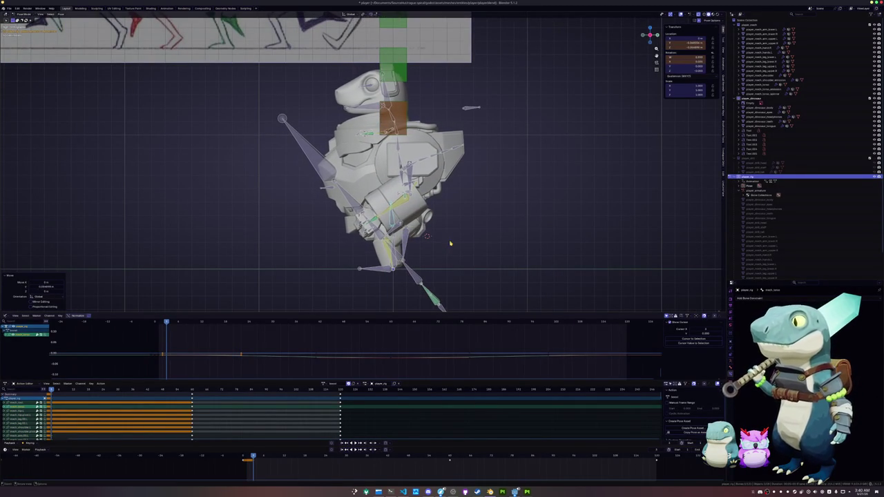
{"action": "key", "text": "r"}
{"action": "left_click", "coordinate": [448, 232]}
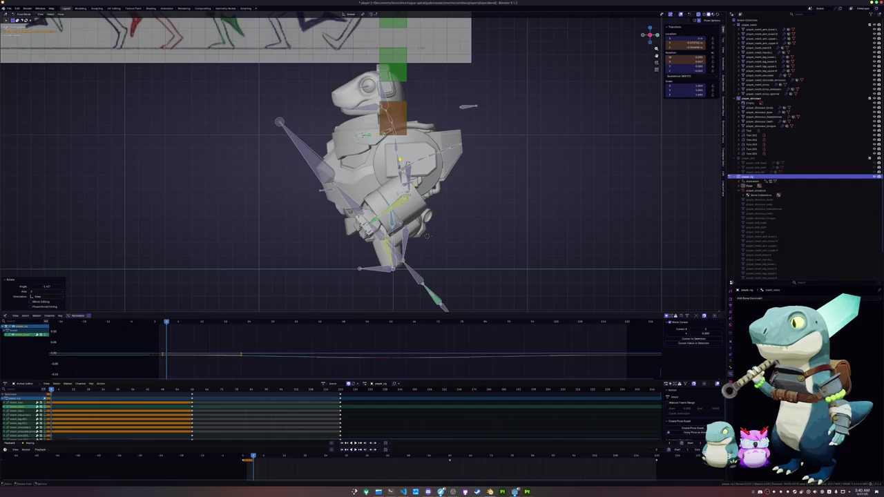
- Rotate the circular shoulder control bone to turn the arm and torso
{"action": "left_click", "coordinate": [412, 177]}
{"action": "key", "text": "r"}
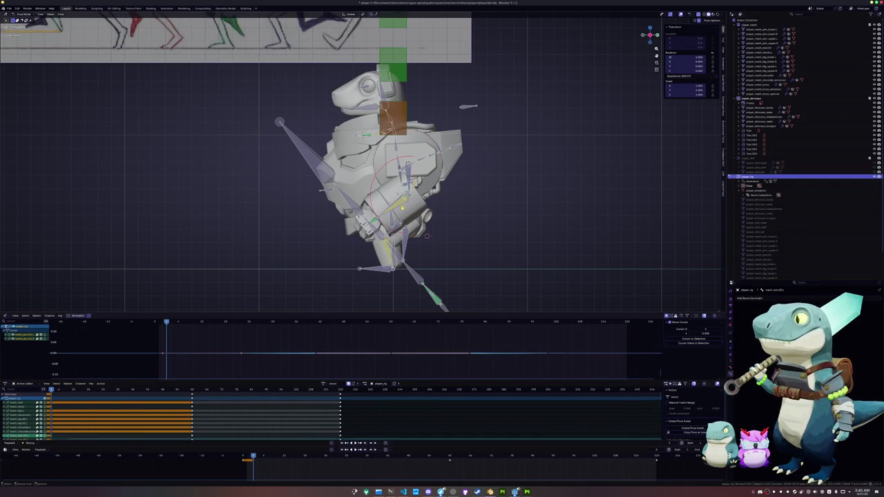
{"action": "left_click", "coordinate": [426, 235]}
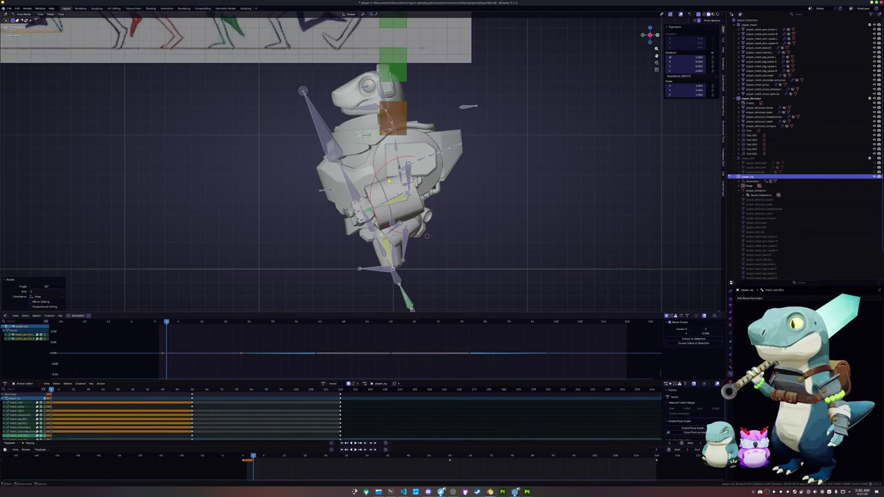
{"action": "key", "text": "KP_3"}
{"action": "scroll", "coordinate": [426, 235], "scroll_direction": "up", "scroll_amount": 4}
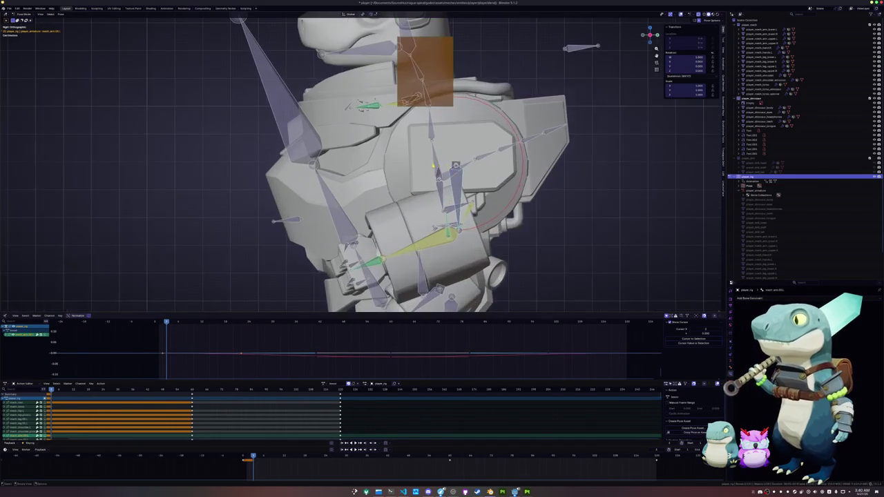
{"action": "key", "text": "r"}
{"action": "left_click", "coordinate": [460, 200]}
- Rotate the selected bone 25 degrees around its local X axis, abandoning an arm swing
{"action": "middle_click_drag", "start_coordinate": [460, 200], "coordinate": [486, 245]}
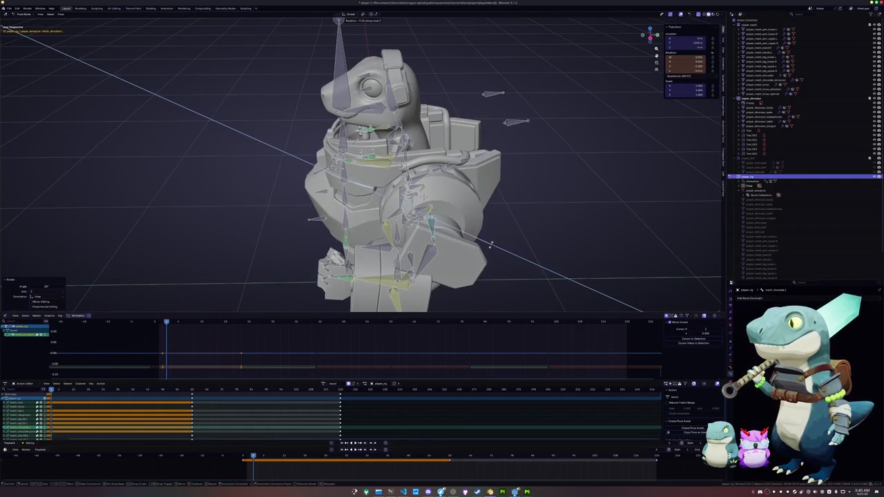
{"action": "key", "text": "r"}
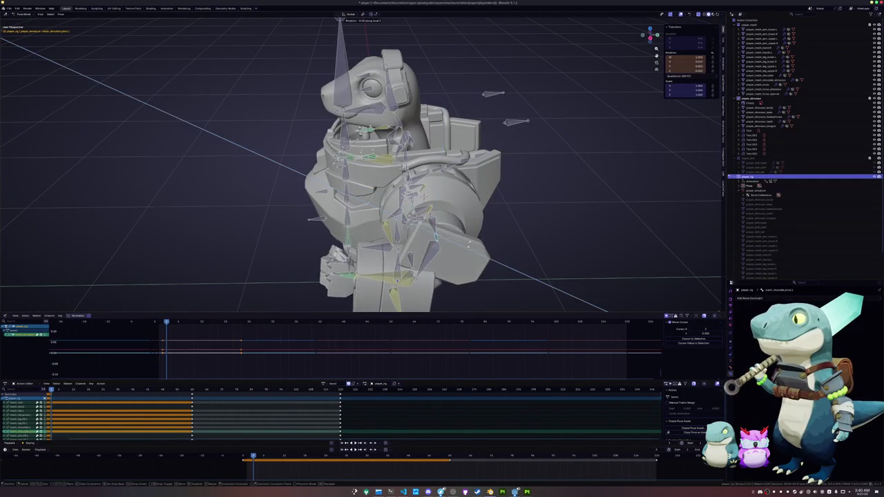
{"action": "key", "text": "x"}
{"action": "key", "text": "x"}
{"action": "left_click", "coordinate": [461, 249]}
{"action": "mouse_move", "coordinate": [460, 250]}
{"action": "middle_mouse_down"}
{"action": "mouse_move", "coordinate": [299, 229]}
{"action": "mouse_move", "coordinate": [294, 250]}
{"action": "middle_mouse_up"}
{"action": "key", "text": "KP_1"}
{"action": "key", "text": "r"}
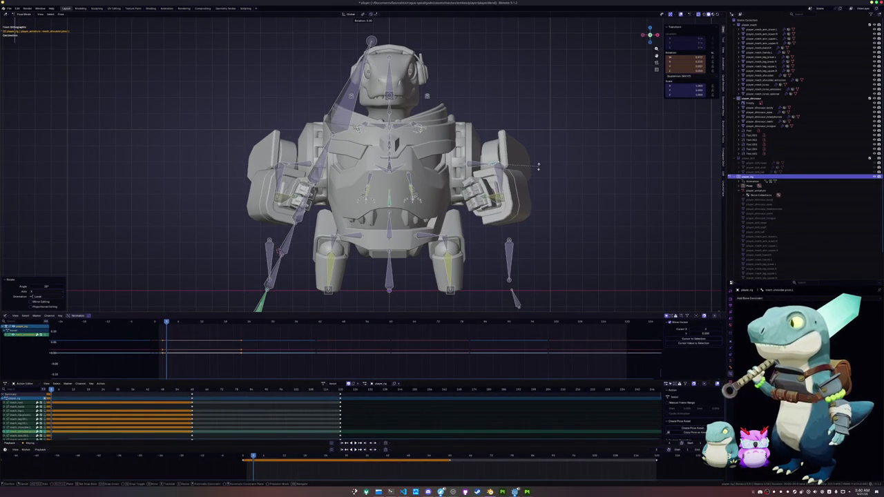
{"action": "right_click", "coordinate": [538, 165]}
- Move the bone along global X and key the whole pose at the current frame
{"action": "middle_click_drag", "start_coordinate": [538, 166], "coordinate": [418, 250]}
{"action": "key", "text": "g"}
{"action": "key", "text": "x"}
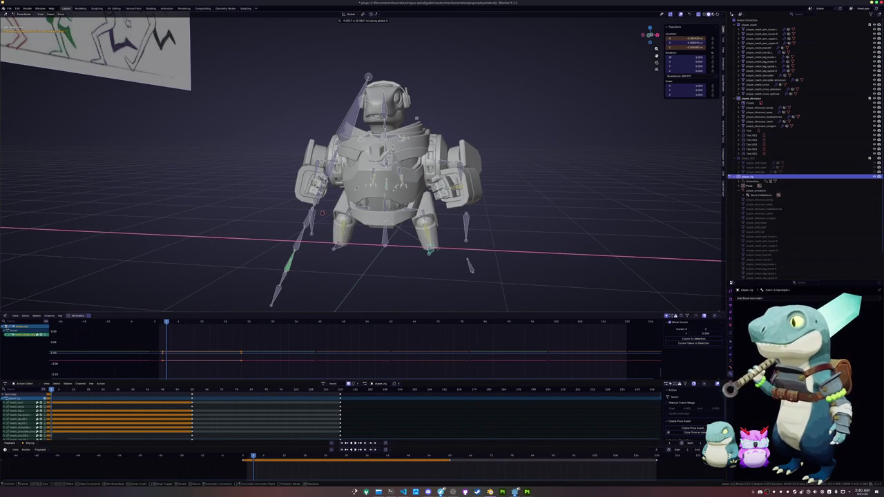
{"action": "left_click", "coordinate": [417, 250]}
{"action": "mouse_move", "coordinate": [418, 250]}
{"action": "middle_mouse_down"}
{"action": "mouse_move", "coordinate": [359, 248]}
{"action": "mouse_move", "coordinate": [376, 262]}
{"action": "middle_mouse_up"}
{"action": "key", "text": "a"}
{"action": "key", "text": "ctrl+shift+v"}
{"action": "key", "text": "alt+a"}
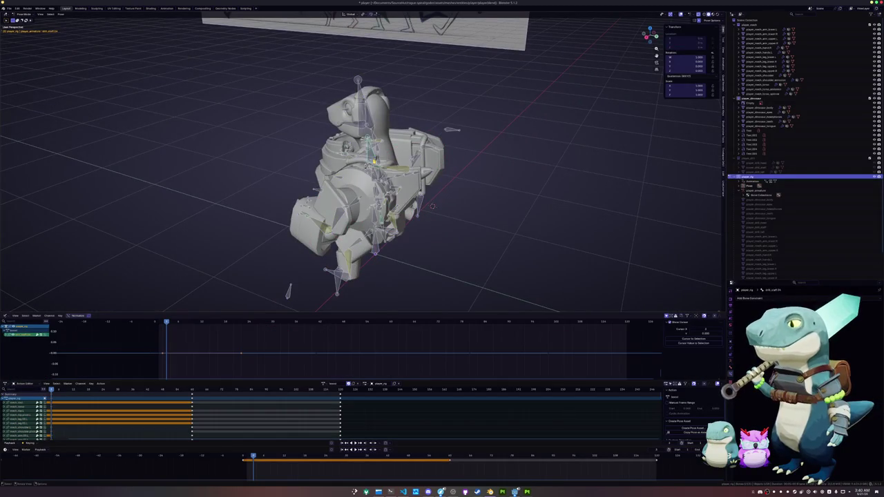
- Tilt the head bone in the front view and key its new rotation
{"action": "key", "text": "KP_1"}
{"action": "scroll", "coordinate": [349, 104], "scroll_direction": "up", "scroll_amount": 4}
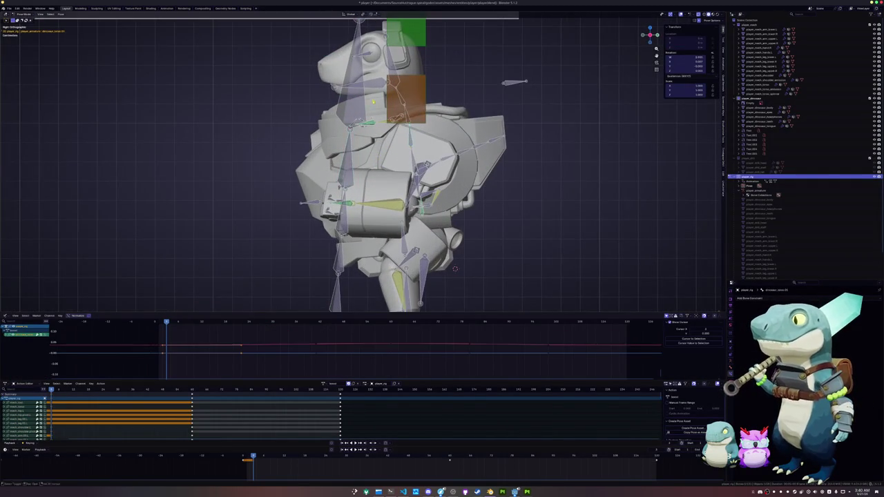
{"action": "scroll", "coordinate": [349, 104], "scroll_direction": "down", "scroll_amount": 1}
{"action": "scroll", "coordinate": [419, 161], "scroll_direction": "up", "scroll_amount": 2}
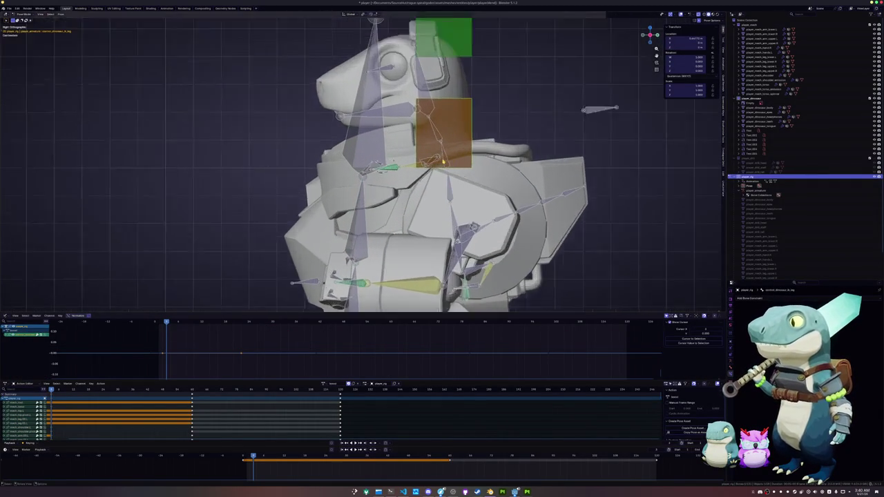
{"action": "scroll", "coordinate": [442, 163], "scroll_direction": "up", "scroll_amount": 2}
{"action": "left_click", "coordinate": [467, 165]}
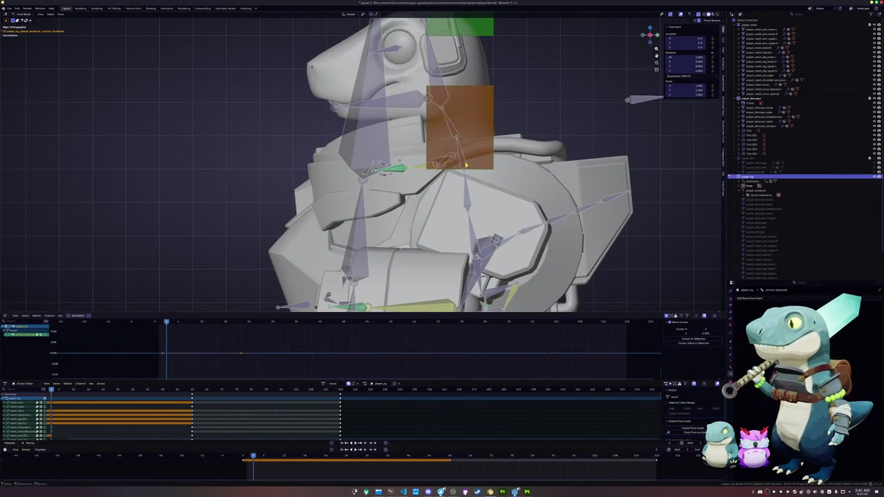
{"action": "key", "text": "r"}
{"action": "left_click", "coordinate": [446, 122]}
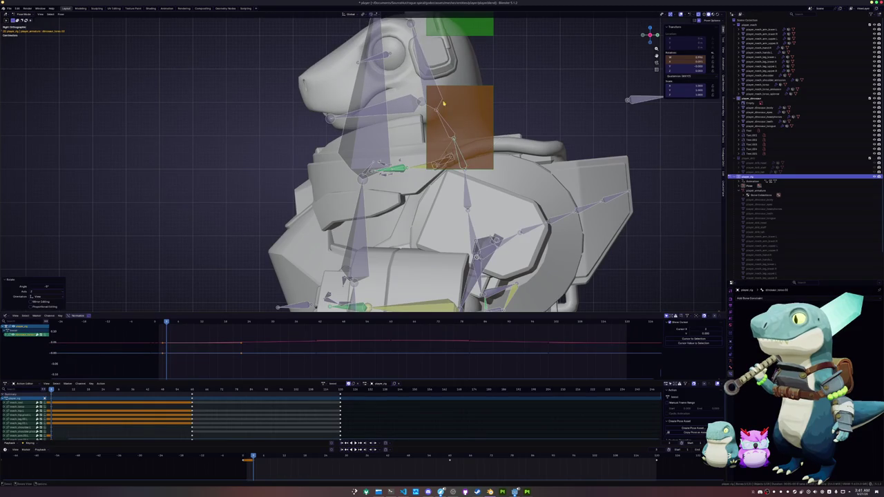
{"action": "key", "text": "i"}
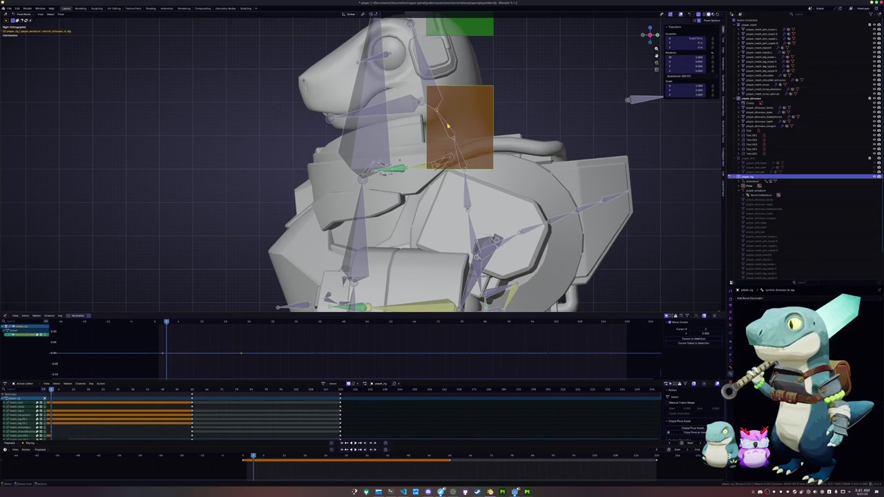
- Tilt the head further with two more rotations, select all bones and jump to a later frame
{"action": "left_click", "coordinate": [449, 128]}
{"action": "key", "text": "r"}
{"action": "right_click", "coordinate": [495, 97]}
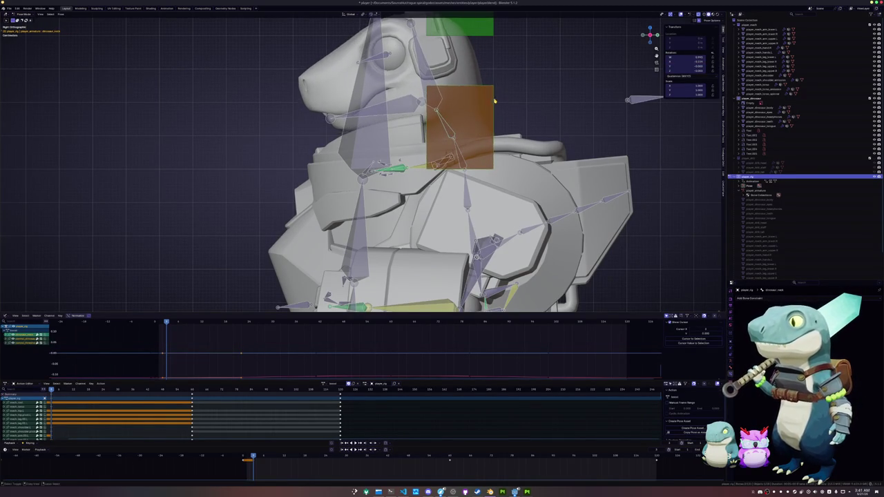
{"action": "middle_click_drag", "start_coordinate": [507, 129], "coordinate": [477, 138]}
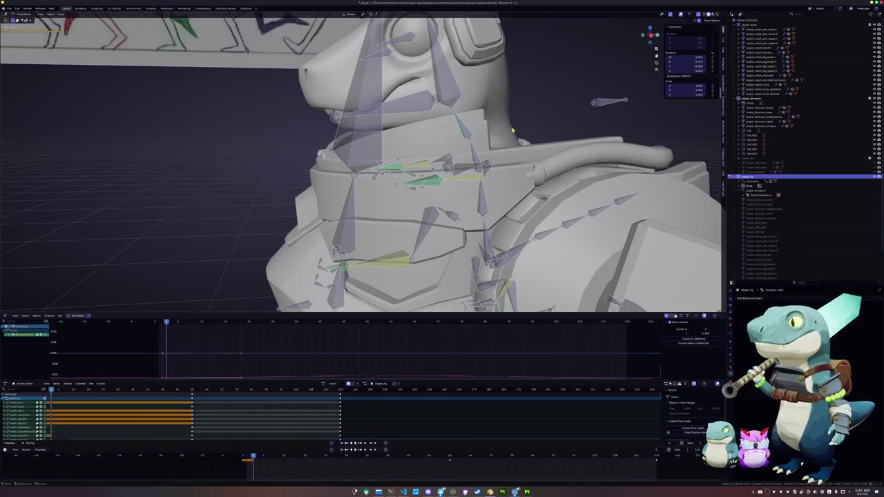
{"action": "key", "text": "r"}
{"action": "left_click", "coordinate": [501, 125]}
{"action": "key", "text": "r"}
{"action": "left_click", "coordinate": [491, 98]}
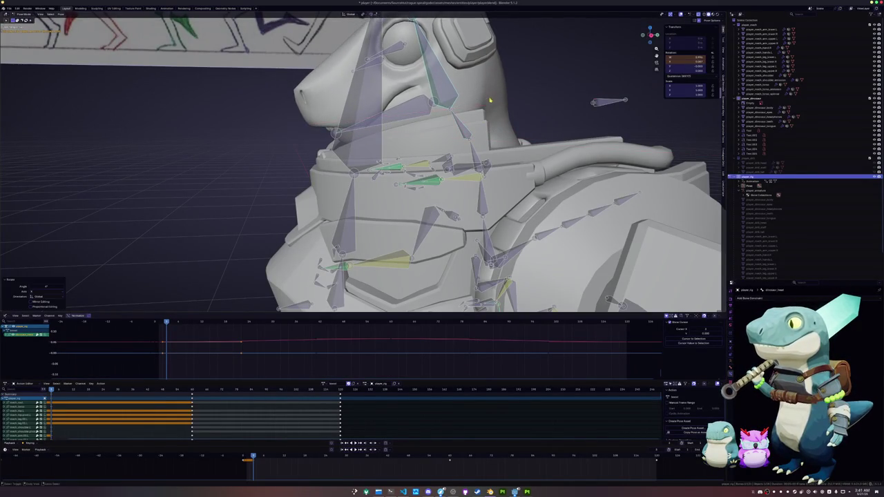
{"action": "scroll", "coordinate": [490, 98], "scroll_direction": "down", "scroll_amount": 6}
{"action": "key", "text": "a"}
{"action": "middle_click_drag", "start_coordinate": [447, 207], "coordinate": [442, 210]}
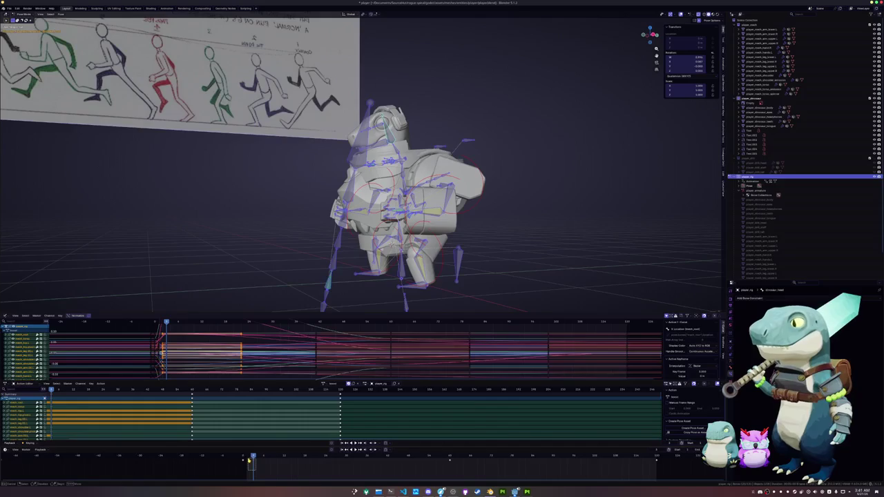
{"action": "left_click", "coordinate": [283, 458]}
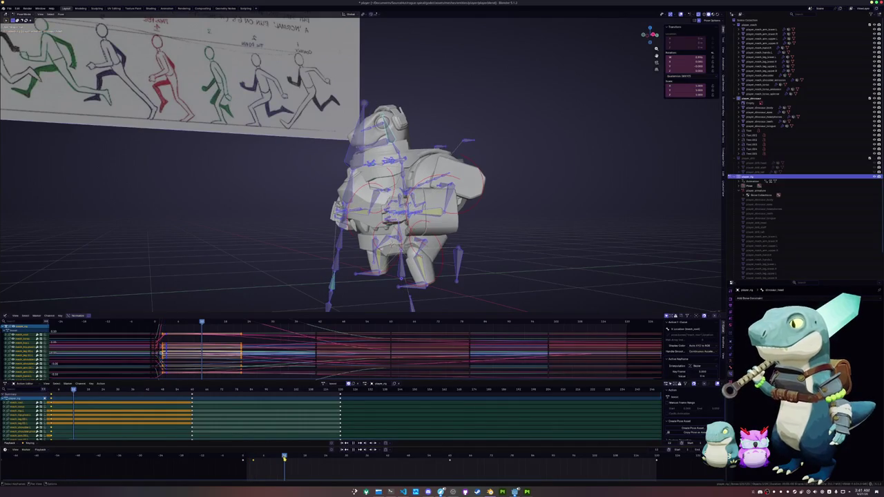
- Nudge the body bone and try a -5 degree tilt, then undo the tilt
{"action": "left_click", "coordinate": [241, 460]}
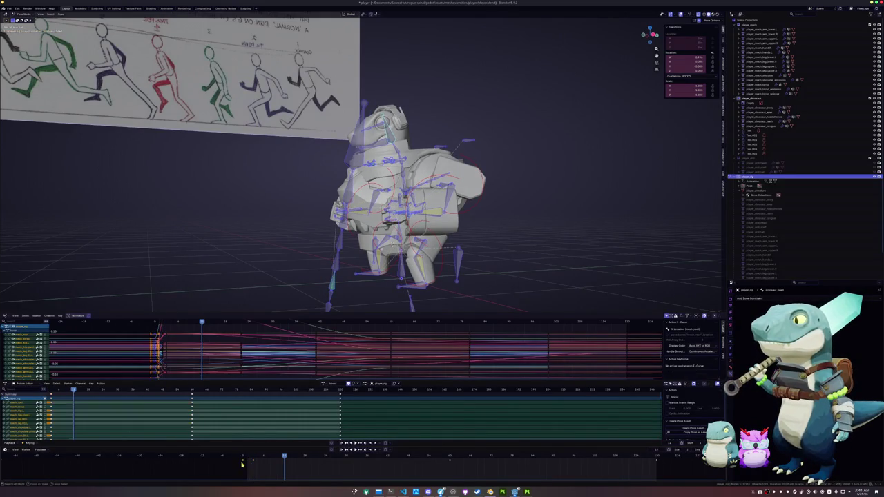
{"action": "key", "text": "a"}
{"action": "middle_click_drag", "start_coordinate": [304, 276], "coordinate": [332, 270]}
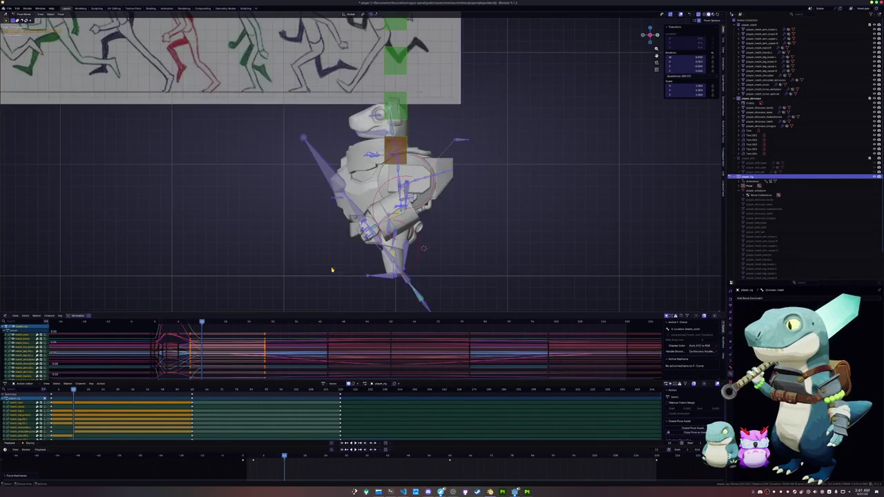
{"action": "left_click", "coordinate": [395, 200]}
{"action": "key", "text": "g"}
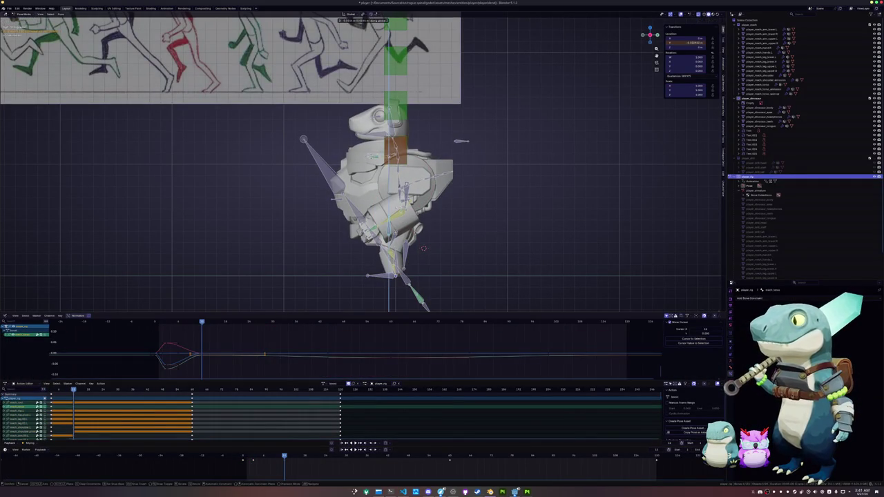
{"action": "left_click", "coordinate": [395, 207]}
{"action": "key", "text": "r"}
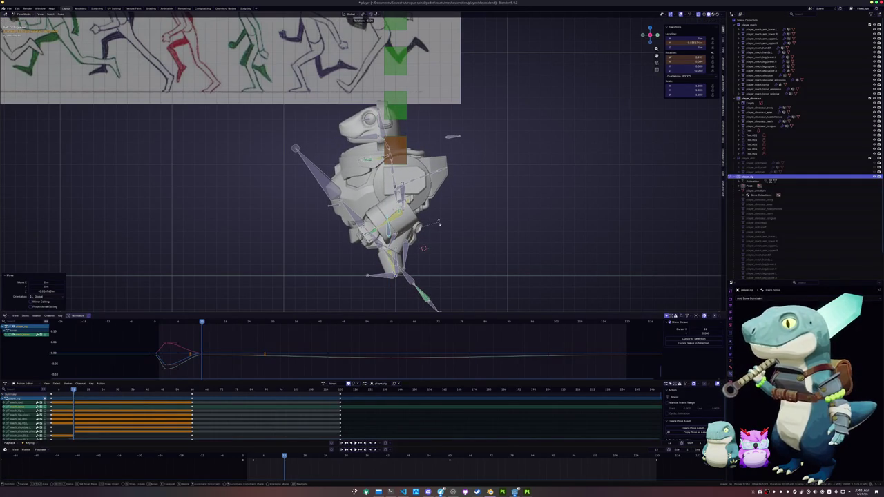
{"action": "left_click", "coordinate": [439, 222]}
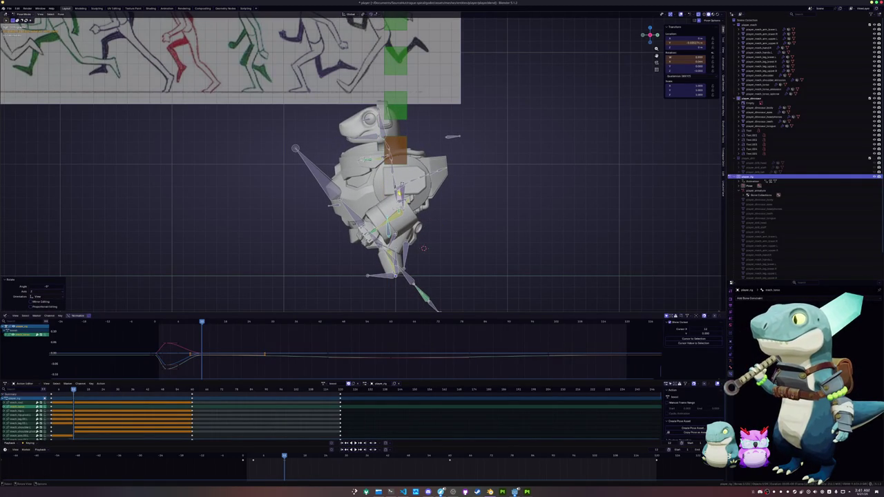
{"action": "key", "text": "ctrl+z"}
- Retry the body bone tilt, undoing once, and settle on a new body rotation
{"action": "scroll", "coordinate": [435, 221], "scroll_direction": "up", "scroll_amount": 2}
{"action": "scroll", "coordinate": [443, 205], "scroll_direction": "up", "scroll_amount": 2}
{"action": "left_click", "coordinate": [442, 205]}
{"action": "key", "text": "r"}
{"action": "left_click", "coordinate": [462, 221]}
{"action": "scroll", "coordinate": [475, 231], "scroll_direction": "down", "scroll_amount": 2}
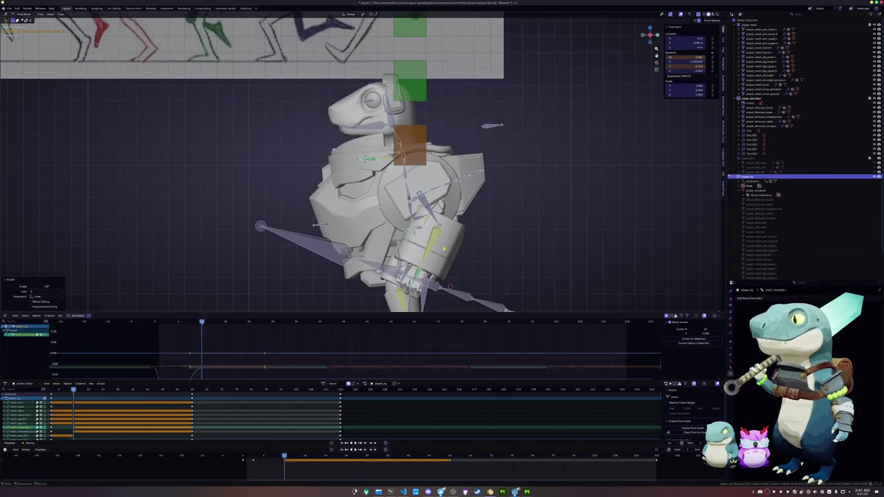
{"action": "key", "text": "ctrl+z"}
{"action": "key", "text": "r"}
{"action": "left_click", "coordinate": [445, 247]}
- Rotate the bone 10 degrees around its local Z axis and return to the side view
{"action": "mouse_move", "coordinate": [445, 247]}
{"action": "middle_mouse_down"}
{"action": "mouse_move", "coordinate": [466, 243]}
{"action": "mouse_move", "coordinate": [469, 208]}
{"action": "middle_mouse_up"}
{"action": "key", "text": "r"}
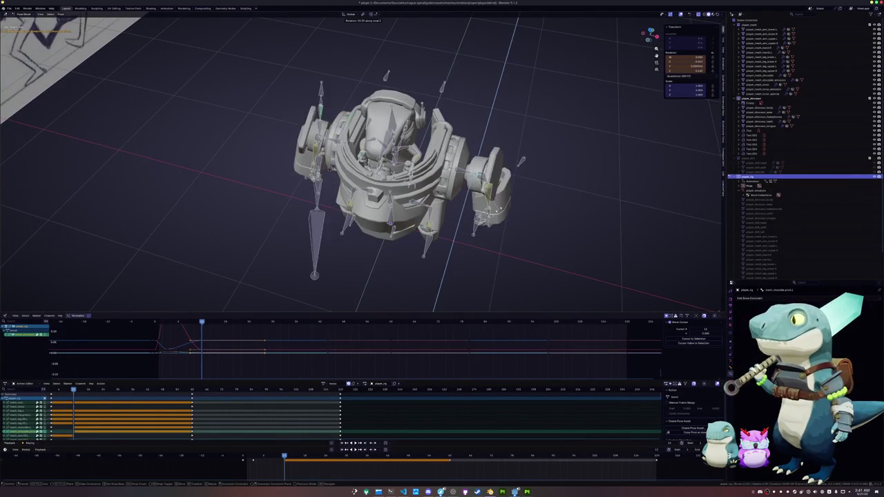
{"action": "key", "text": "x"}
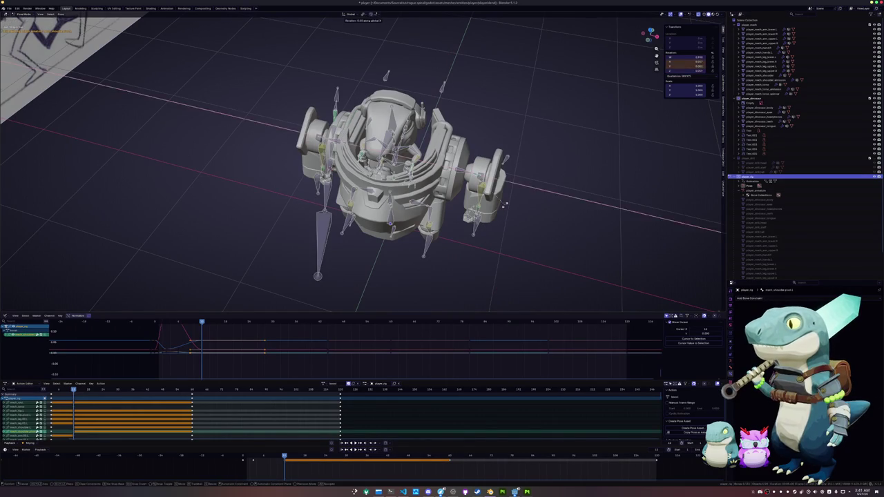
{"action": "key", "text": "z"}
{"action": "key", "text": "z"}
{"action": "key", "text": "Return"}
{"action": "key", "text": "KP_3"}
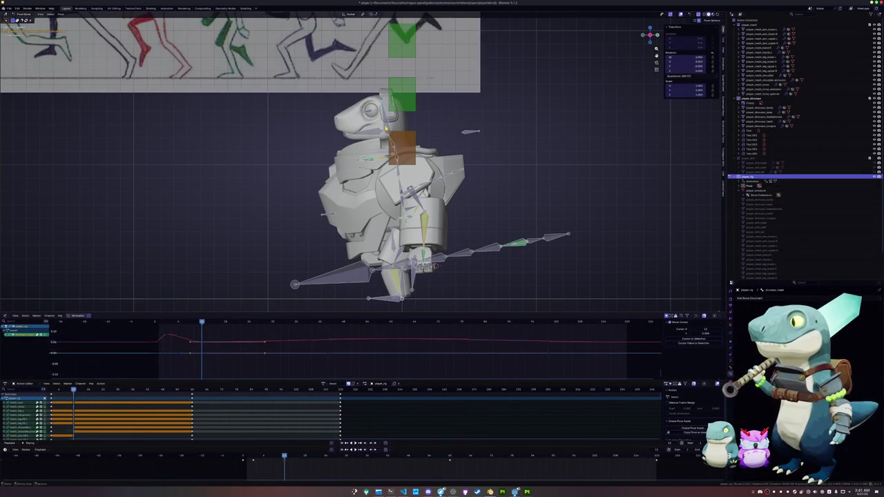
{"action": "left_click", "coordinate": [390, 141]}
{"action": "middle_click_drag", "start_coordinate": [391, 143], "coordinate": [421, 149]}
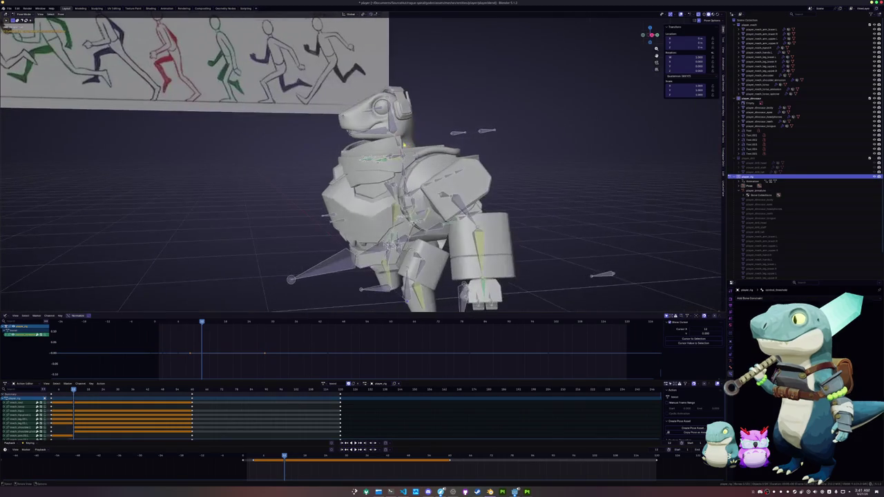
{"action": "key", "text": "KP_3"}
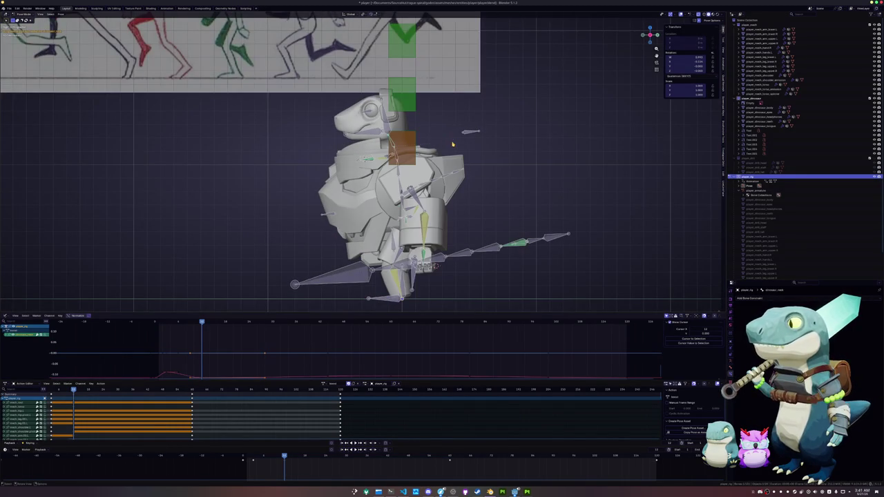
- Refine the head bone's tilt through several rotations in the right side view
{"action": "key", "text": "r"}
{"action": "left_click", "coordinate": [450, 138]}
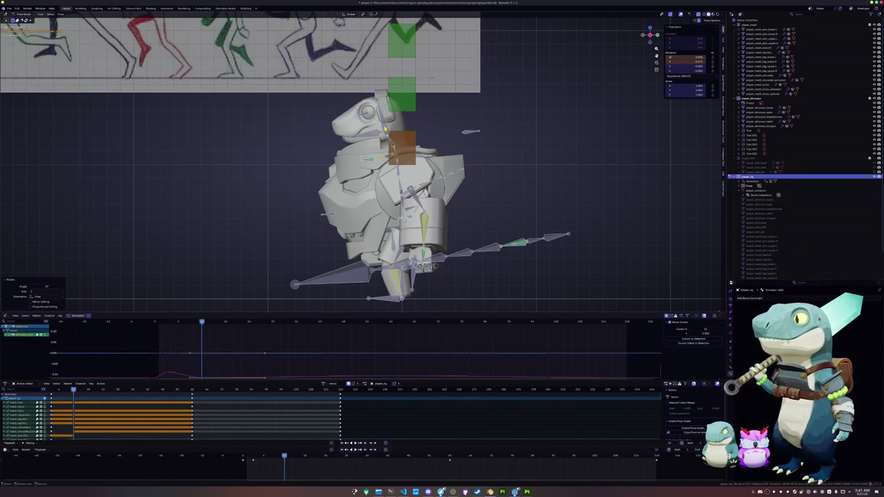
{"action": "key", "text": "ctrl+z"}
{"action": "key", "text": "r"}
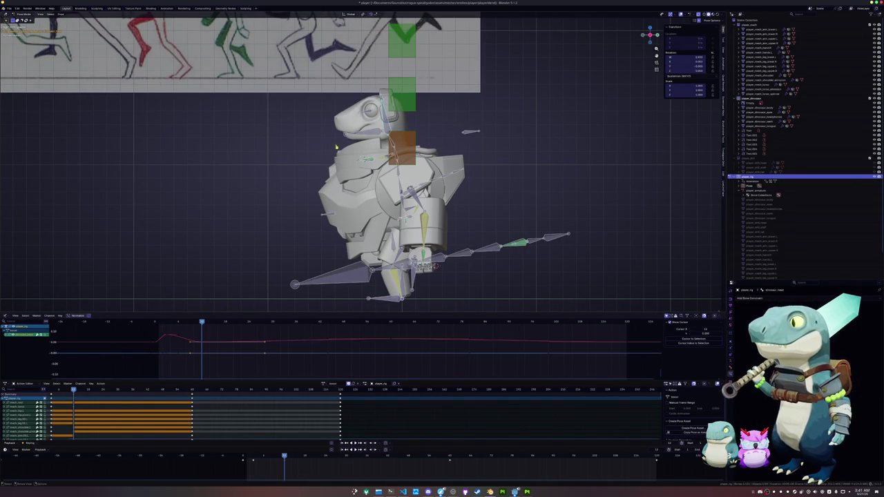
{"action": "left_click", "coordinate": [360, 156]}
{"action": "mouse_move", "coordinate": [338, 170]}
{"action": "middle_mouse_down", "text": "shift"}
{"action": "mouse_move", "coordinate": [360, 156]}
{"action": "mouse_move", "coordinate": [401, 152]}
{"action": "middle_mouse_up", "text": "shift"}
{"action": "key", "text": "KP_3"}
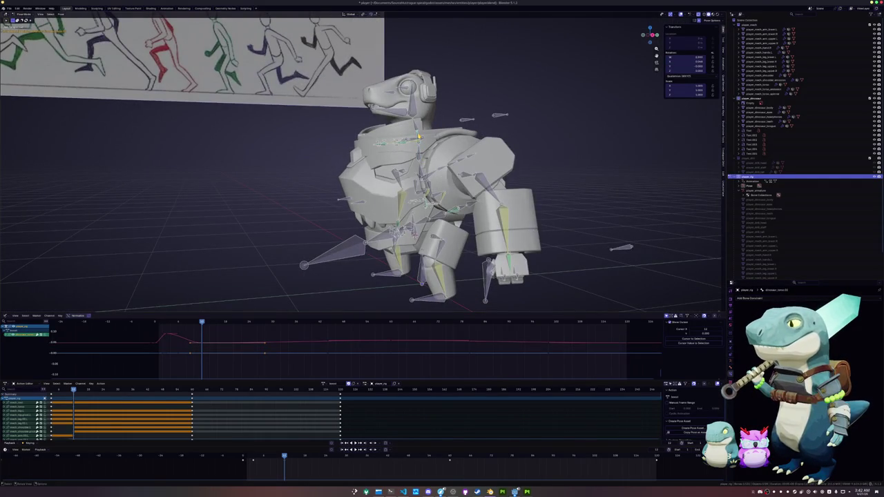
{"action": "key", "text": "r"}
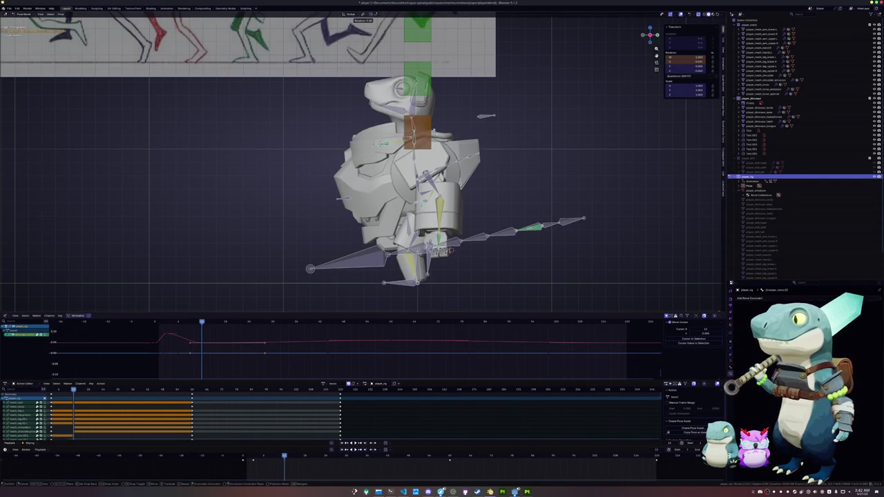
{"action": "left_click", "coordinate": [431, 117]}
{"action": "key", "text": "r"}
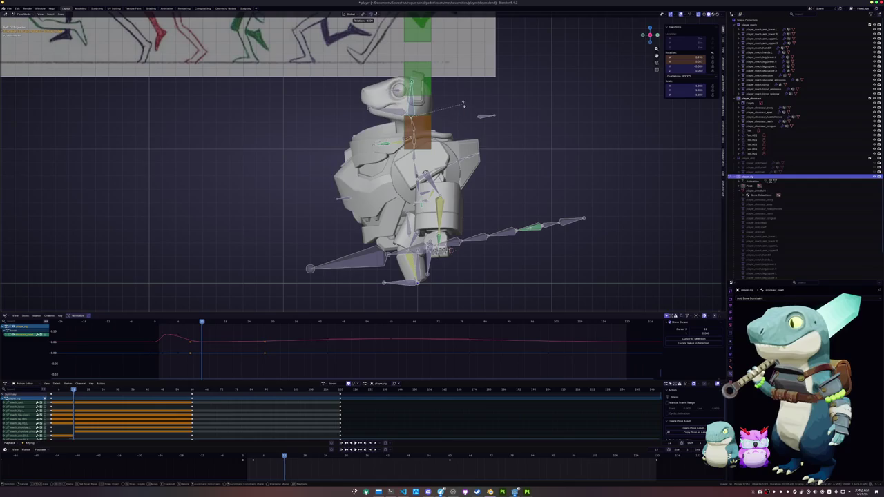
{"action": "left_click", "coordinate": [450, 81]}
{"action": "key", "text": "KP_5"}
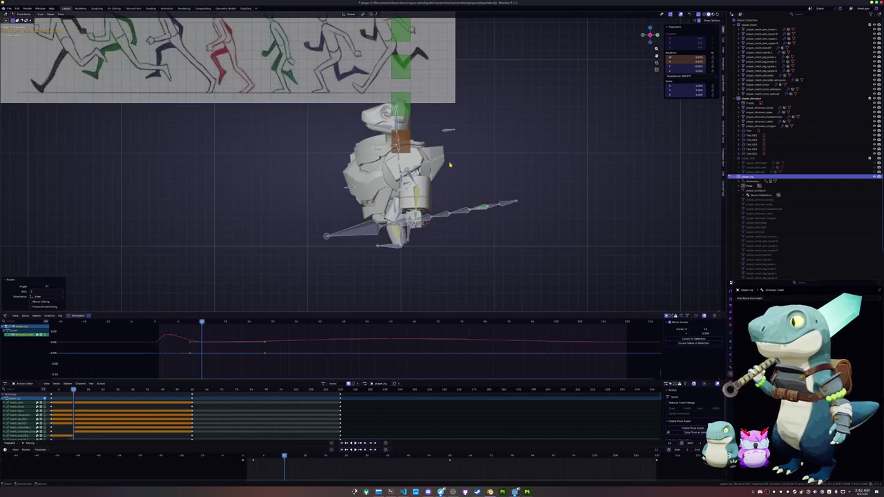
- Rotate a single bone by -5 degrees, then select all bones and play the animation
{"action": "key", "text": "a"}
{"action": "scroll", "coordinate": [432, 187], "scroll_direction": "up", "scroll_amount": 2}
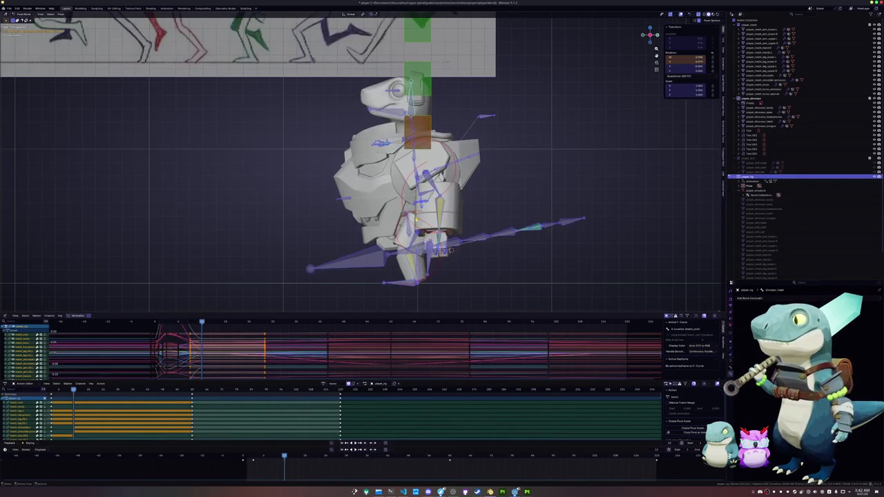
{"action": "left_click", "coordinate": [451, 250]}
{"action": "key", "text": "r"}
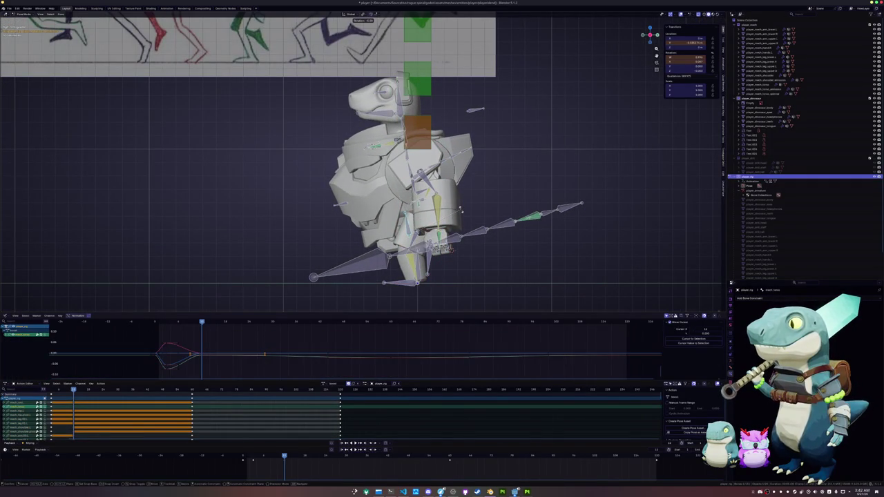
{"action": "left_click", "coordinate": [461, 210]}
{"action": "key", "text": "a"}
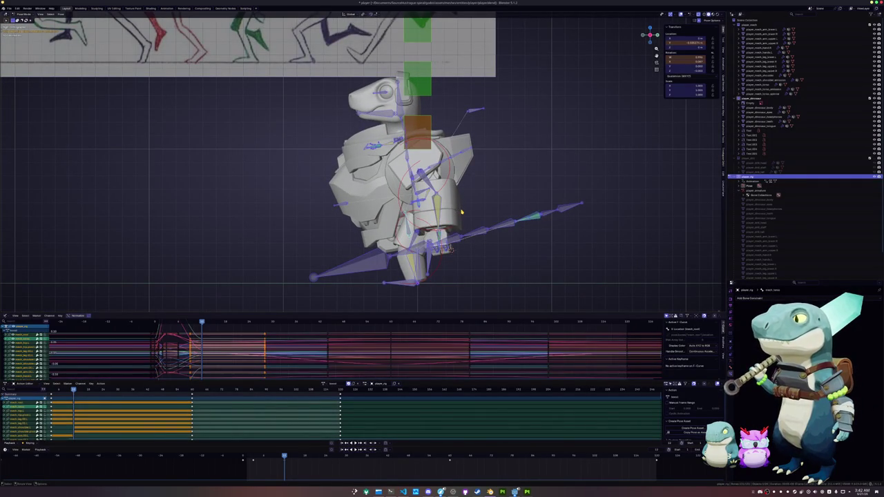
{"action": "key", "text": "space"}
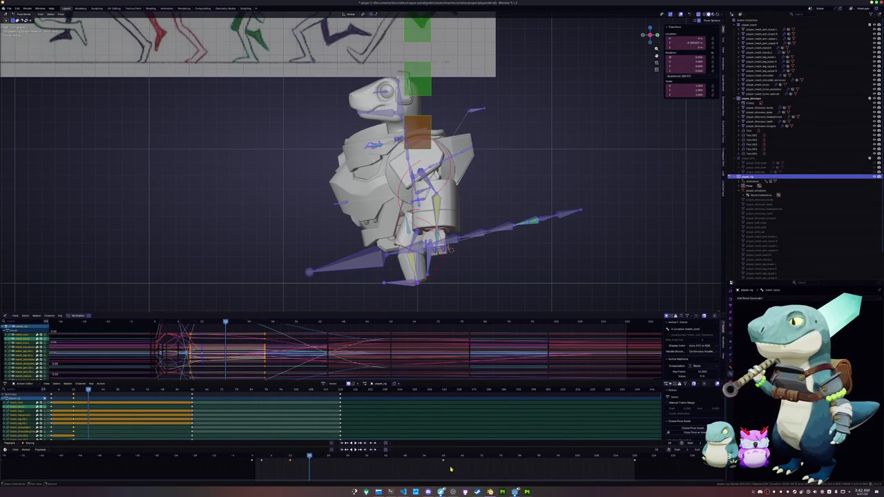
- Move the selected keyframes ten frames earlier and replay with a preview range around the later keys
{"action": "key", "text": "g"}
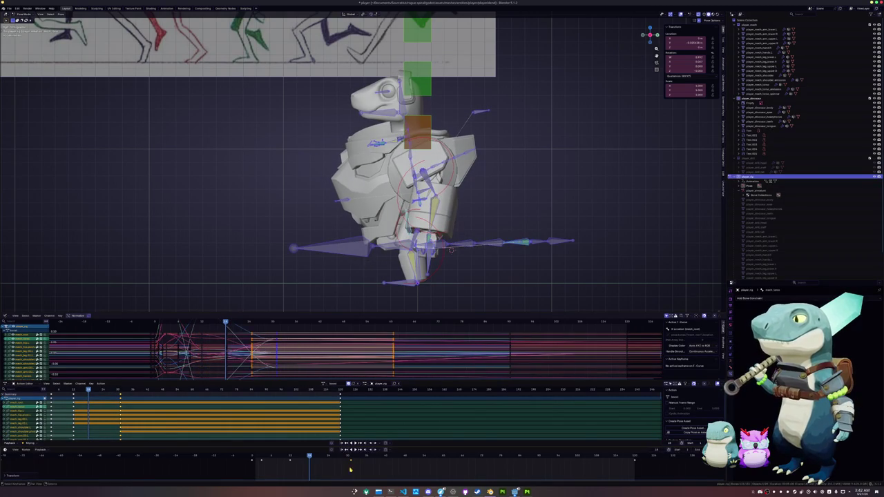
{"action": "left_click", "coordinate": [349, 469]}
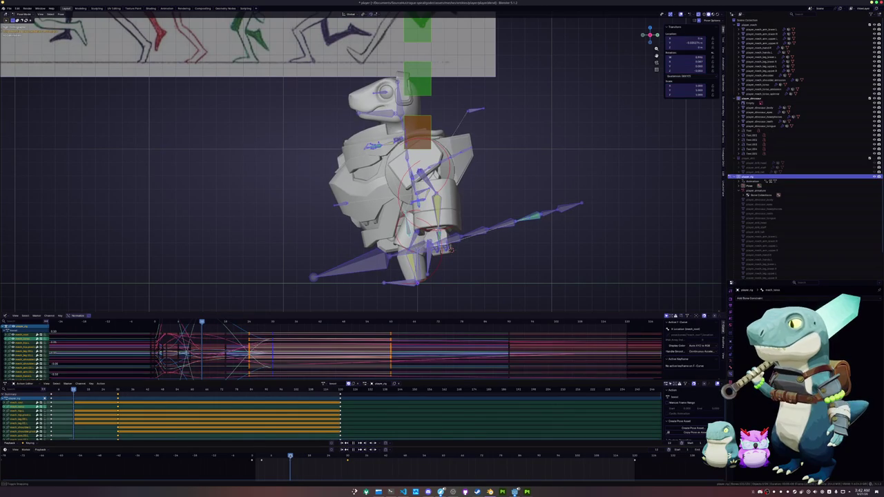
{"action": "key", "text": "space"}
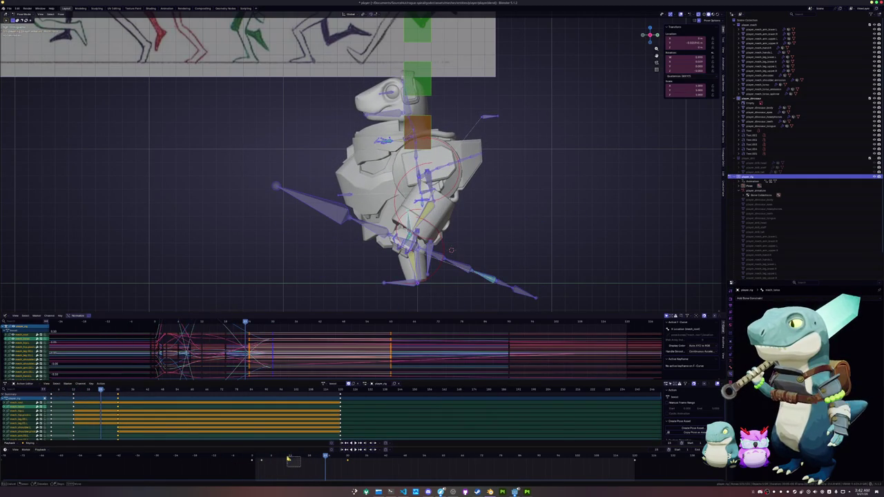
{"action": "left_click_drag", "start_coordinate": [299, 468], "coordinate": [330, 467]}
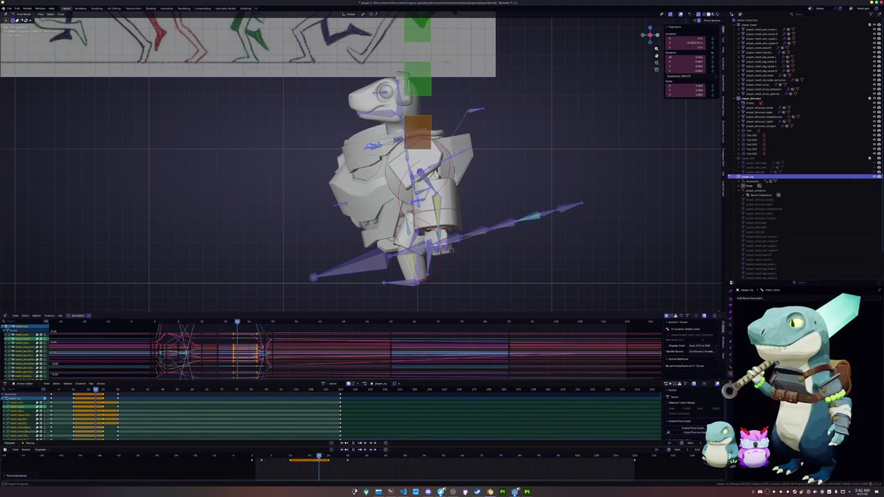
- Reposition the selected body bone with a vertical move and two Y-axis moves
{"action": "left_click", "coordinate": [451, 245]}
{"action": "scroll", "coordinate": [451, 246], "scroll_direction": "up", "scroll_amount": 2}
{"action": "key", "text": "g"}
{"action": "key", "text": "z"}
{"action": "left_click", "coordinate": [470, 265]}
{"action": "key", "text": "g"}
{"action": "key", "text": "y"}
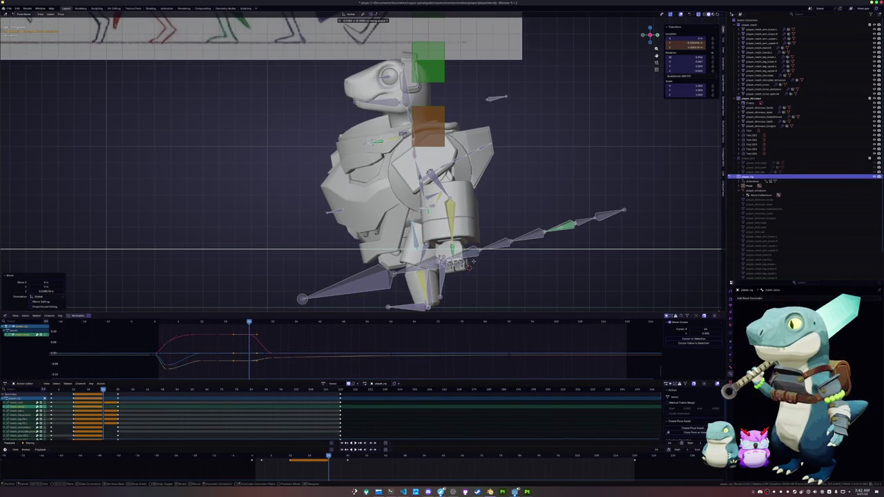
{"action": "left_click", "coordinate": [469, 266]}
{"action": "key", "text": "g"}
{"action": "key", "text": "y"}
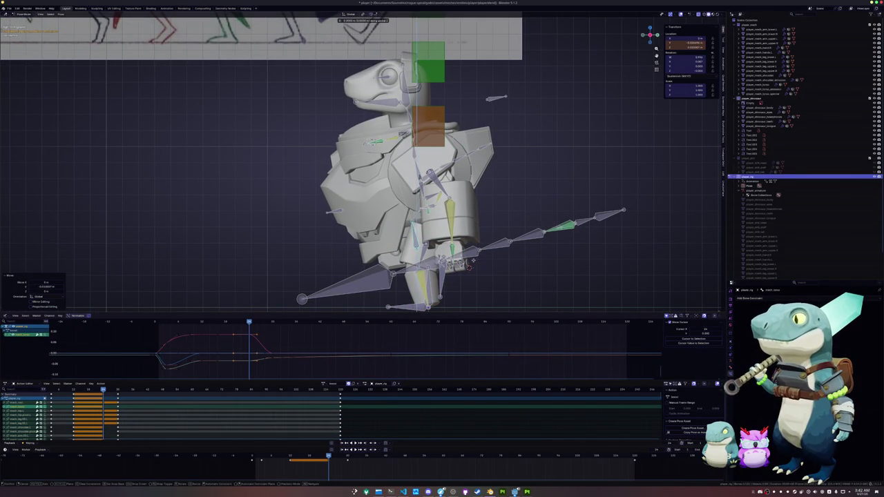
{"action": "left_click", "coordinate": [473, 262]}
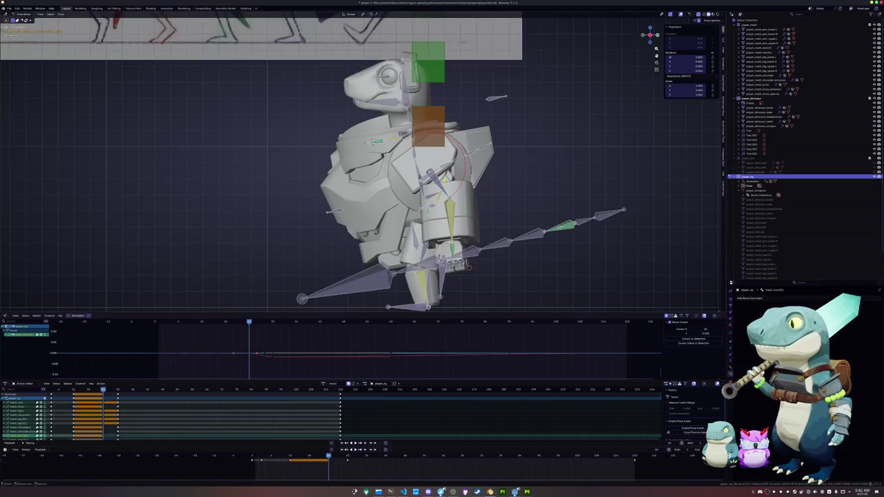
- Rotate the chest bones and tilt the spear upward around its local X axis
{"action": "key", "text": "KP_Decimal"}
{"action": "key", "text": "r"}
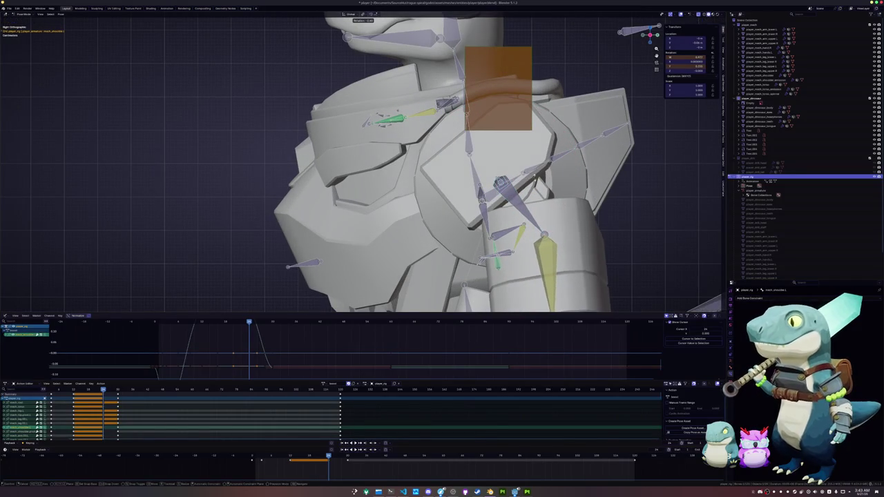
{"action": "left_click", "coordinate": [545, 210]}
{"action": "scroll", "coordinate": [546, 209], "scroll_direction": "down", "scroll_amount": 3}
{"action": "scroll", "coordinate": [545, 209], "scroll_direction": "down", "scroll_amount": 2}
{"action": "key", "text": "r"}
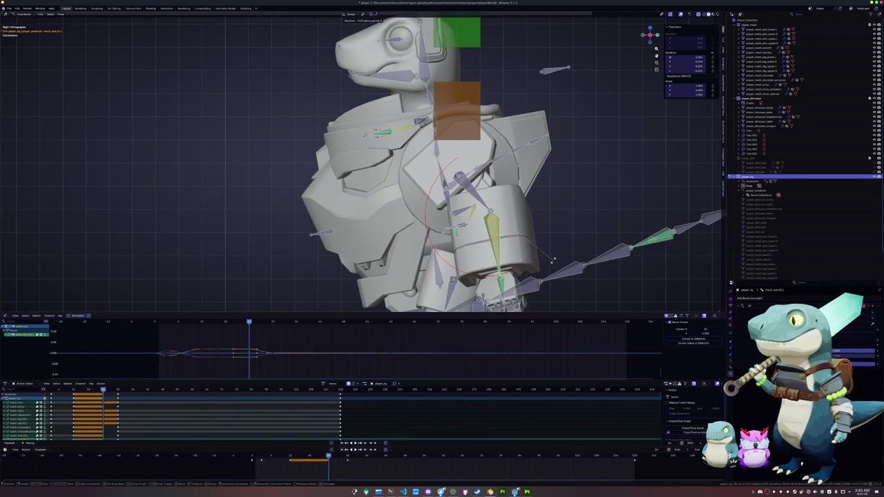
{"action": "scroll", "coordinate": [556, 257], "scroll_direction": "down", "scroll_amount": 2}
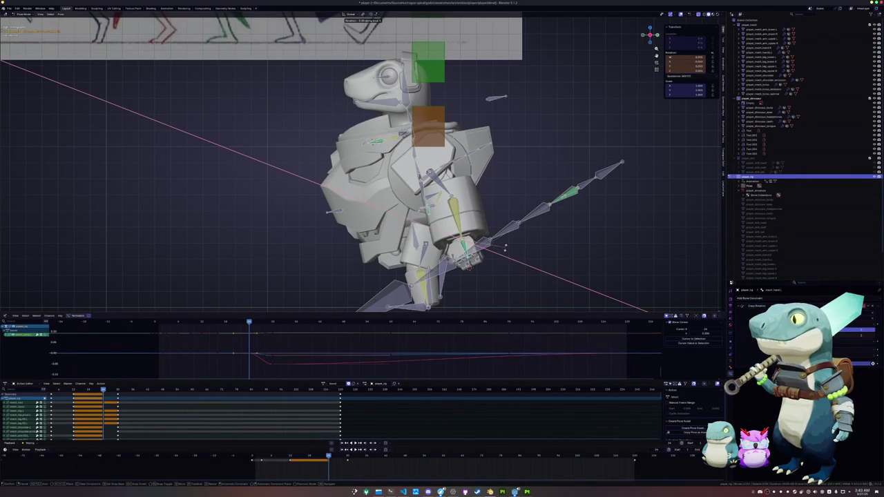
{"action": "left_click", "coordinate": [506, 247]}
- Frame the torso and re-tilt the head bone with a fresh rotation
{"action": "scroll", "coordinate": [361, 148], "scroll_direction": "up", "scroll_amount": 2}
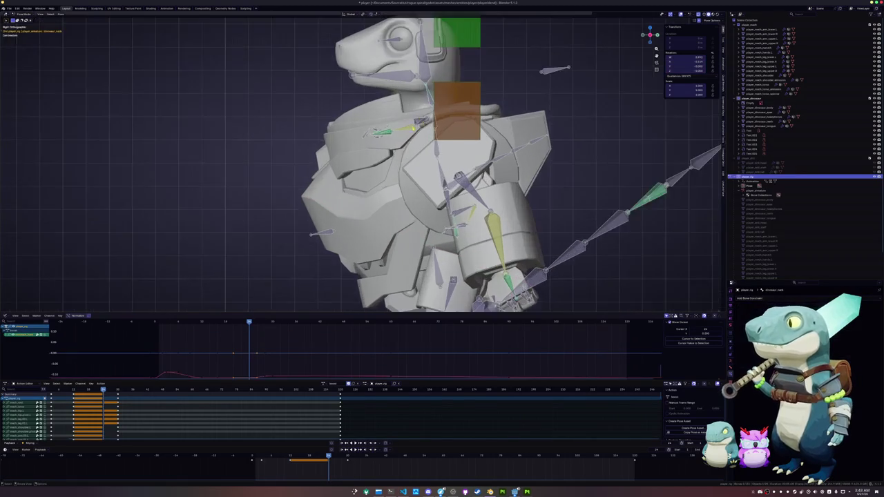
{"action": "middle_click_drag", "start_coordinate": [361, 148], "coordinate": [374, 184], "text": "shift"}
{"action": "key", "text": "r"}
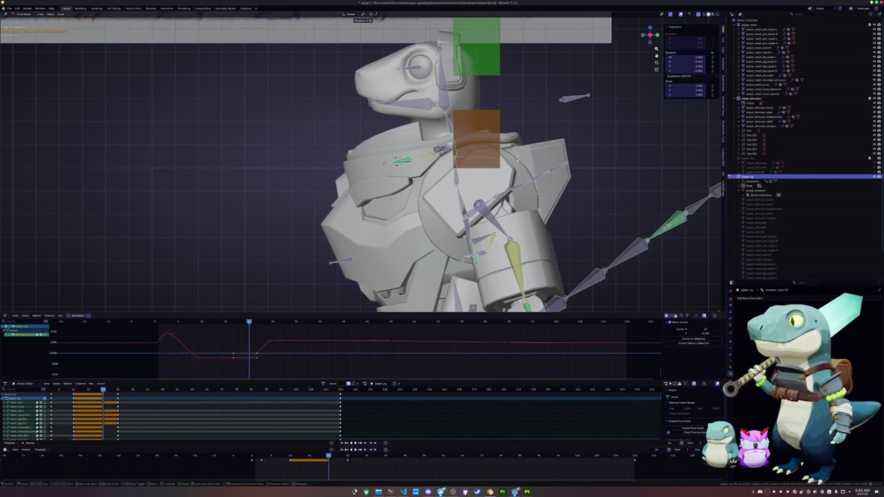
{"action": "key", "text": "Return"}
{"action": "key", "text": "r"}
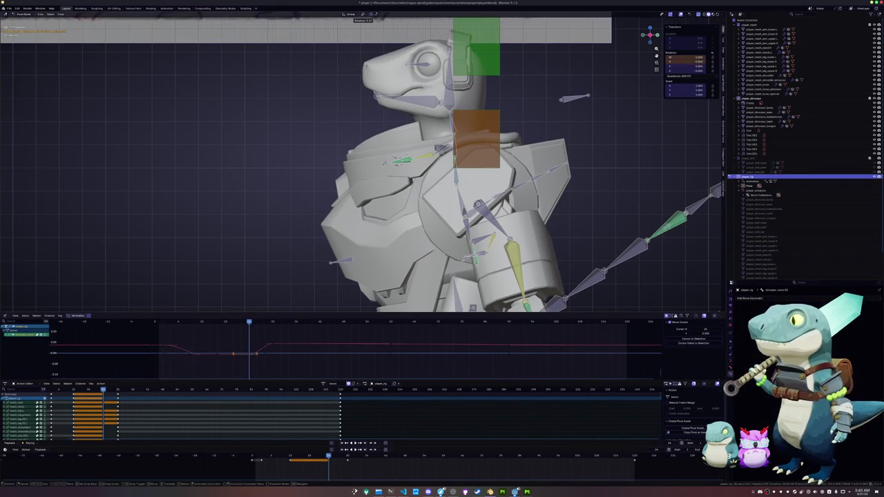
{"action": "left_click", "coordinate": [518, 89]}
{"action": "scroll", "coordinate": [493, 205], "scroll_direction": "down", "scroll_amount": 5}
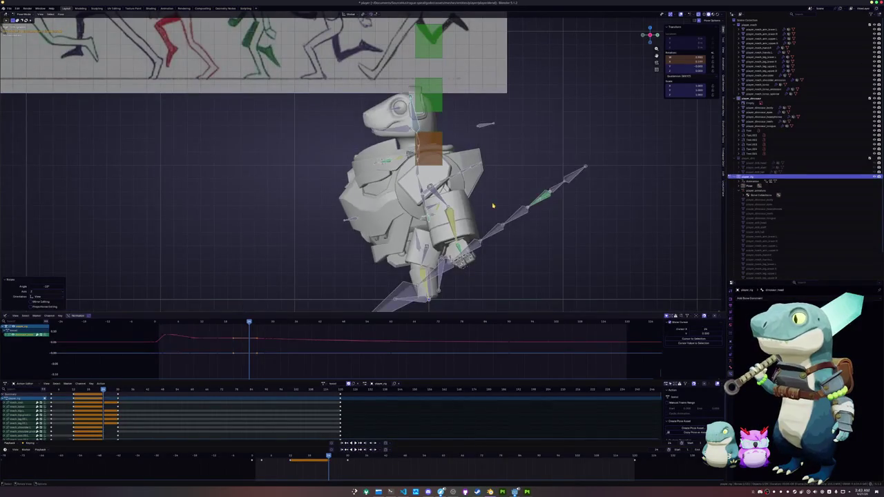
- Key the current pose of every rig bone, play it back, and try shifting keys earlier (undone)
{"action": "key", "text": "a"}
{"action": "key", "text": "i"}
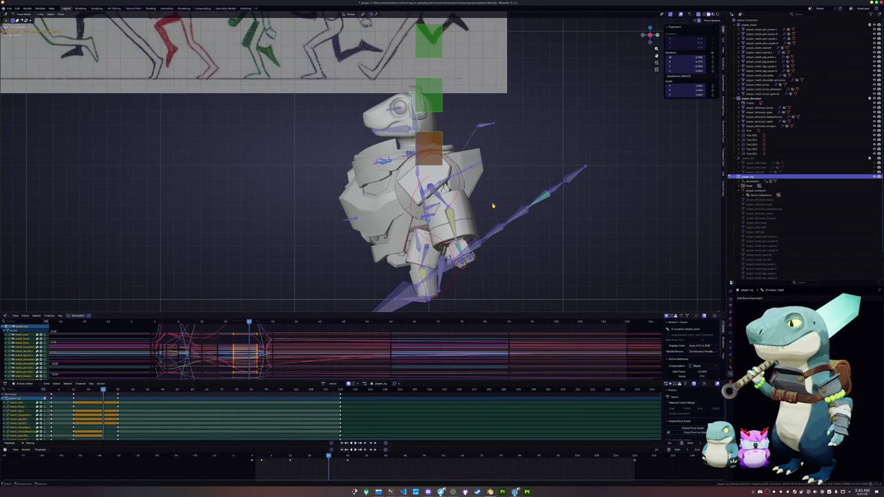
{"action": "key", "text": "space"}
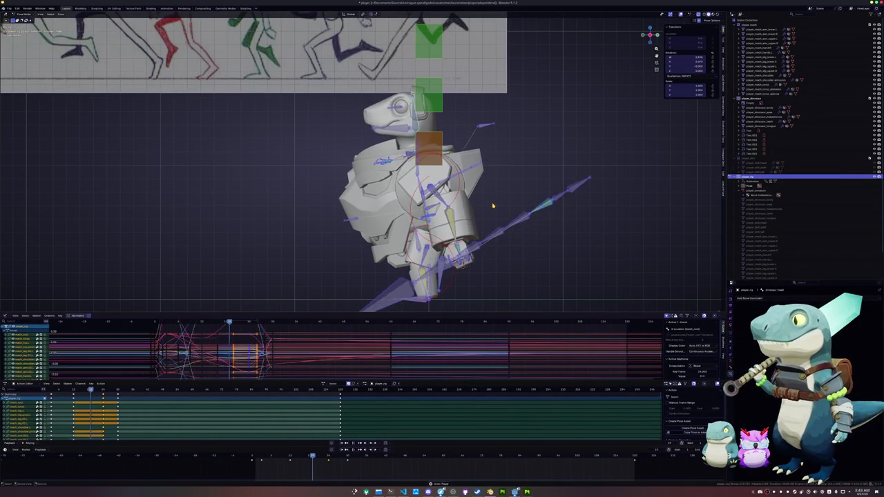
{"action": "key", "text": "space"}
{"action": "key", "text": "Right"}
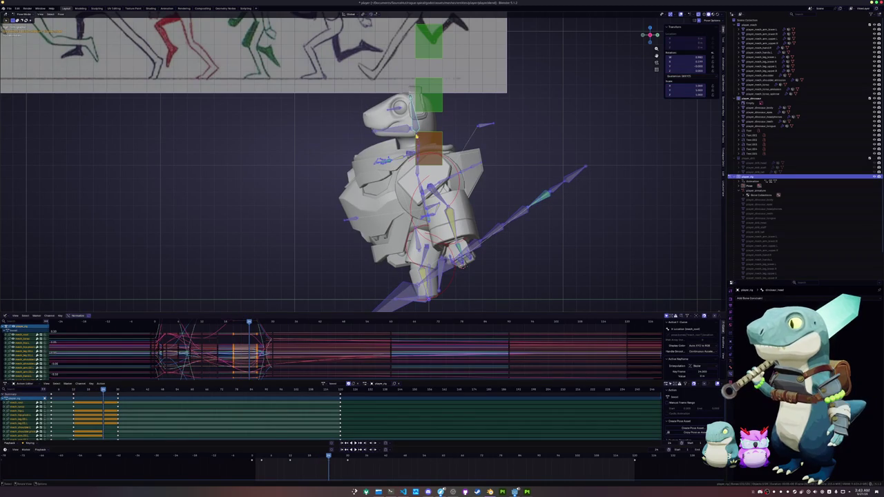
{"action": "key", "text": "bracketleft"}
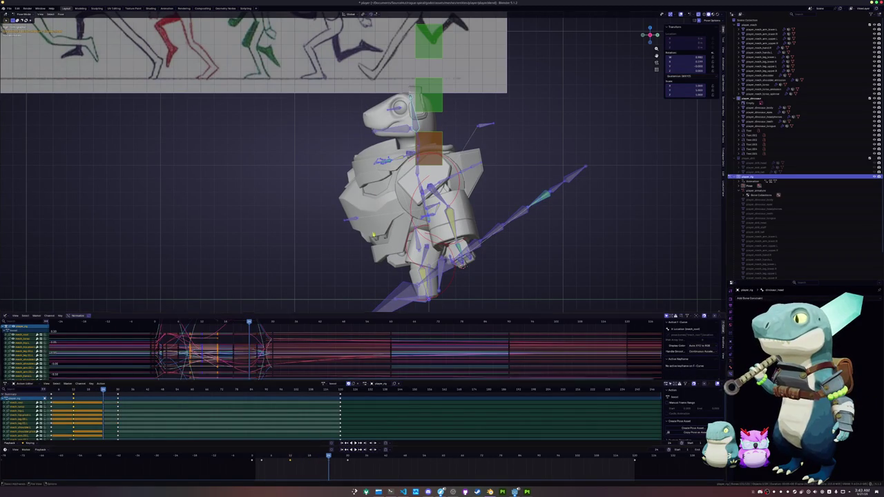
{"action": "key", "text": "alt+a"}
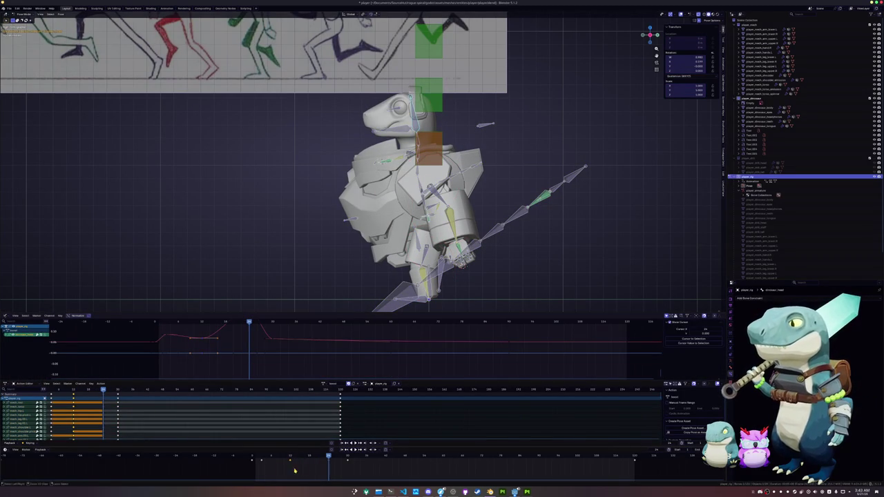
{"action": "key", "text": "ctrl+z"}
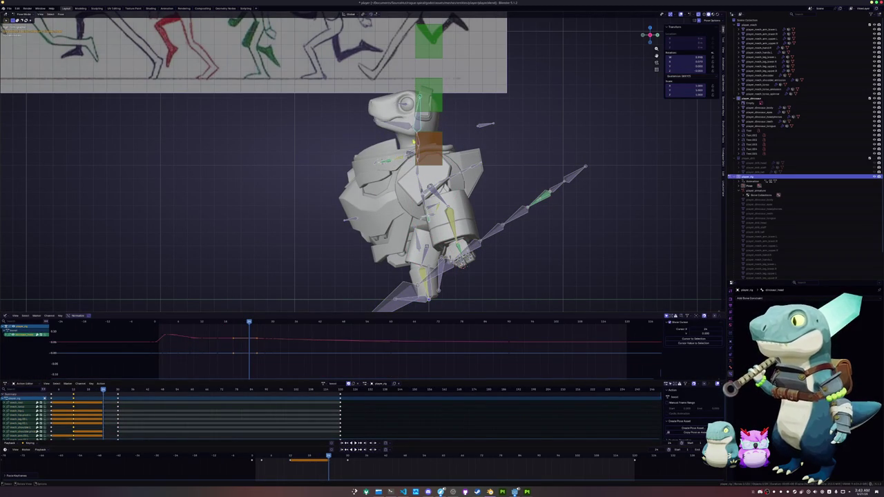
- Rotate the head bone, key the new rotation, and step between neighbouring keyframes to check it
{"action": "key", "text": "r"}
{"action": "left_click", "coordinate": [444, 112]}
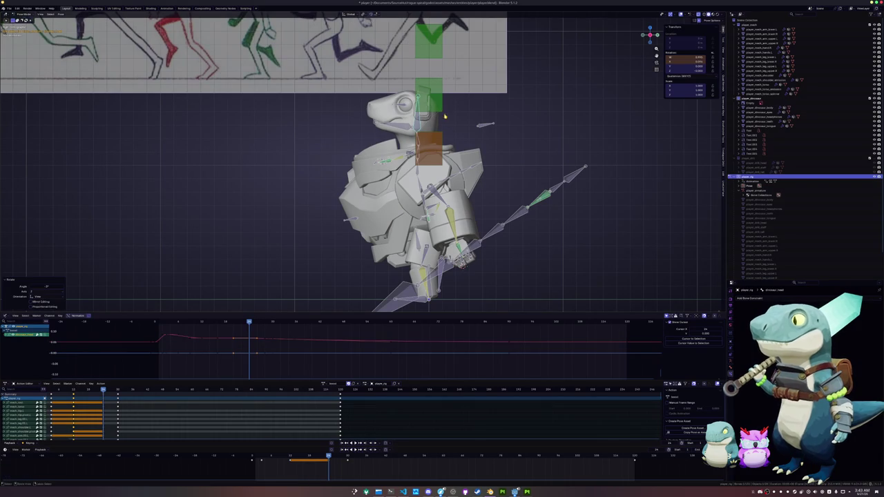
{"action": "key", "text": "i"}
{"action": "key", "text": "Down"}
{"action": "key", "text": "Down"}
{"action": "key", "text": "Up"}
{"action": "key", "text": "Up"}
{"action": "key", "text": "Up"}
{"action": "key", "text": "Down"}
{"action": "key", "text": "Down"}
{"action": "key", "text": "Up"}
{"action": "key", "text": "Up"}
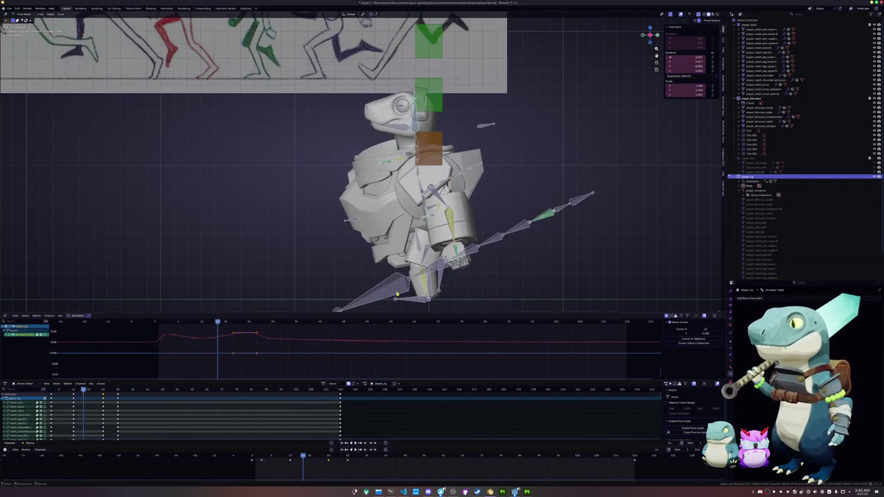
{"action": "key", "text": "ctrl+z"}
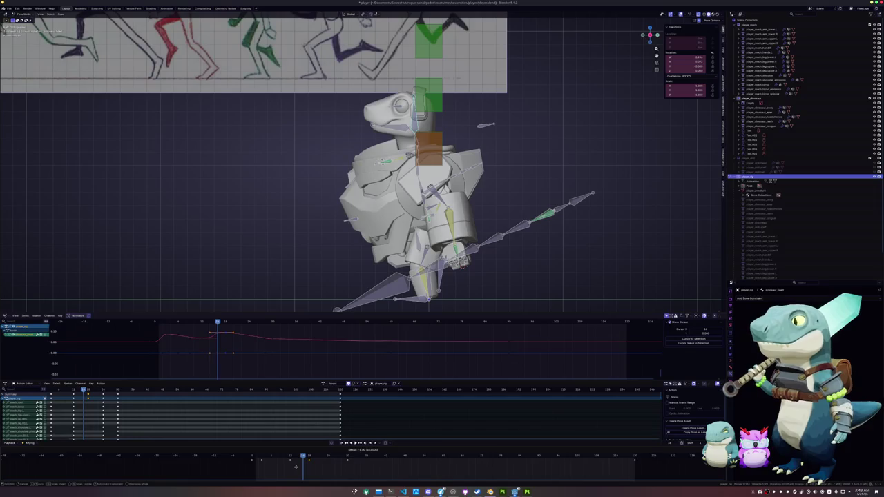
- Select all bones and slide the later keyframes to new frames, replaying to check the timing
{"action": "key", "text": "a"}
{"action": "mouse_move", "coordinate": [316, 458]}
{"action": "left_mouse_down"}
{"action": "mouse_move", "coordinate": [264, 460]}
{"action": "mouse_move", "coordinate": [290, 465]}
{"action": "left_mouse_up"}
{"action": "key", "text": "space"}
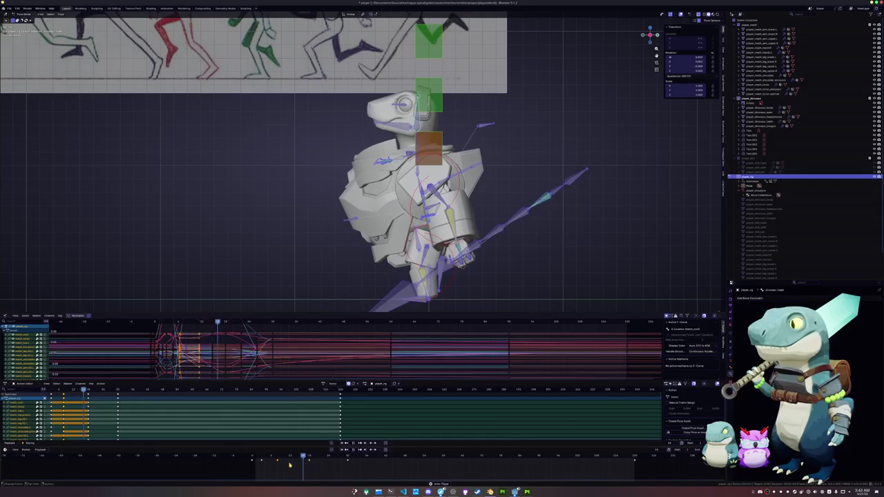
{"action": "mouse_move", "coordinate": [314, 459]}
{"action": "left_mouse_down"}
{"action": "mouse_move", "coordinate": [329, 458]}
{"action": "mouse_move", "coordinate": [260, 461]}
{"action": "left_mouse_up"}
{"action": "key", "text": "bracketright"}
{"action": "left_click", "coordinate": [290, 457]}
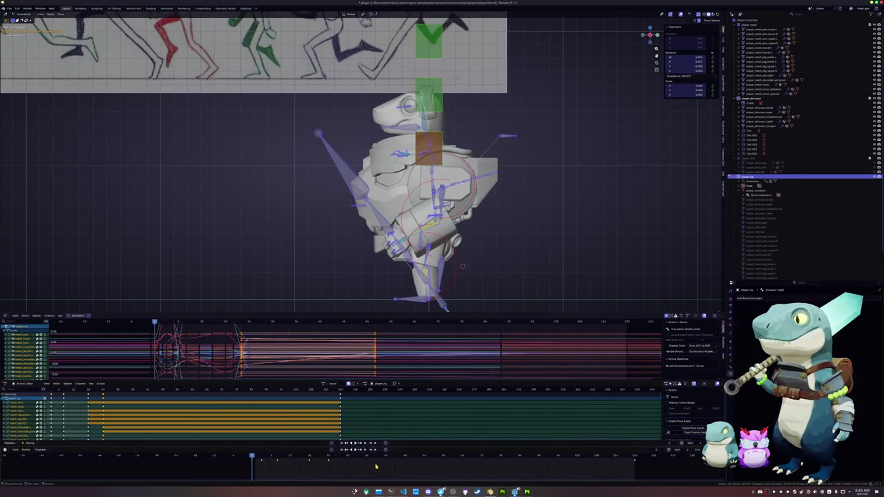
{"action": "left_click_drag", "start_coordinate": [375, 466], "coordinate": [330, 459]}
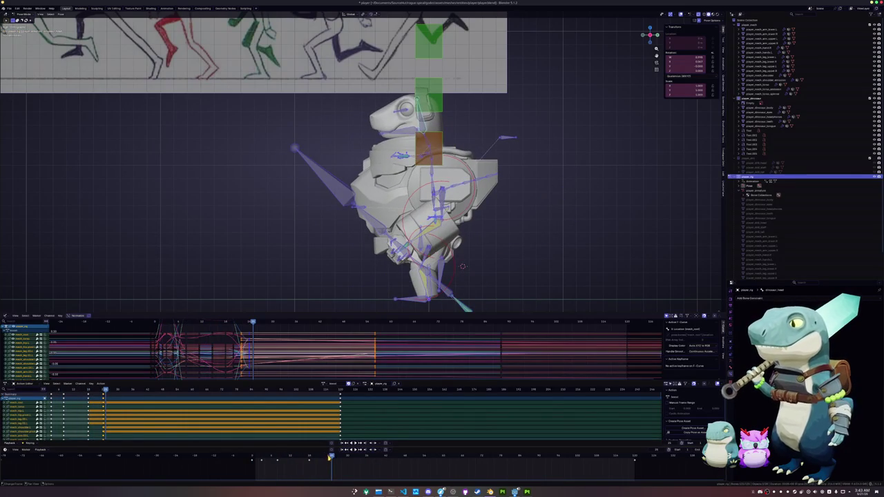
{"action": "key", "text": "space"}
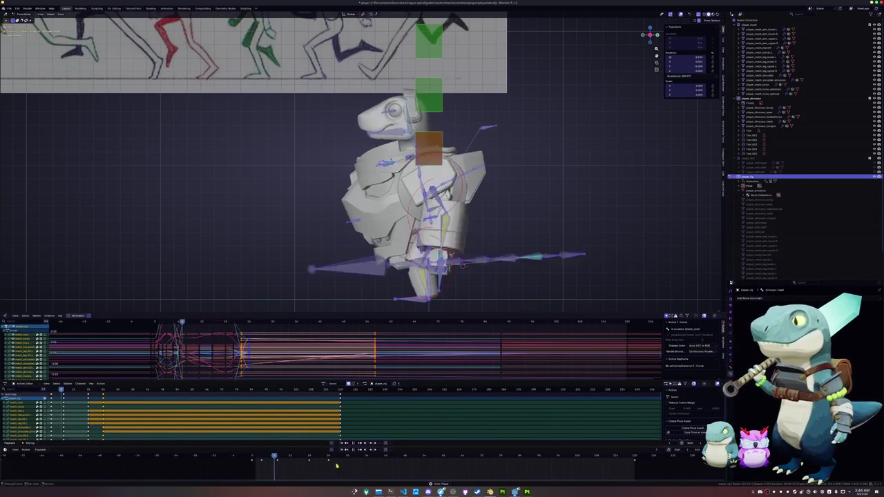
{"action": "middle_click_drag", "start_coordinate": [414, 207], "coordinate": [484, 194]}
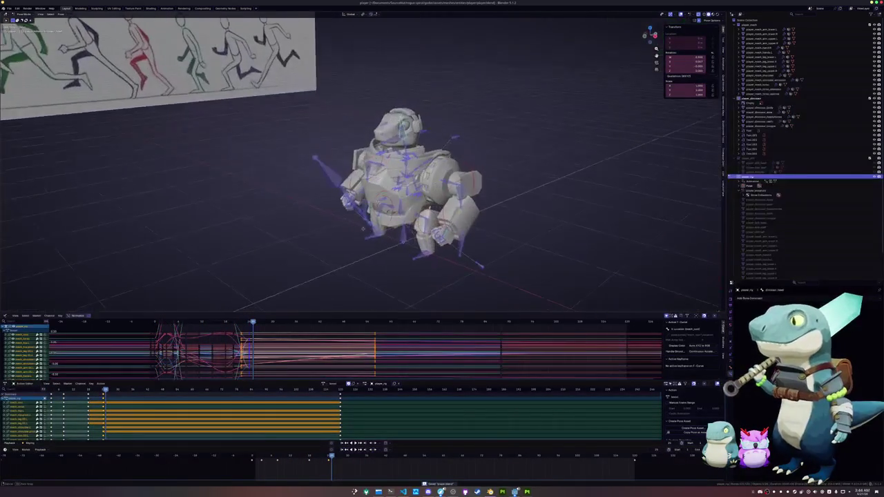
- Move the selected boost keyframes to a new time and scrub back through the action
{"action": "middle_click_drag", "start_coordinate": [387, 179], "coordinate": [318, 180]}
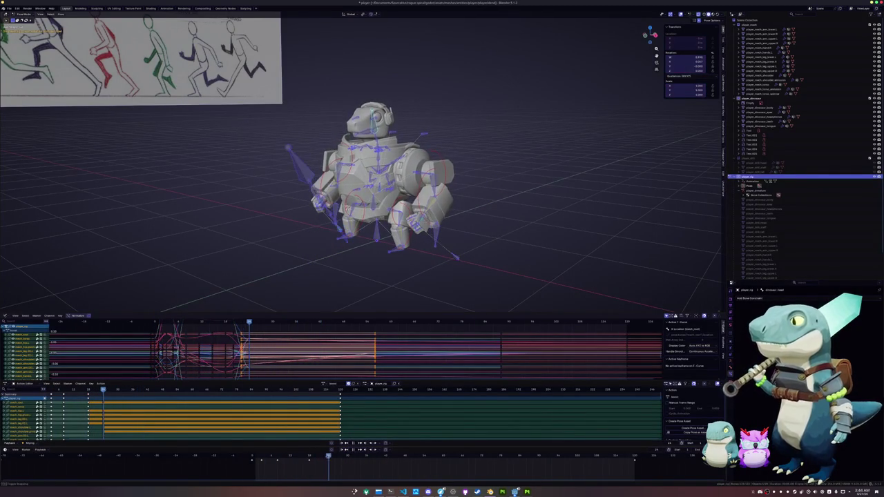
{"action": "key", "text": "Escape"}
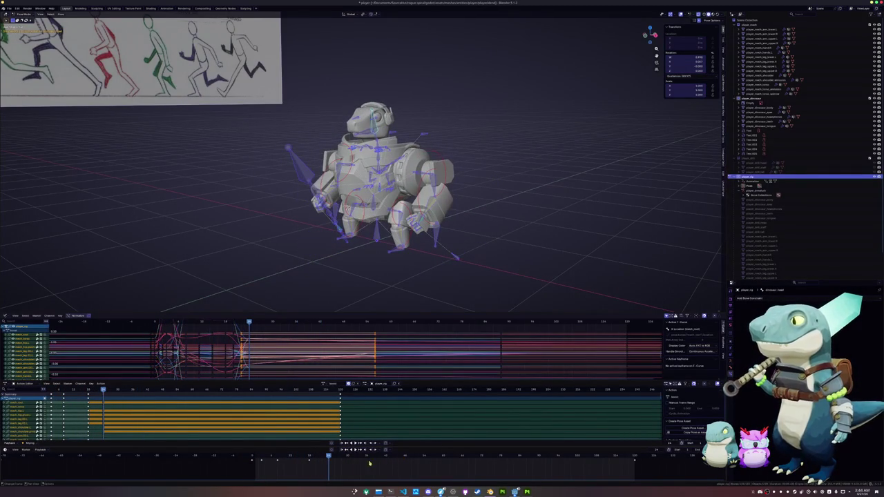
{"action": "key", "text": "g"}
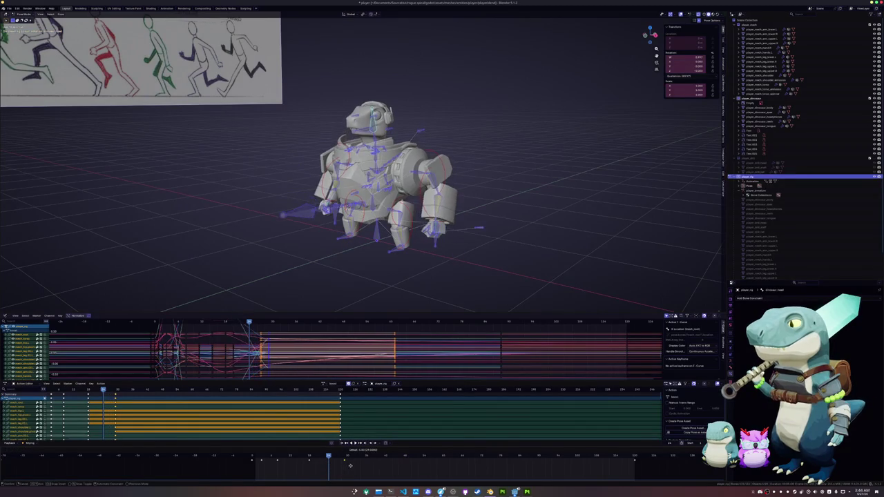
{"action": "left_click", "coordinate": [331, 461]}
{"action": "mouse_move", "coordinate": [329, 459]}
{"action": "left_mouse_down"}
{"action": "mouse_move", "coordinate": [261, 457]}
{"action": "mouse_move", "coordinate": [364, 460]}
{"action": "left_mouse_up"}
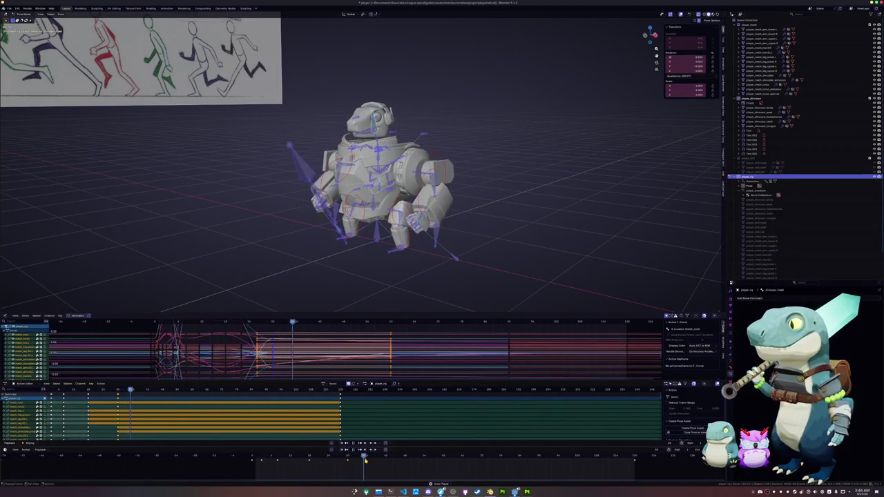
{"action": "left_click_drag", "start_coordinate": [364, 460], "coordinate": [248, 457]}
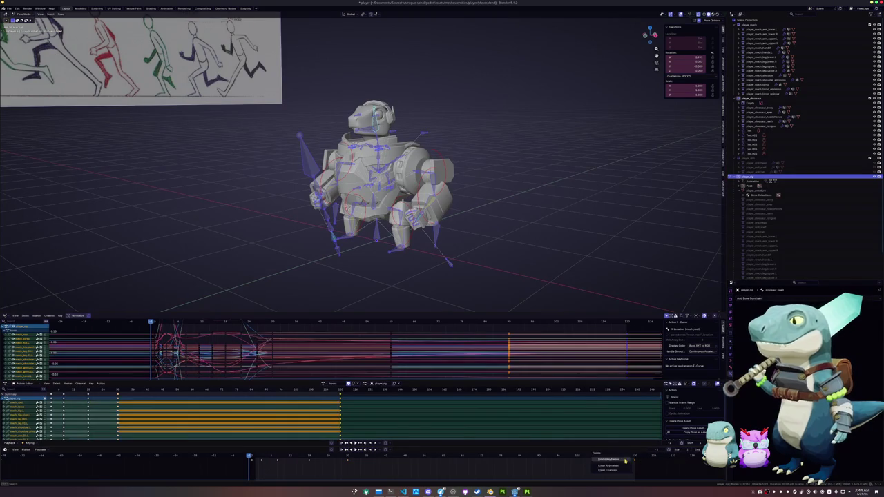
- Delete the trailing hold keyframes, replay the trimmed action, and bring up the nano checklist
{"action": "key", "text": "Delete"}
{"action": "scroll", "coordinate": [608, 467], "scroll_direction": "down", "scroll_amount": 2, "text": "ctrl"}
{"action": "scroll", "coordinate": [591, 466], "scroll_direction": "down", "scroll_amount": 2}
{"action": "scroll", "coordinate": [592, 465], "scroll_direction": "down", "scroll_amount": 1}
{"action": "key", "text": "Up"}
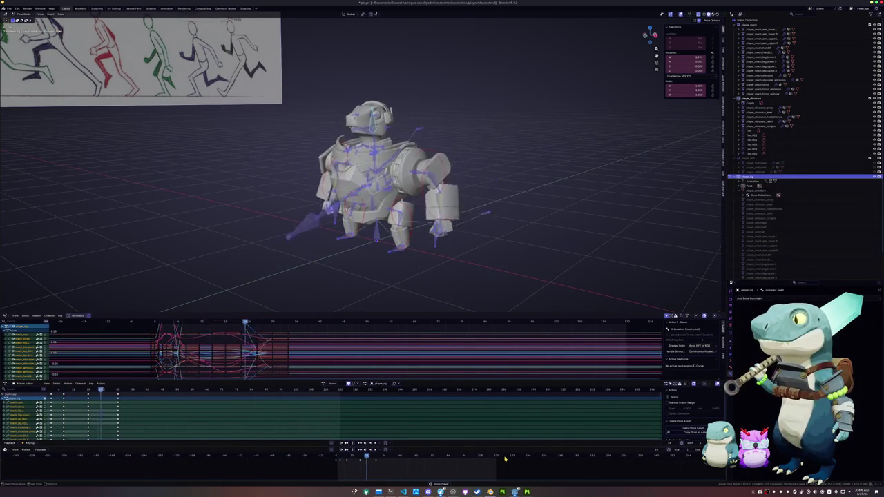
{"action": "key", "text": "space"}
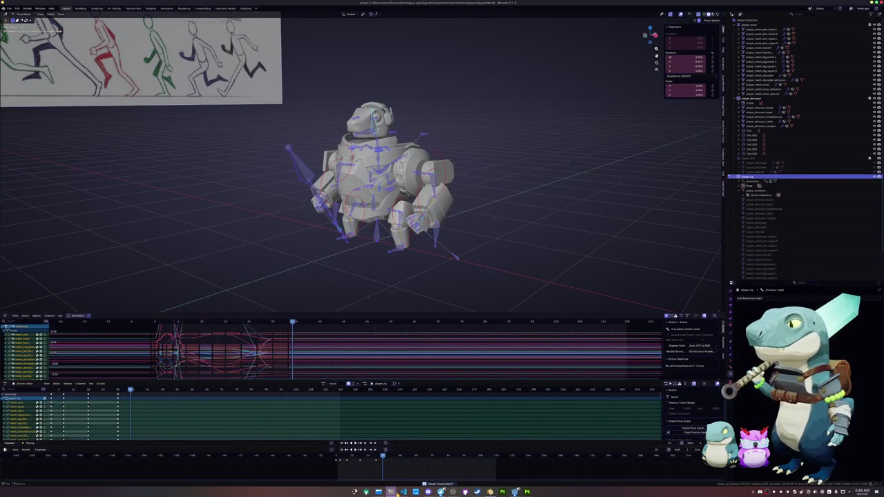
{"action": "left_click", "coordinate": [390, 491]}
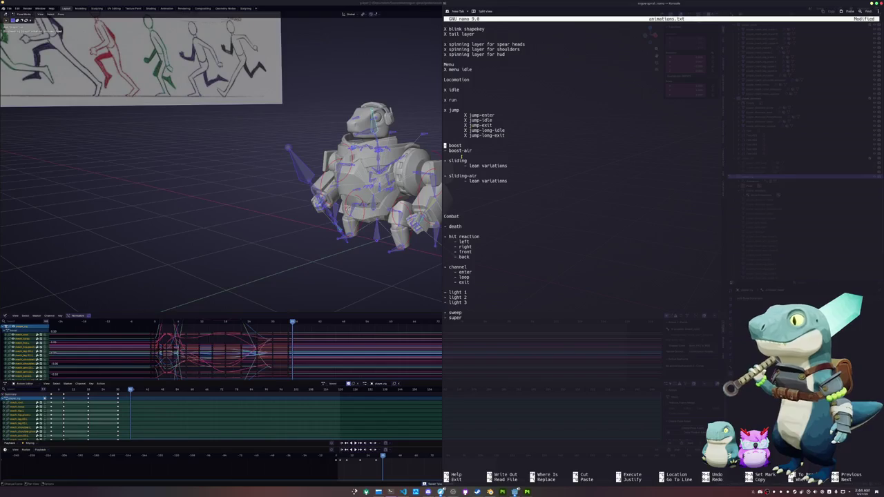
- Mark the boost entry under Locomotion with an x in animations.txt
{"action": "type", "text": "x"}
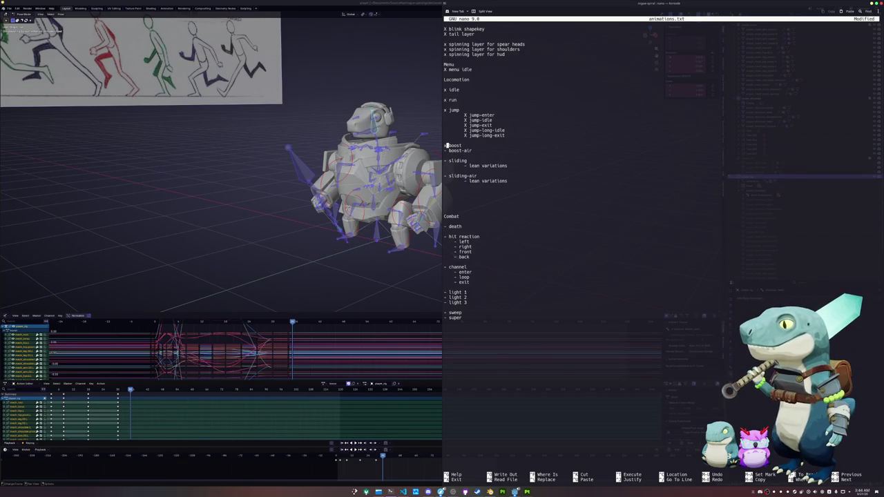
{"action": "type", "text": "x"}
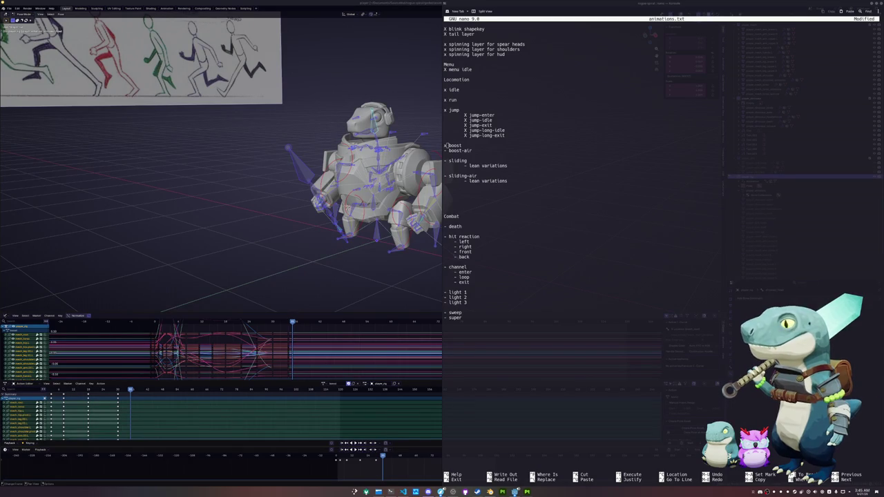
{"action": "key", "text": "Left"}
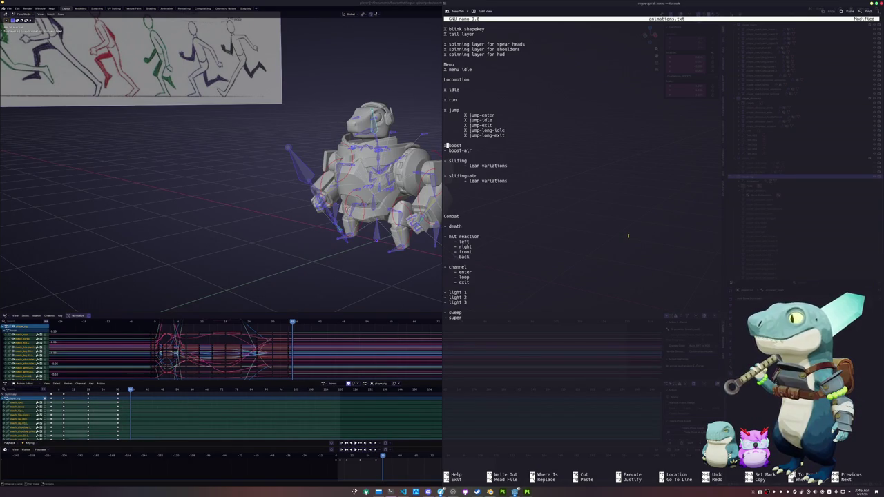